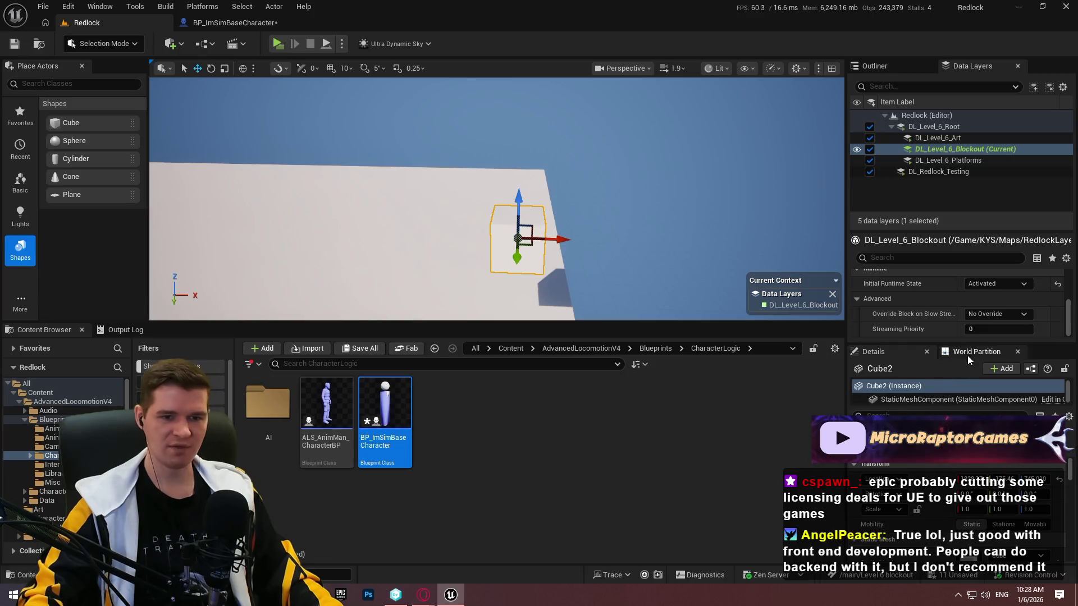
# Deselect Cube2, look up gravity in World Settings, then switch to the BP_ImSimBaseCharacter editor
pyautogui.click(908, 203)
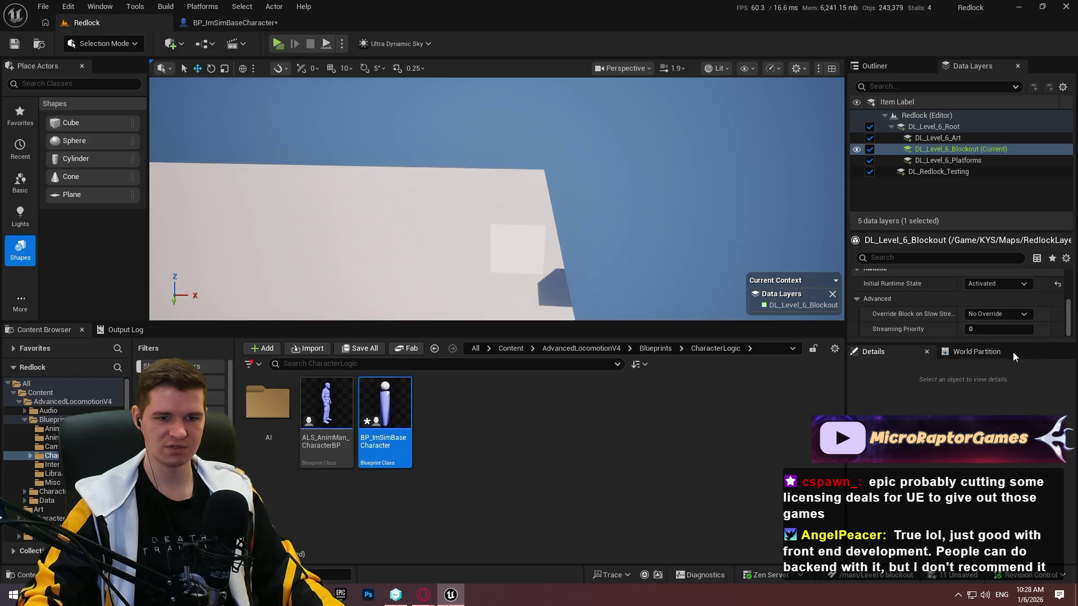
pyautogui.rightClick(1038, 356)
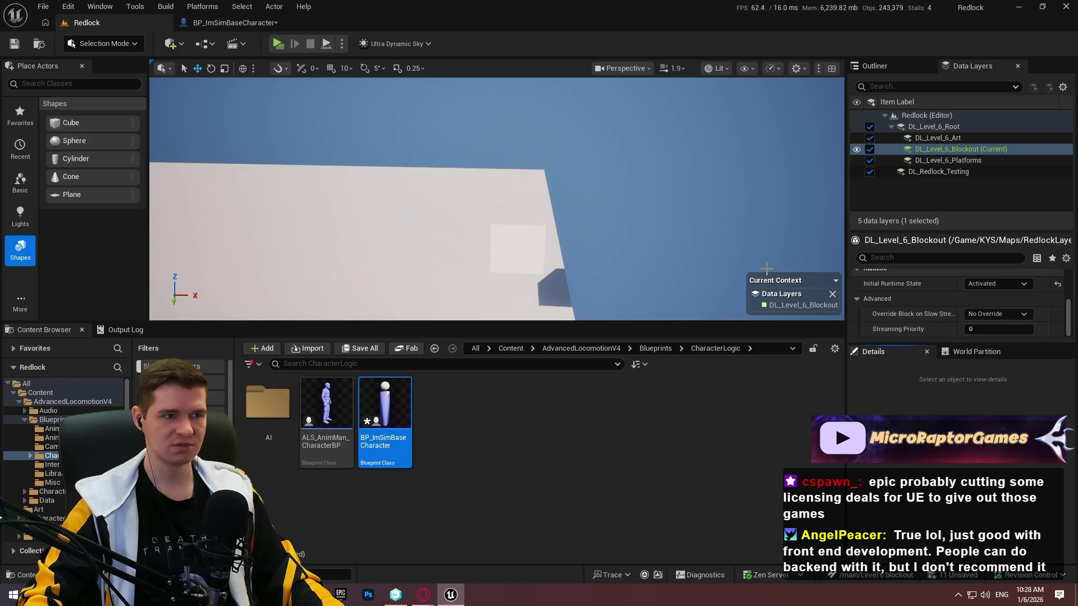
pyautogui.click(100, 6)
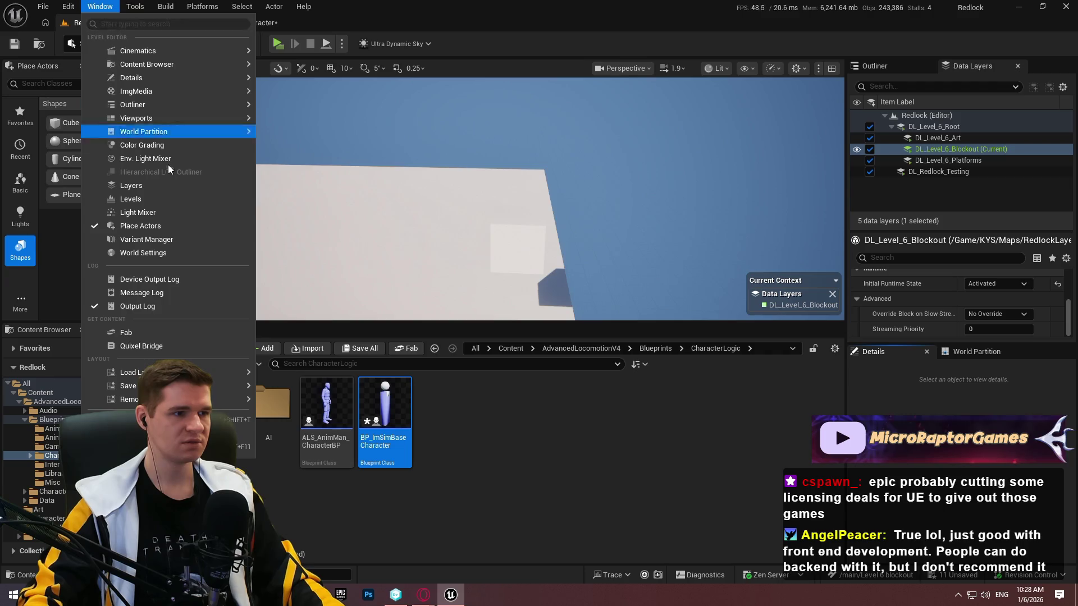
pyautogui.moveTo(157, 133)
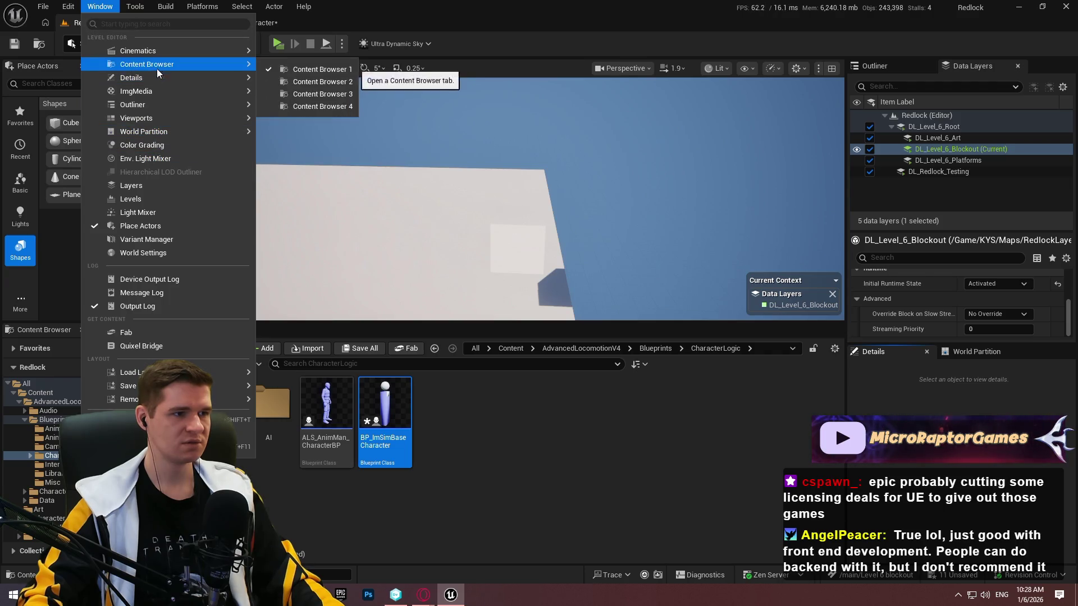
pyautogui.click(168, 252)
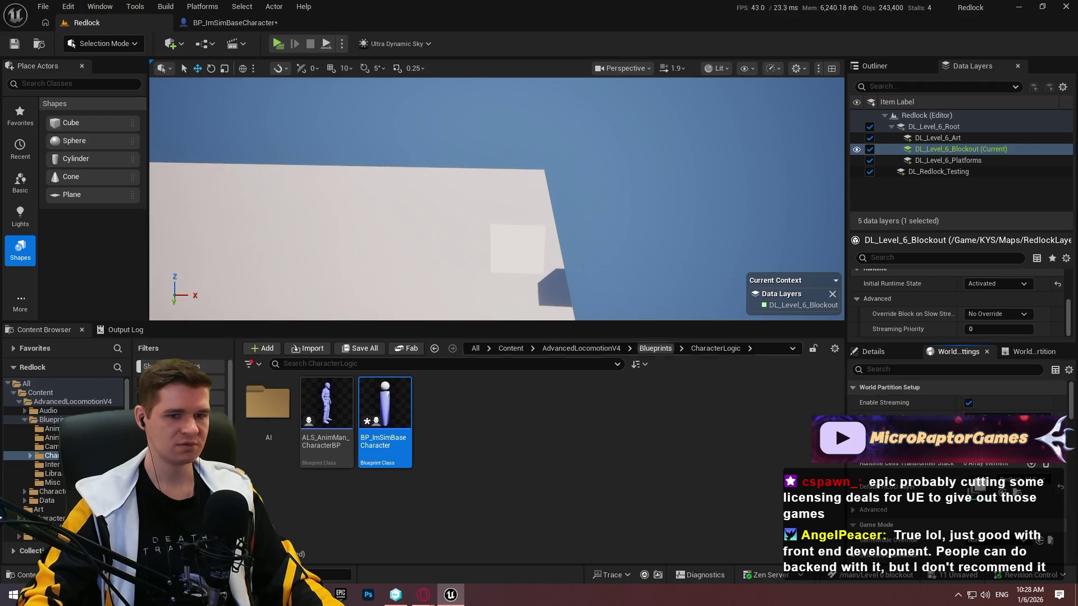
pyautogui.write('grab')
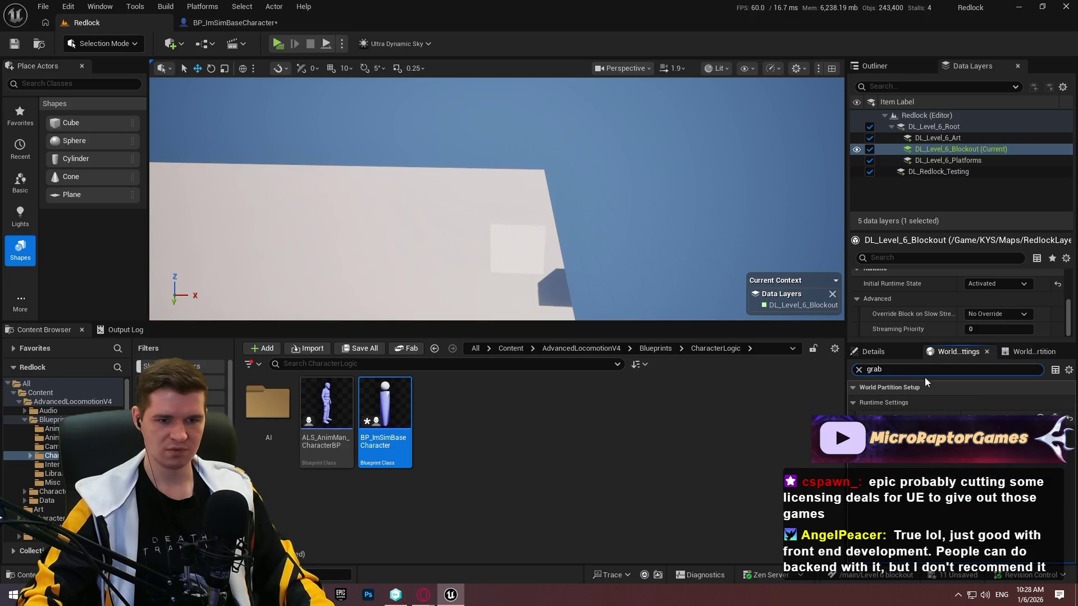
pyautogui.write('v')
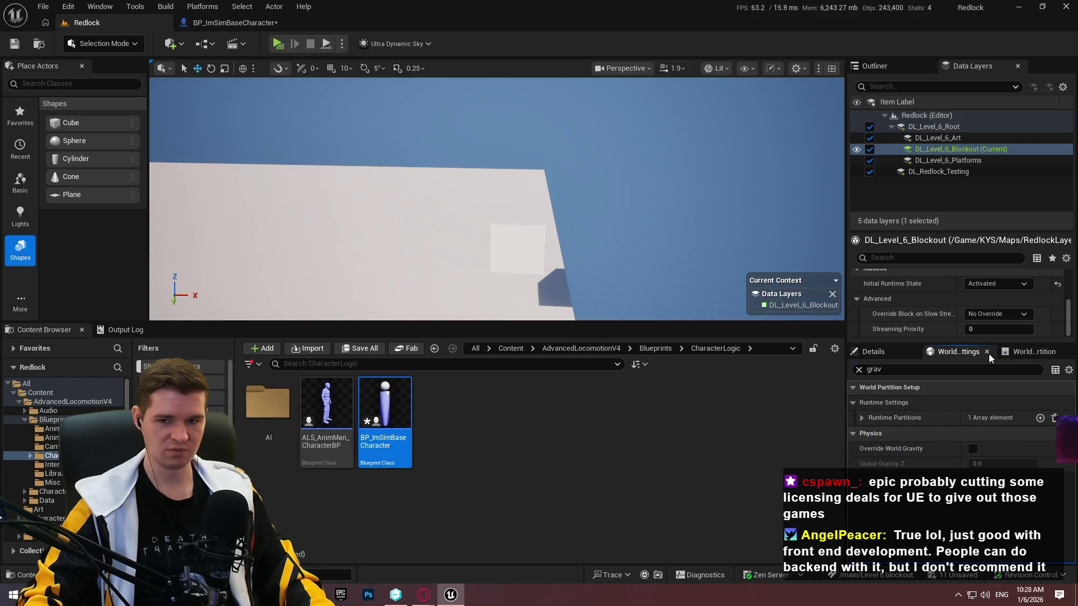
pyautogui.click(986, 352)
pyautogui.click(244, 22)
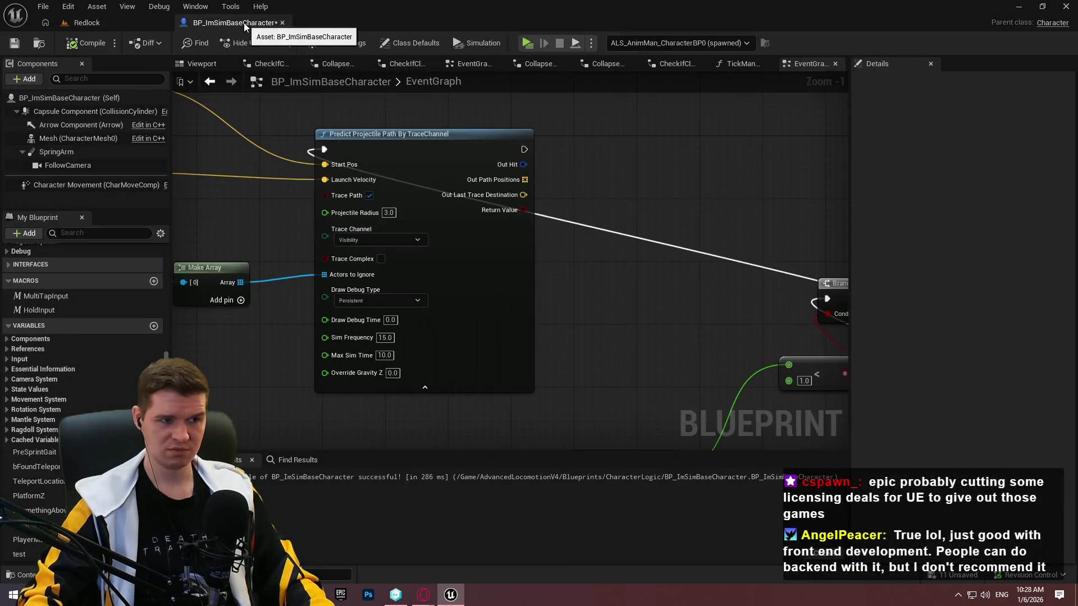
# Browse the graph's action list for Predict nodes without adding any
pyautogui.moveTo(246, 149)
pyautogui.mouseDown()
pyautogui.moveTo(341, 203)
pyautogui.moveTo(509, 227)
pyautogui.mouseUp()
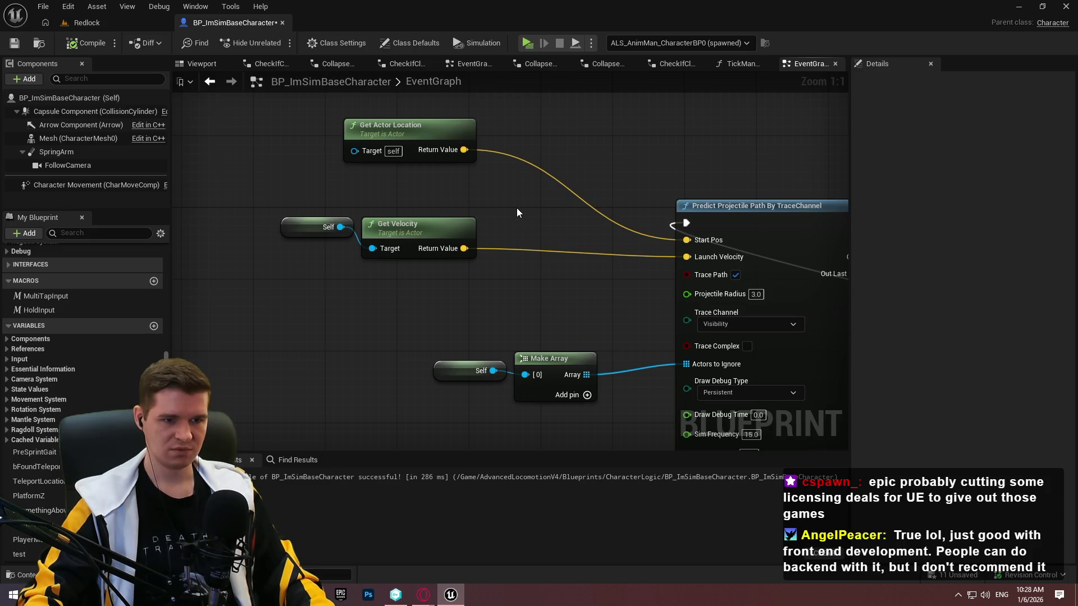
pyautogui.rightClick(399, 300)
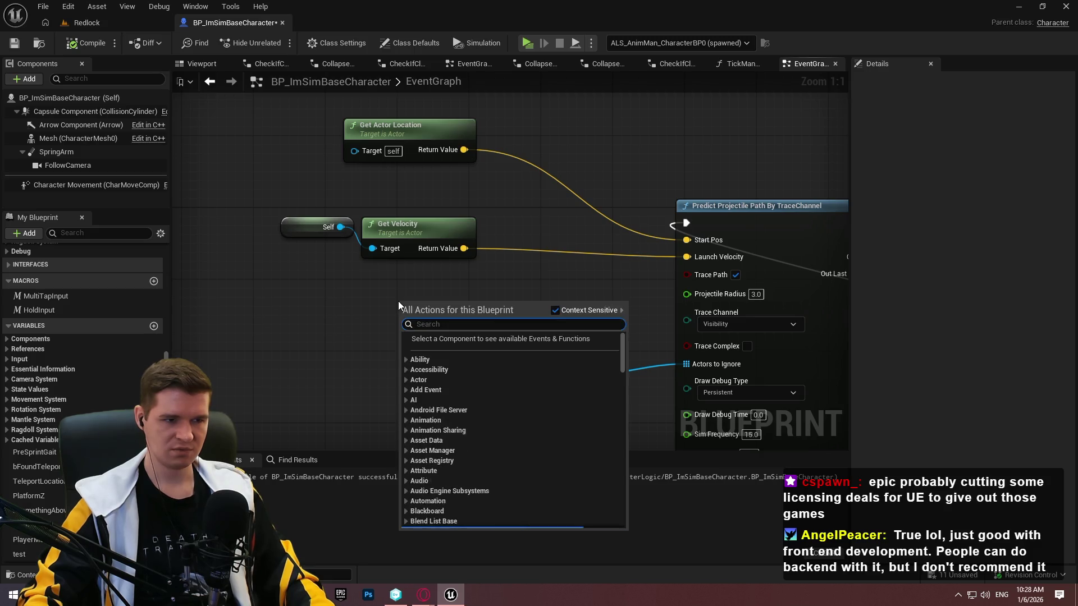
pyautogui.write('predict')
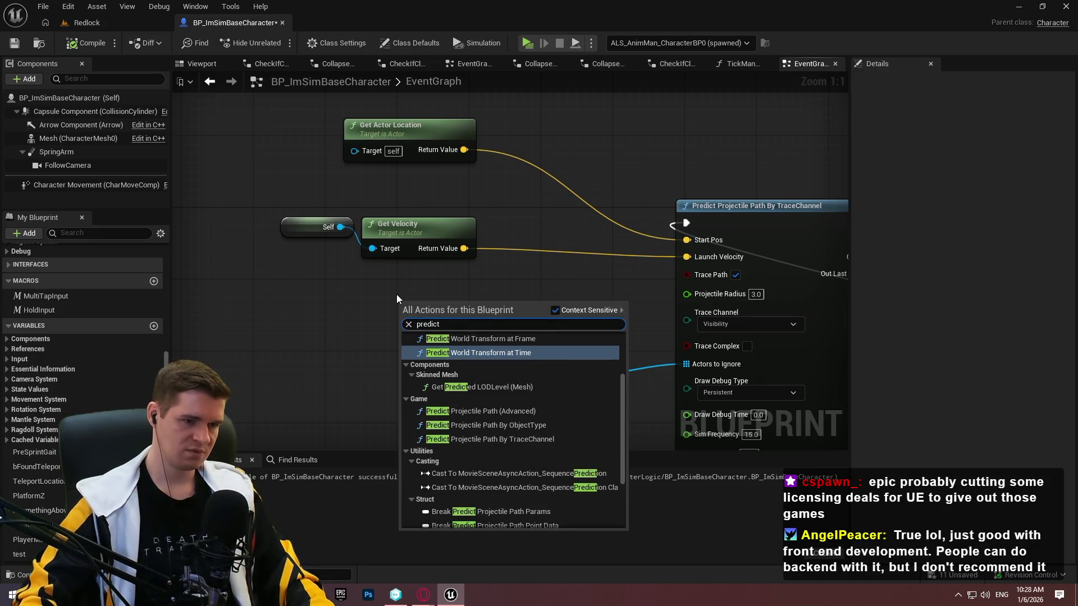
pyautogui.scroll(1, 535, 380)
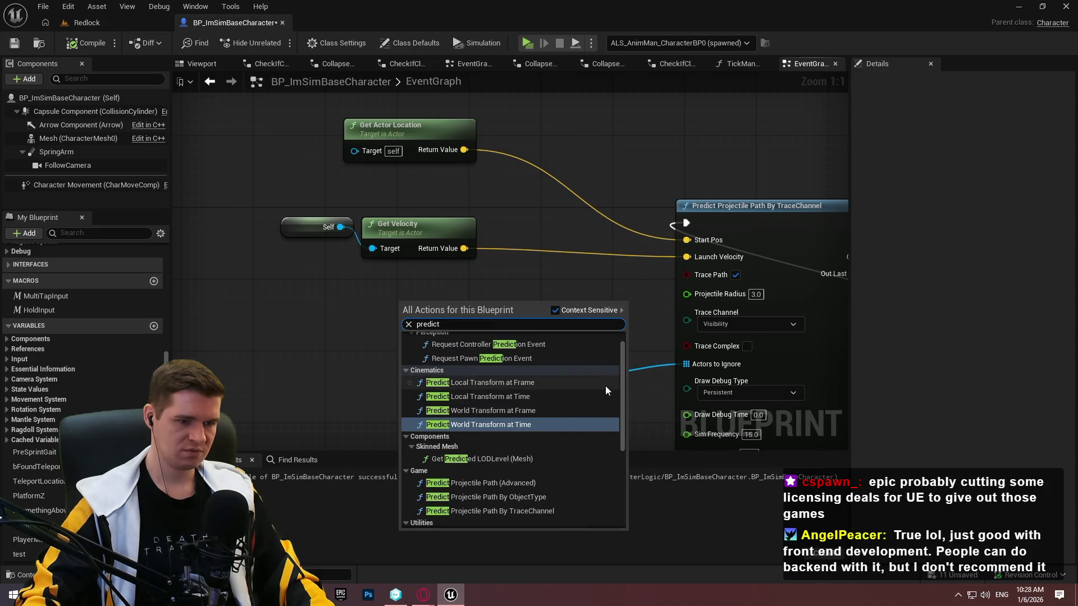
pyautogui.moveTo(628, 368); pyautogui.dragTo(628, 341)
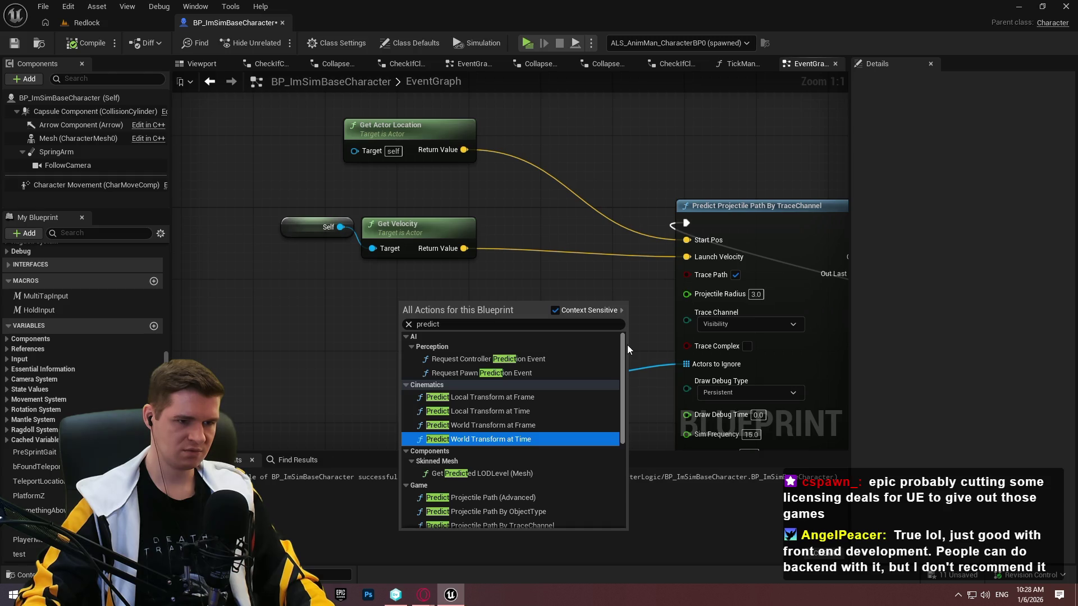
pyautogui.moveTo(628, 351)
pyautogui.mouseDown()
pyautogui.moveTo(619, 467)
pyautogui.moveTo(619, 370)
pyautogui.mouseUp()
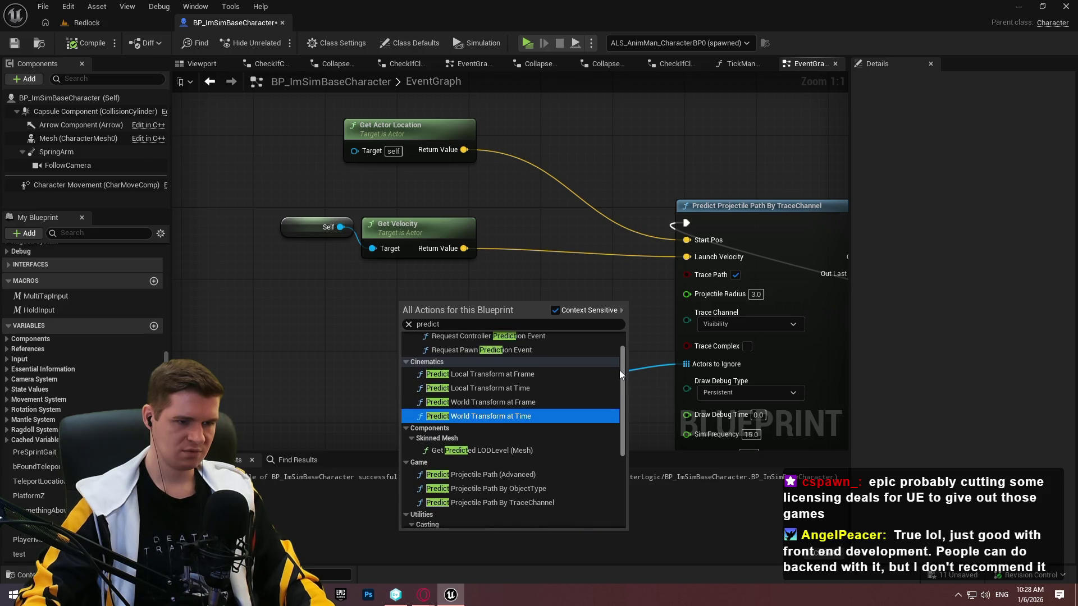
pyautogui.click(514, 259)
# Add a Delay Until Next Tick node from the Branch output and start a playtest
pyautogui.moveTo(547, 261)
pyautogui.mouseDown()
pyautogui.moveTo(320, 211)
pyautogui.moveTo(513, 279)
pyautogui.moveTo(202, 217)
pyautogui.mouseUp()
pyautogui.scroll(-2, 462, 259)
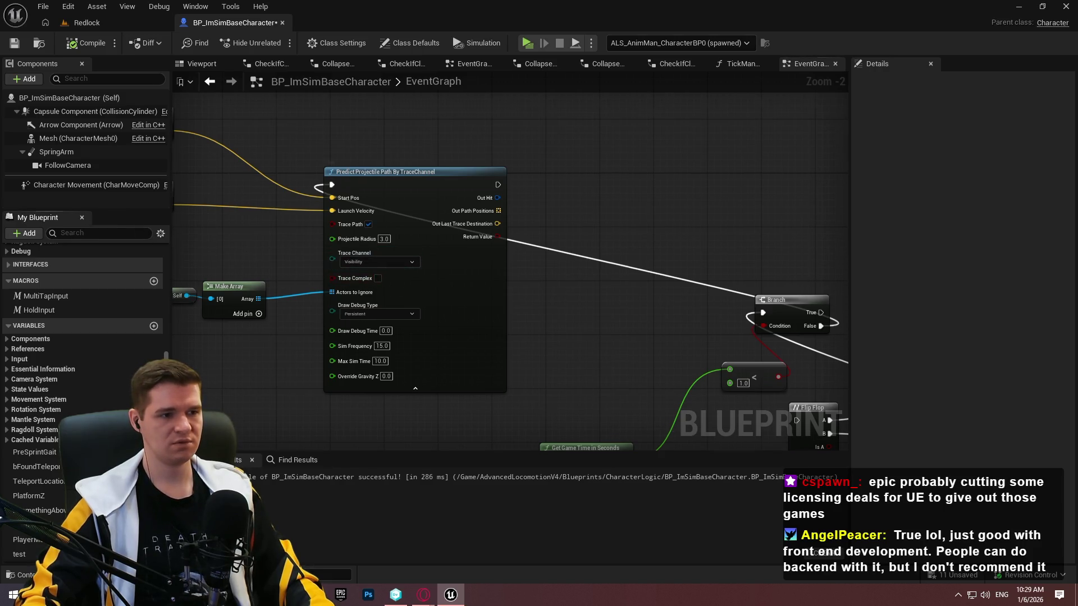
pyautogui.moveTo(400, 281); pyautogui.dragTo(532, 309)
pyautogui.moveTo(464, 226); pyautogui.dragTo(243, 191)
pyautogui.moveTo(732, 318)
pyautogui.mouseDown()
pyautogui.moveTo(844, 309)
pyautogui.moveTo(768, 300)
pyautogui.moveTo(709, 219)
pyautogui.mouseUp()
pyautogui.write('destroy')
pyautogui.press('Down')
pyautogui.press('Down')
pyautogui.press('Return')
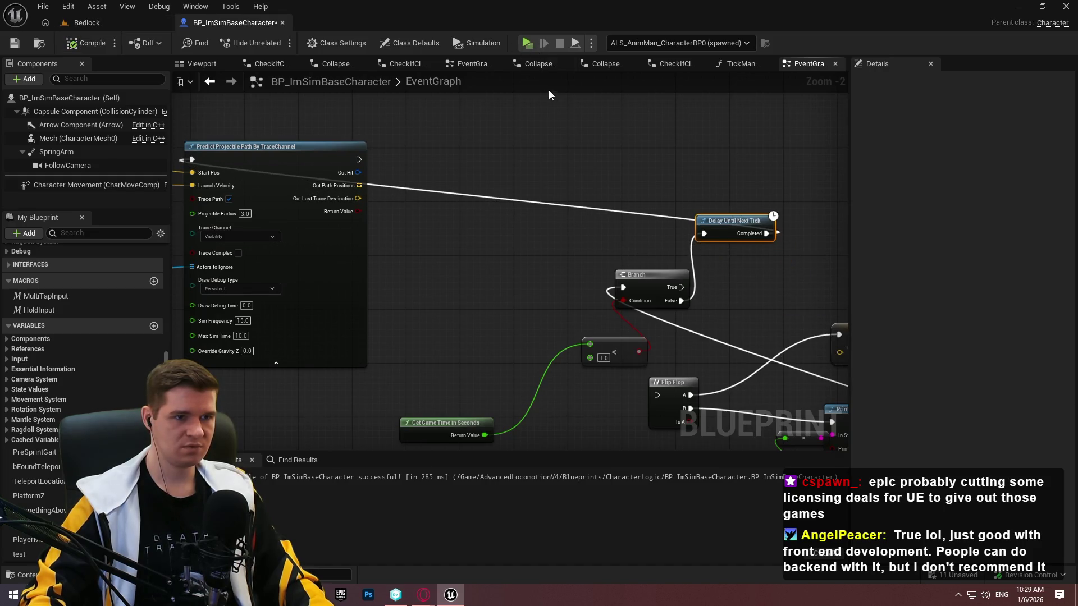
pyautogui.click(528, 44)
pyautogui.press('w')
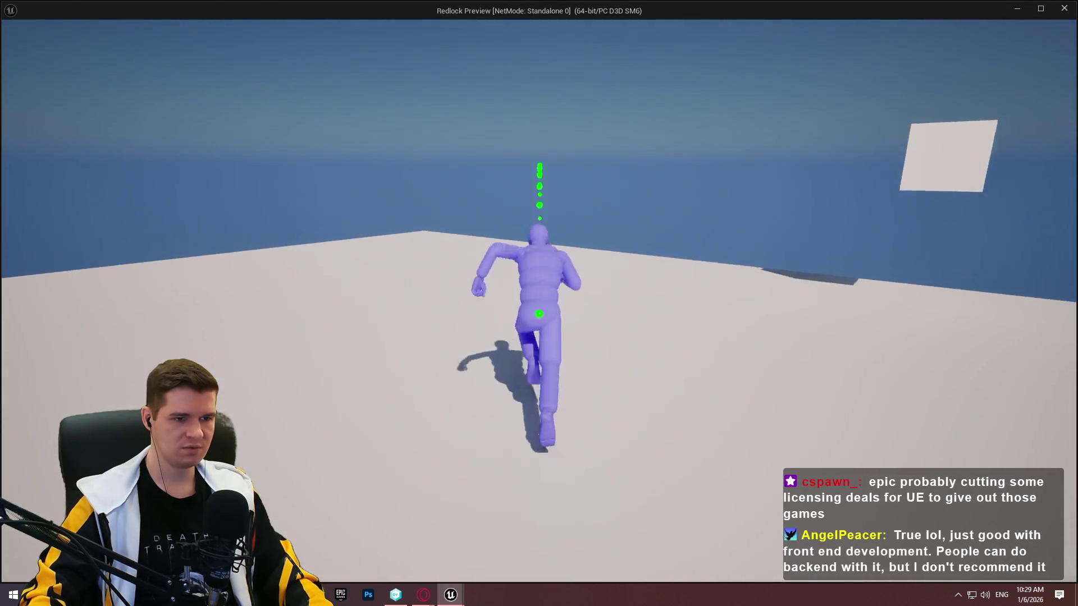
pyautogui.press('space')
pyautogui.press('w')
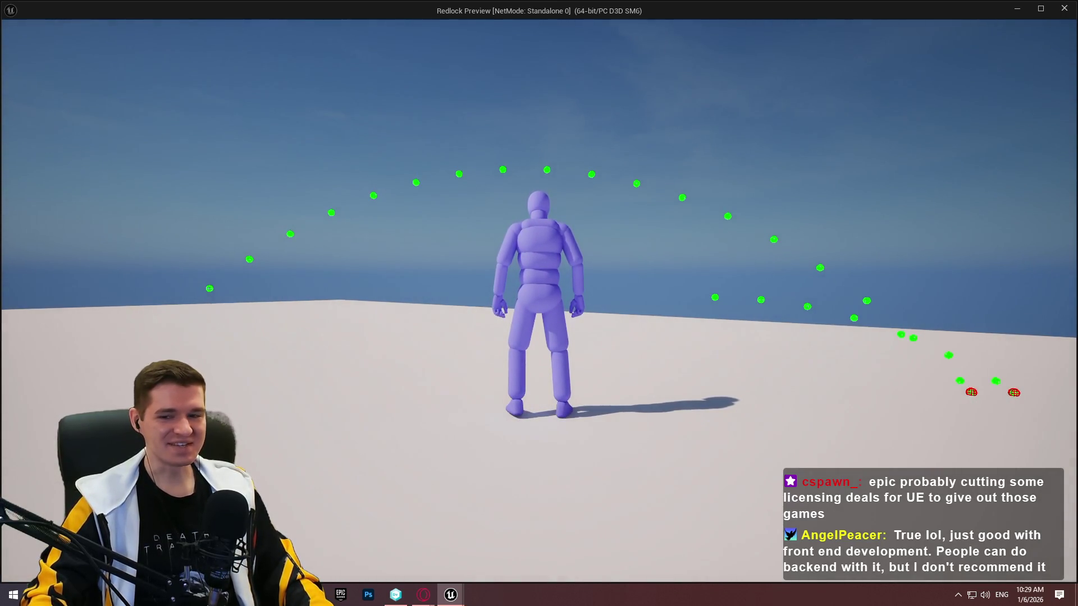
pyautogui.press('w')
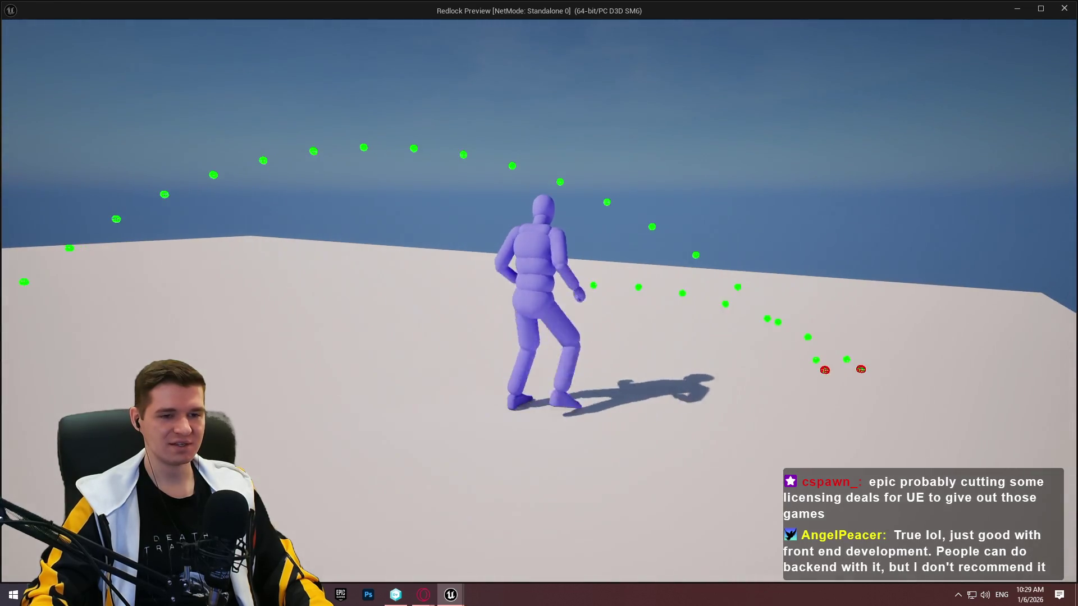
pyautogui.press('Escape')
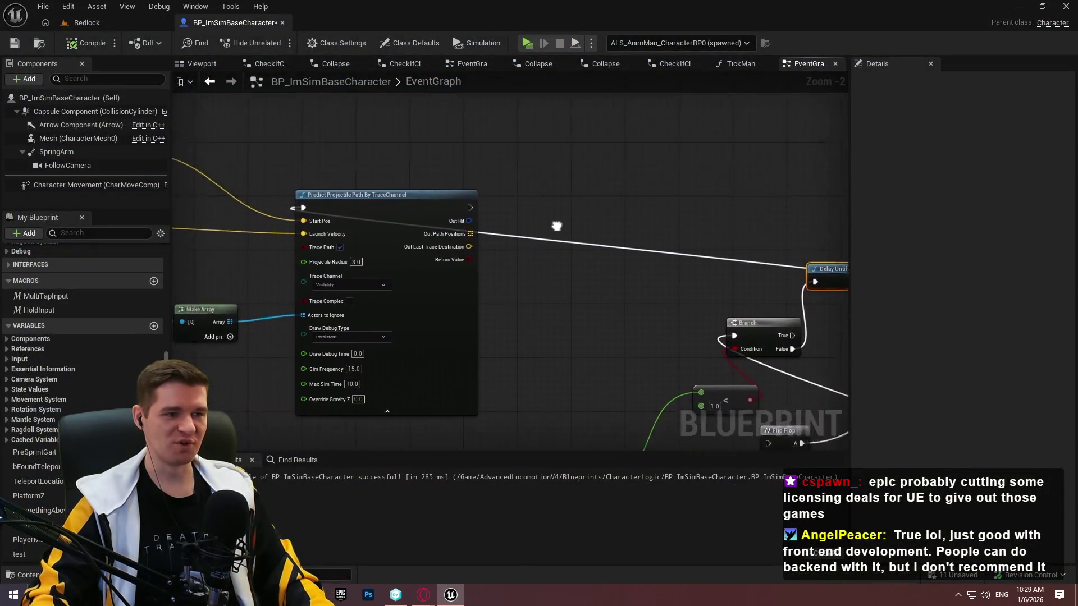
# Add a Multiply node fed by Get Velocity's Return Value
pyautogui.moveTo(556, 226); pyautogui.dragTo(347, 205)
pyautogui.moveTo(331, 269); pyautogui.dragTo(372, 271)
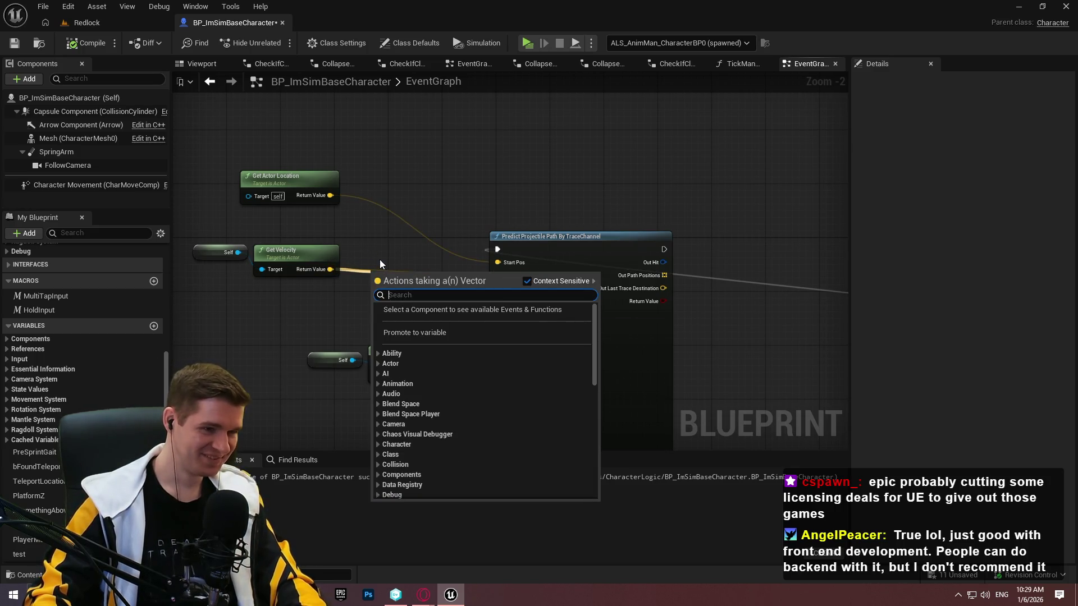
pyautogui.press('Escape')
pyautogui.moveTo(325, 267); pyautogui.dragTo(379, 284)
pyautogui.write('+')
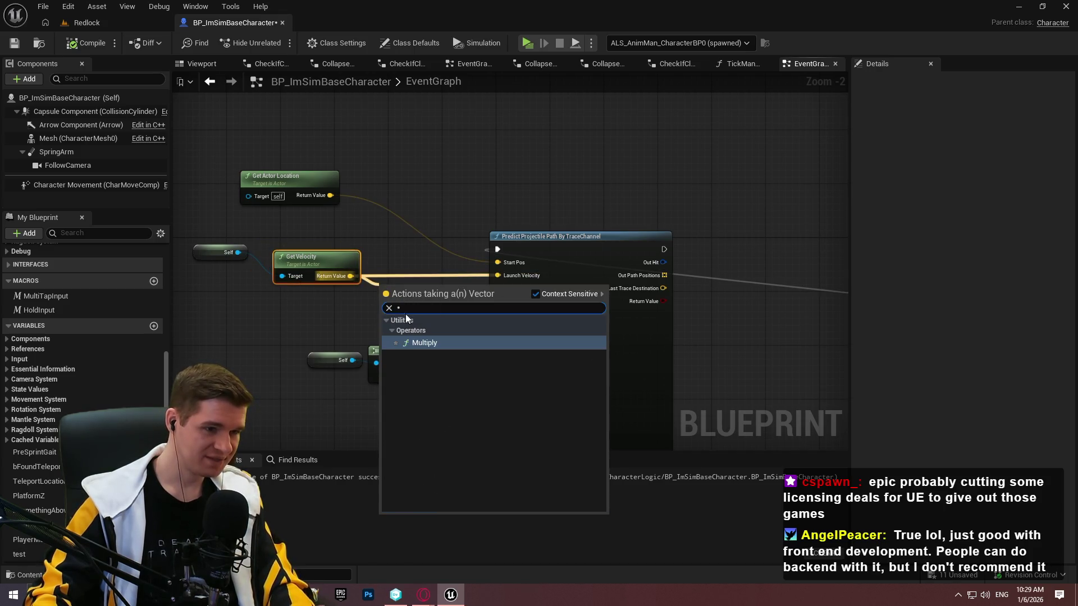
pyautogui.click(416, 339)
pyautogui.scroll(2, 416, 339)
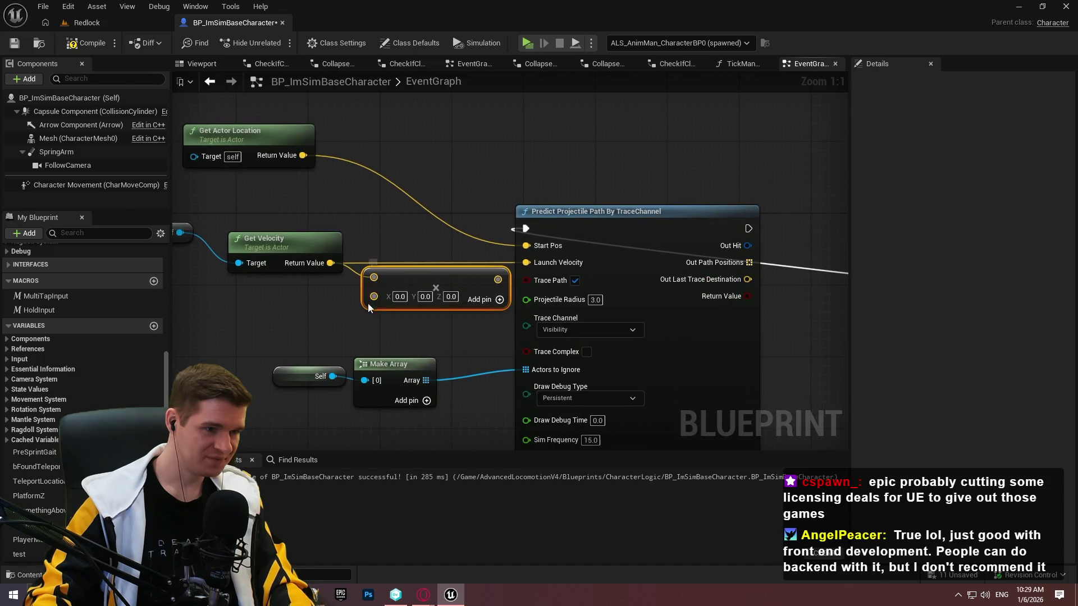
# Make the multiplier a double-precision float of 0.75, wire it to Launch Velocity, compile and save
pyautogui.rightClick(376, 300)
pyautogui.click(408, 477)
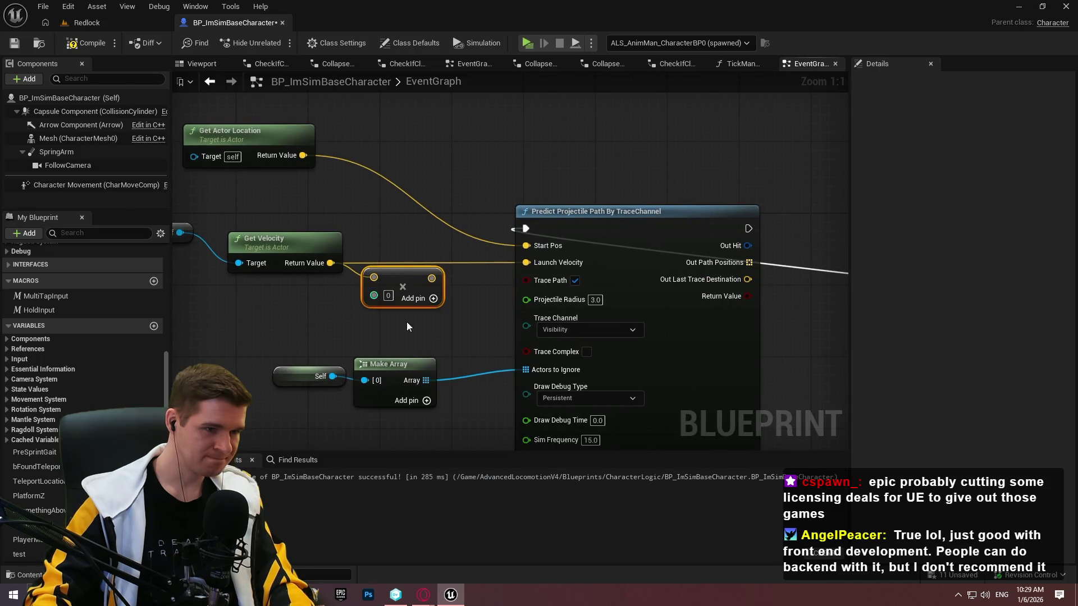
pyautogui.rightClick(372, 296)
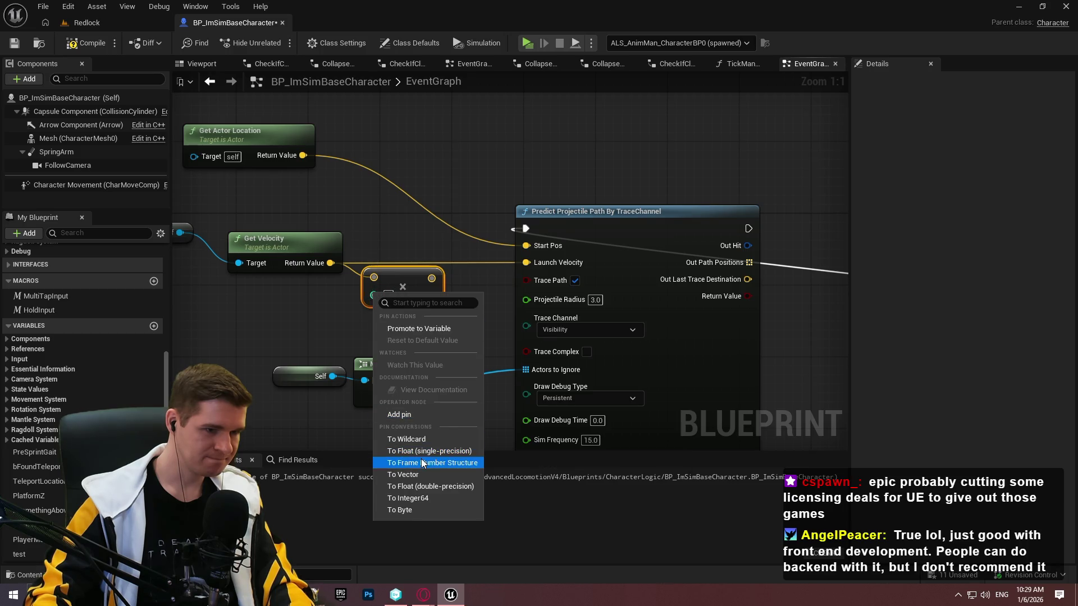
pyautogui.click(422, 486)
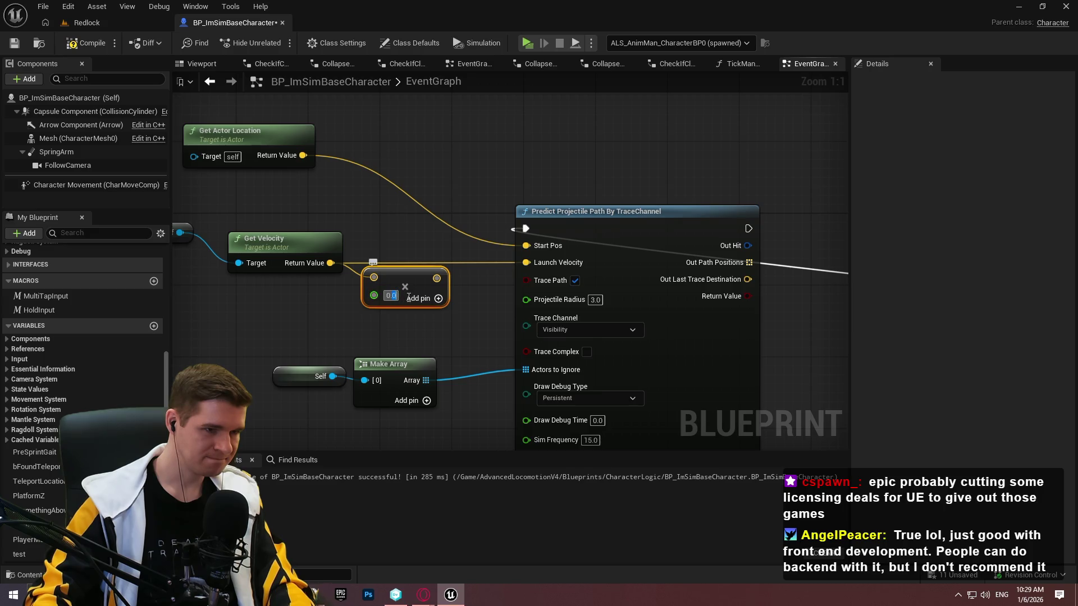
pyautogui.write('0.75')
pyautogui.click(436, 231)
pyautogui.moveTo(441, 277); pyautogui.dragTo(525, 262)
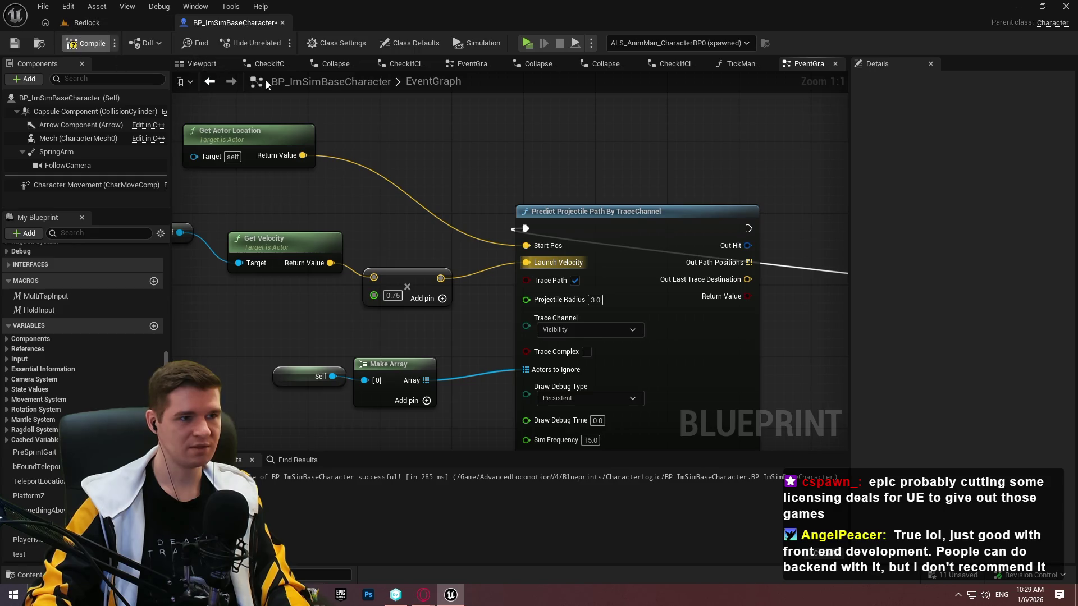
pyautogui.press('F7')
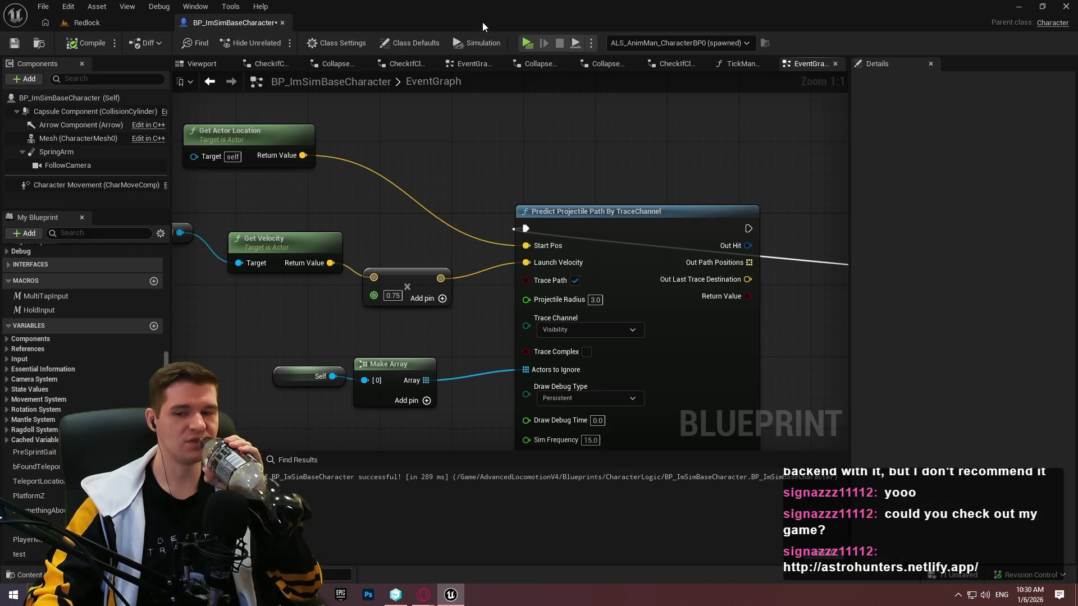
pyautogui.hotkey('ctrl', 's')
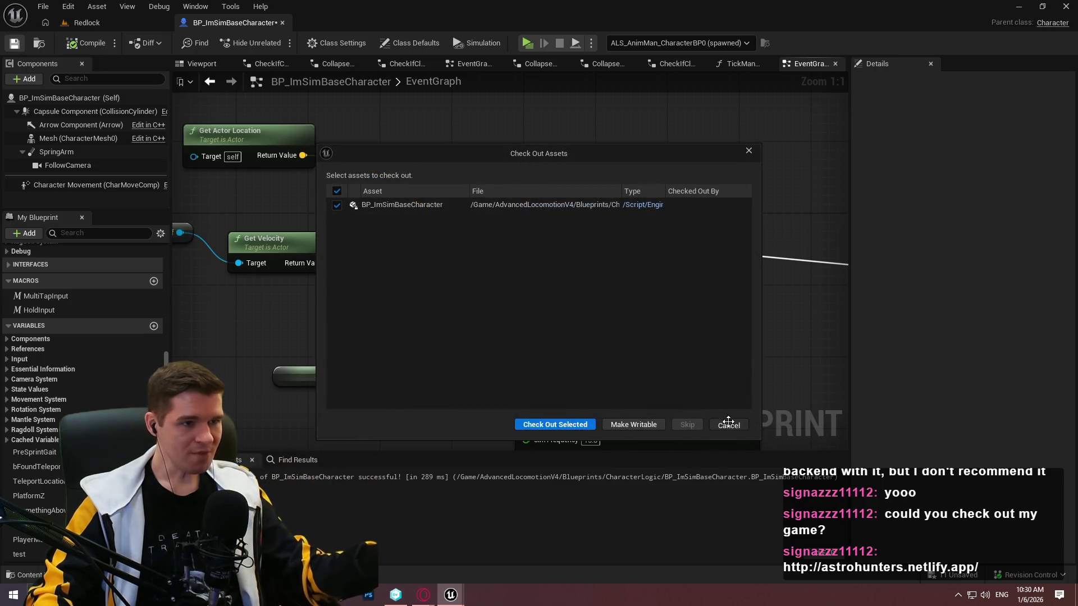
# Dismiss the check-out prompt and start a playtest looking over the platform
pyautogui.click(728, 422)
pyautogui.click(528, 41)
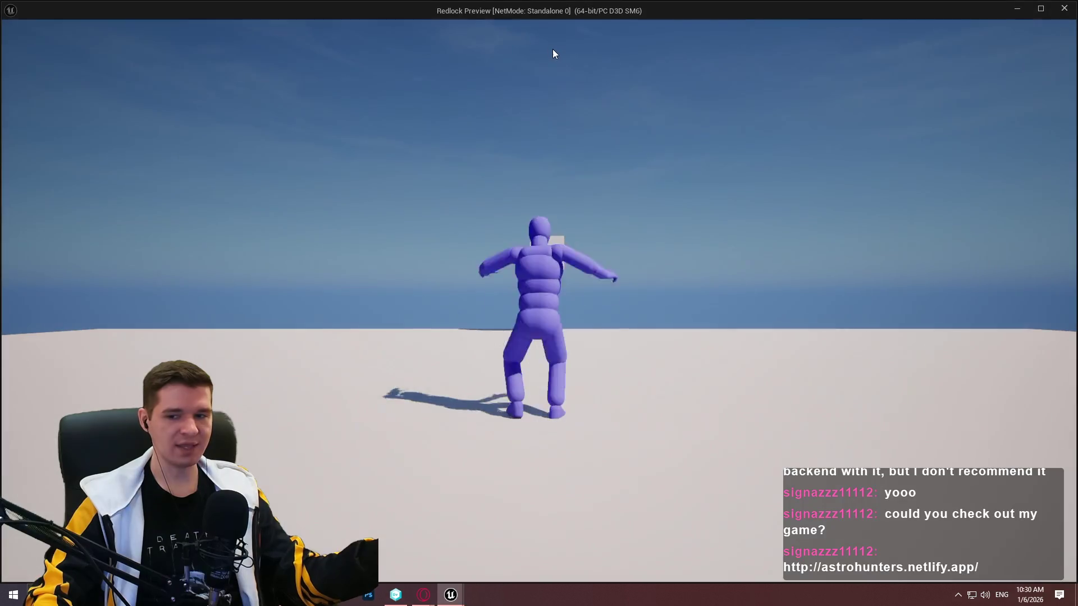
pyautogui.click(634, 335)
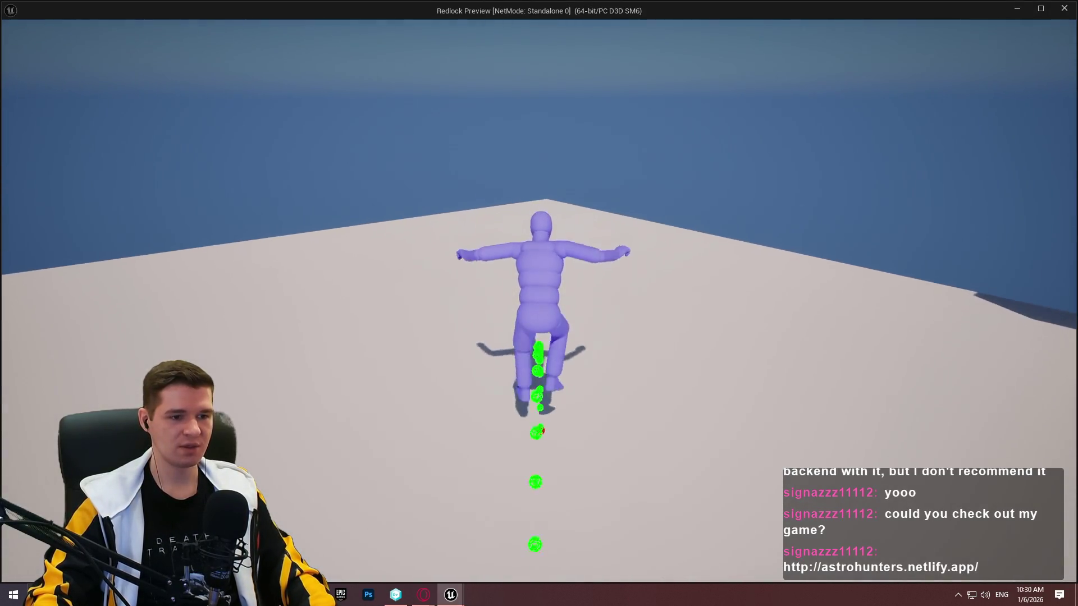
# Run and jump repeatedly to watch the predicted-path spheres, then end the playtest
pyautogui.press('w')
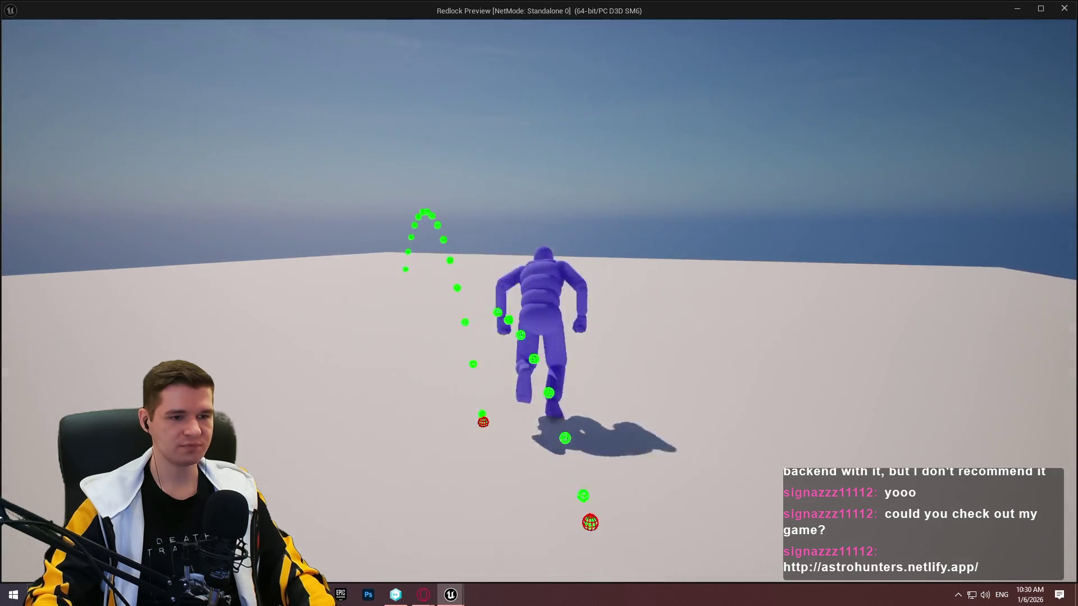
pyautogui.press('space')
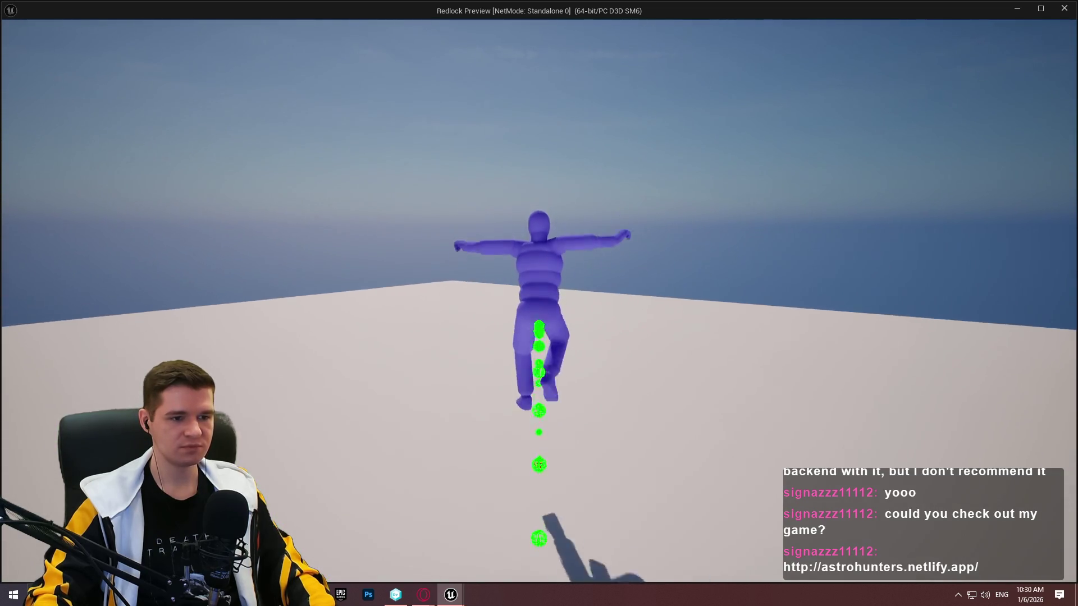
pyautogui.press('w')
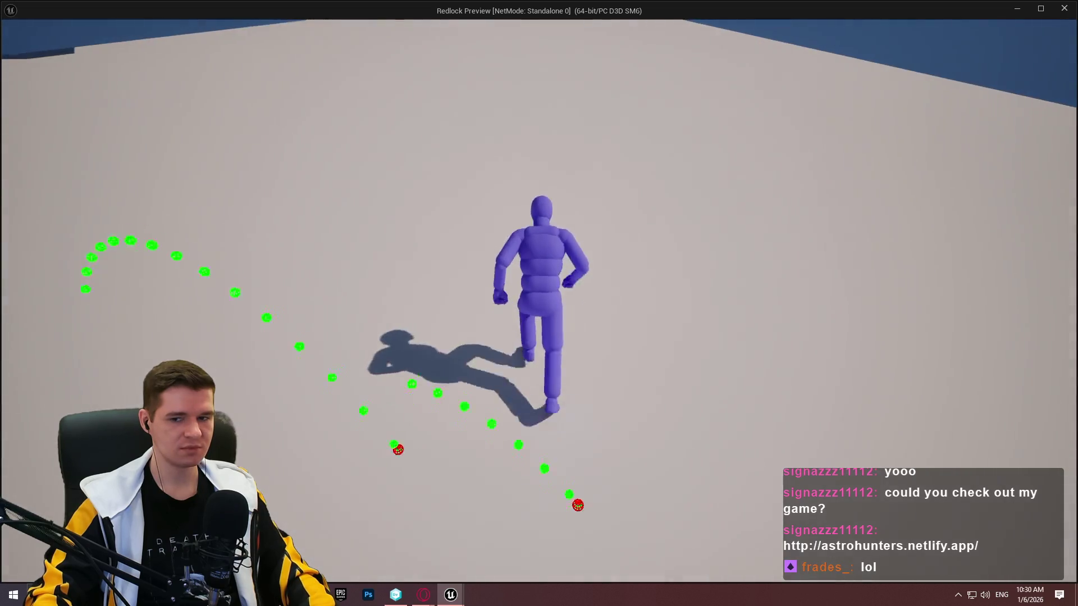
pyautogui.press('space')
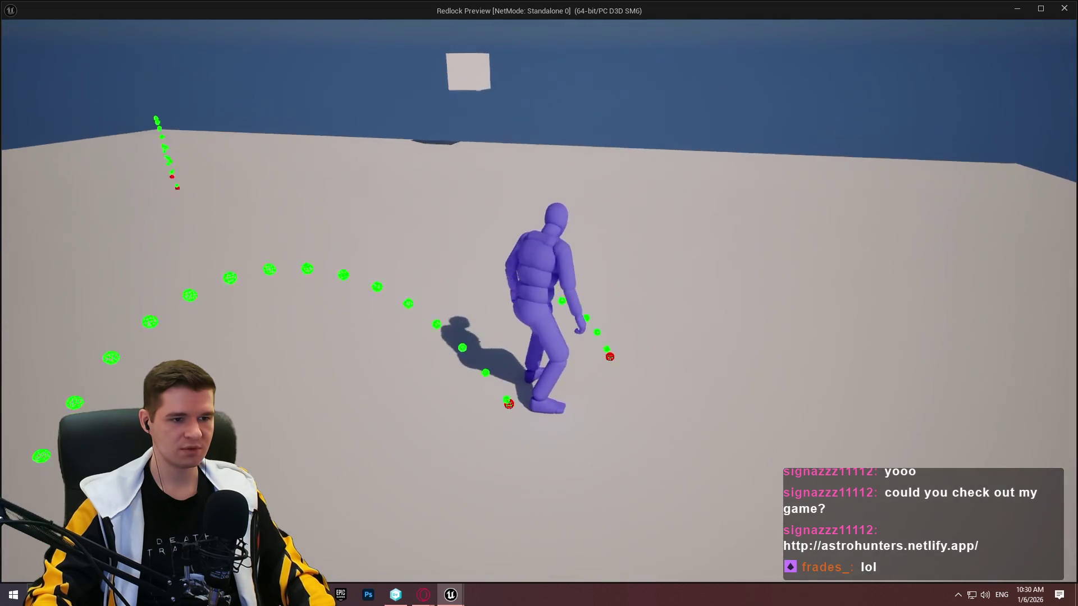
pyautogui.press('space')
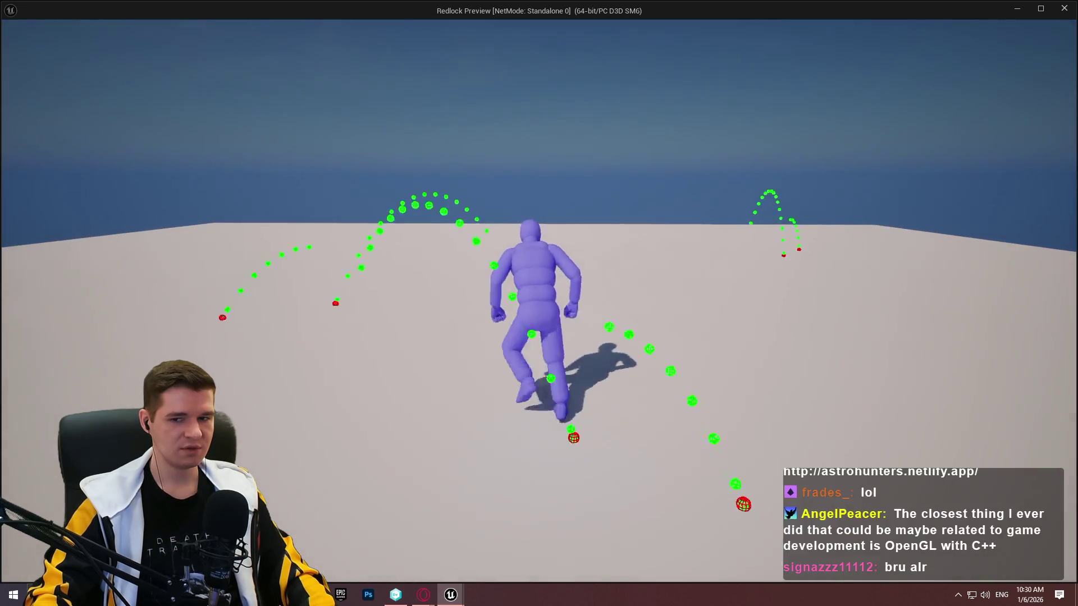
pyautogui.press('space')
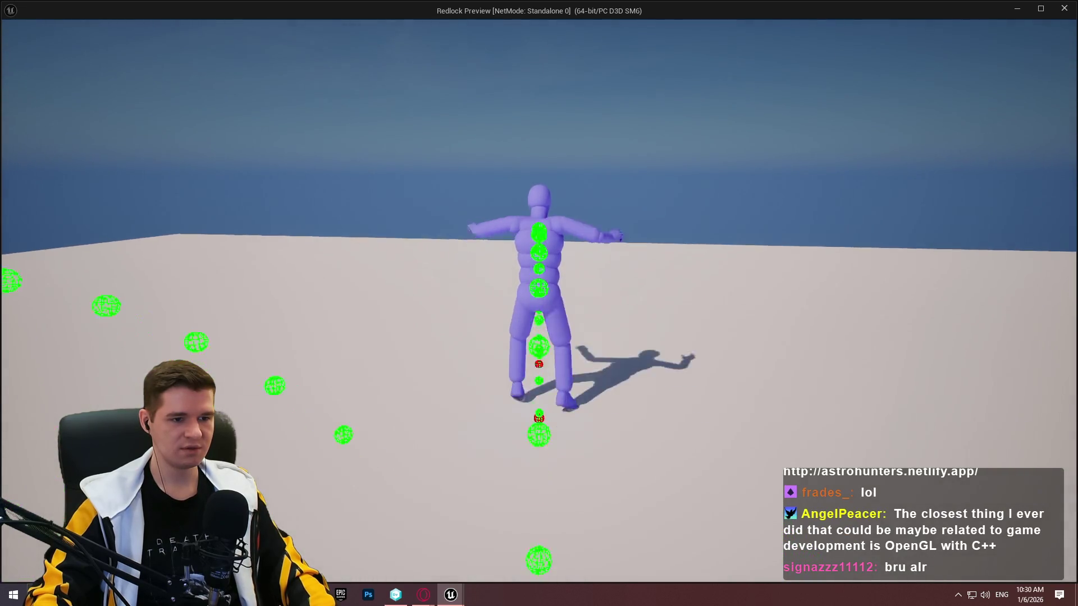
pyautogui.press('space')
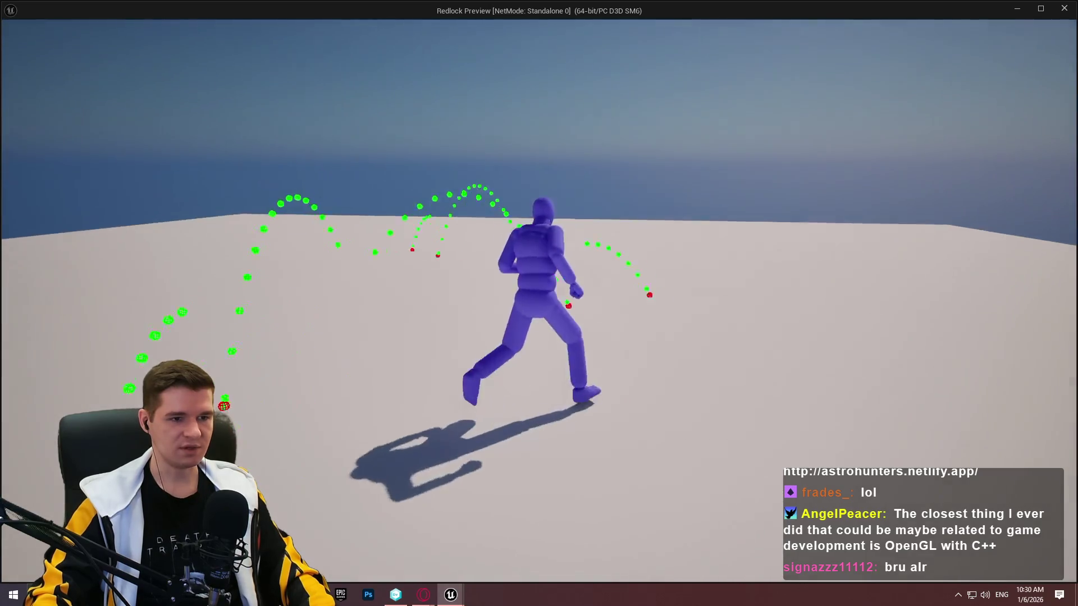
pyautogui.press('space')
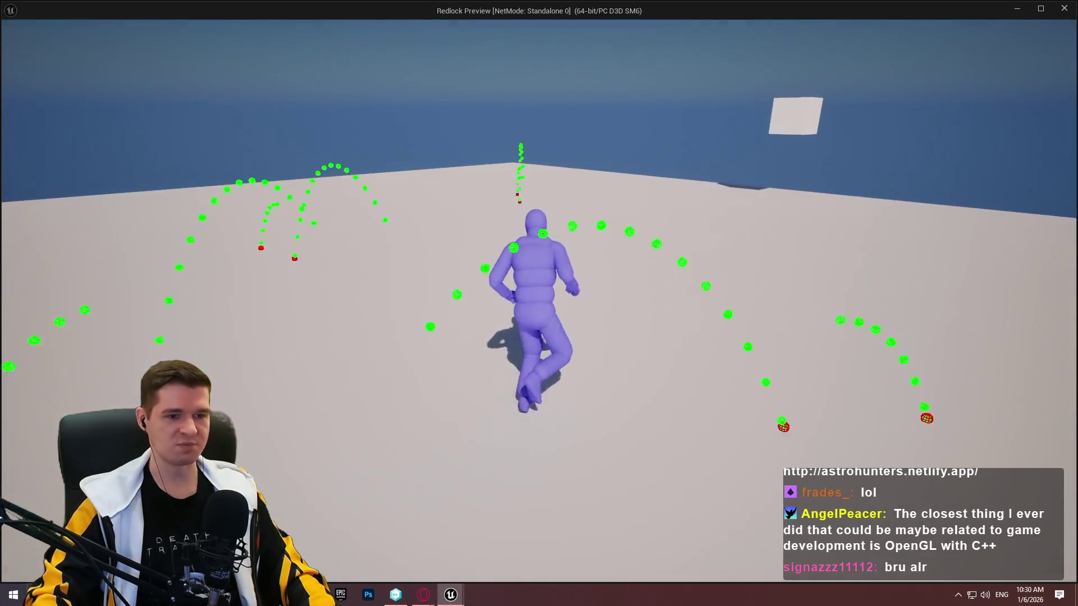
pyautogui.press('space')
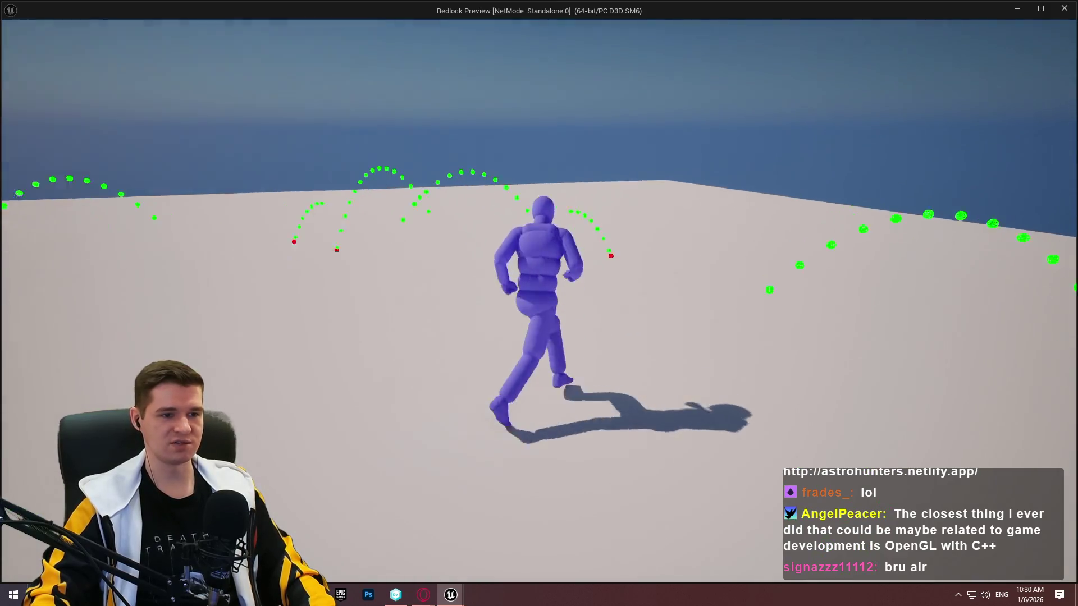
pyautogui.press('space')
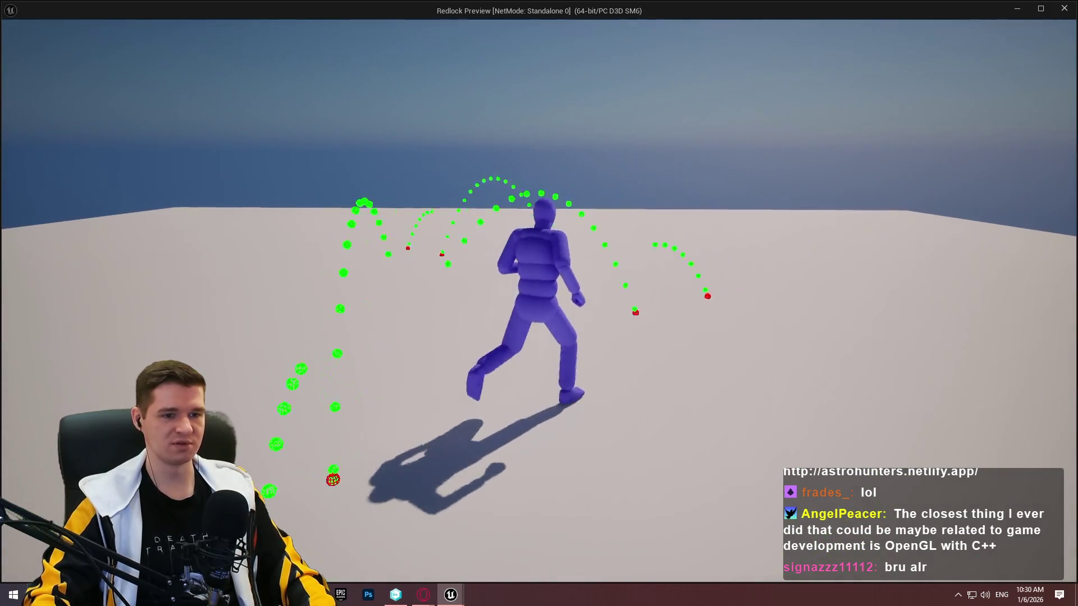
pyautogui.press('space')
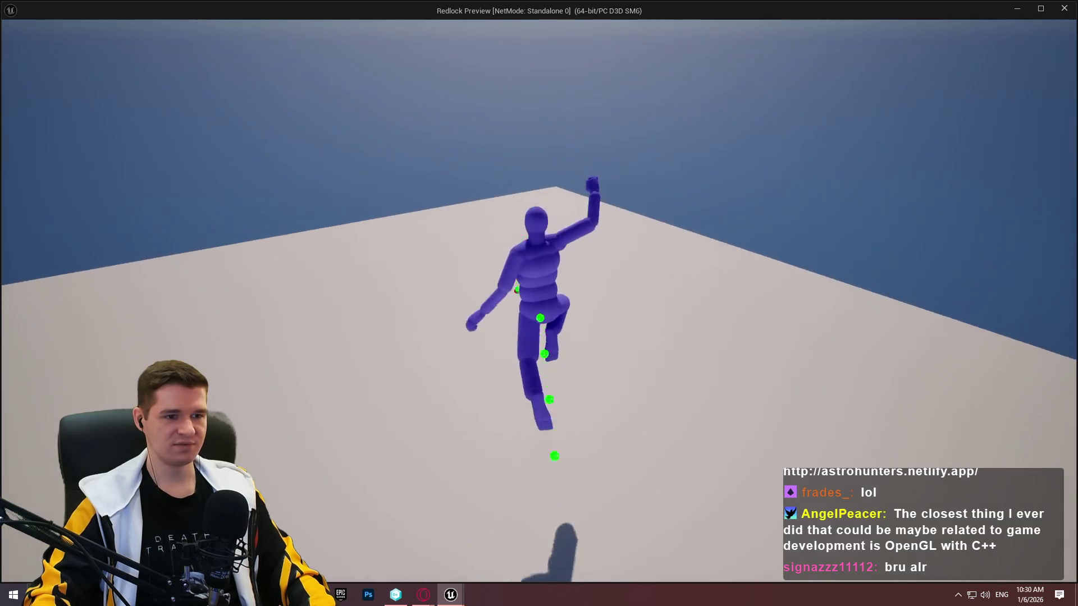
pyautogui.press('space')
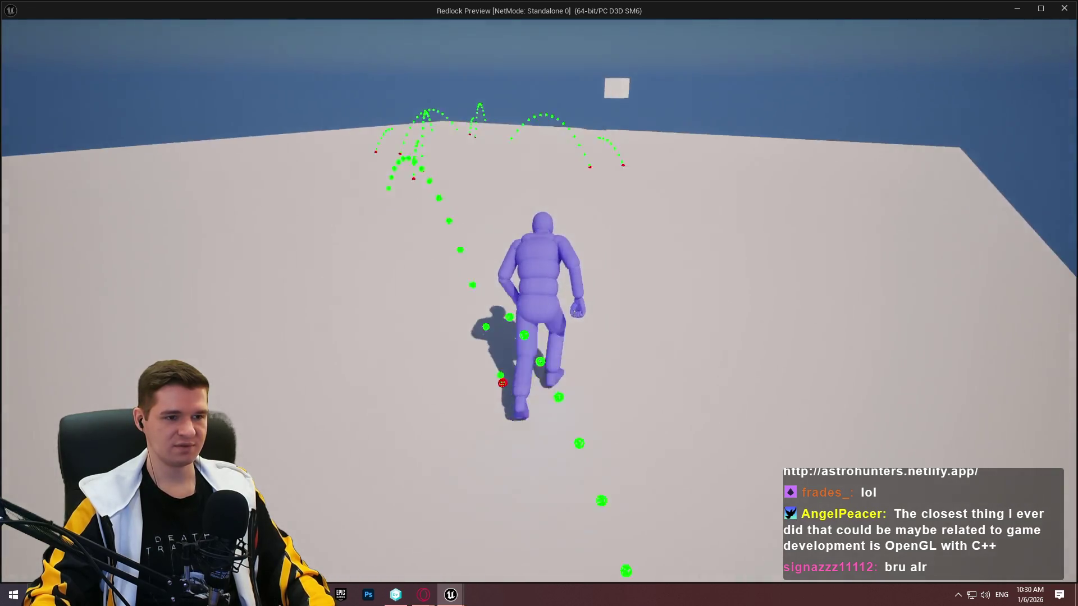
pyautogui.press('w')
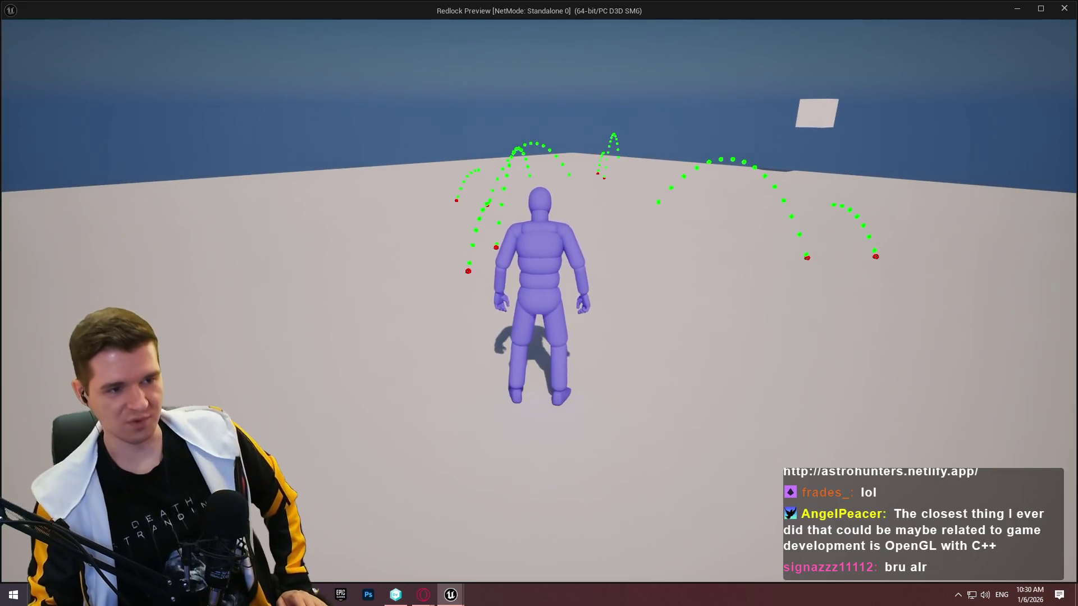
pyautogui.press('Escape')
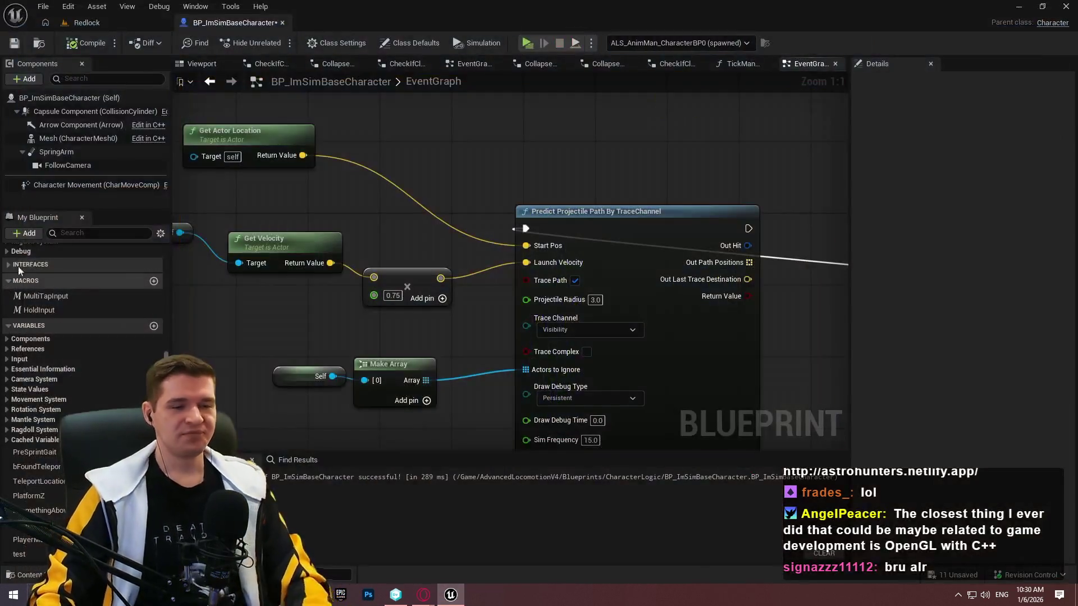
pyautogui.scroll(-1, 565, 203)
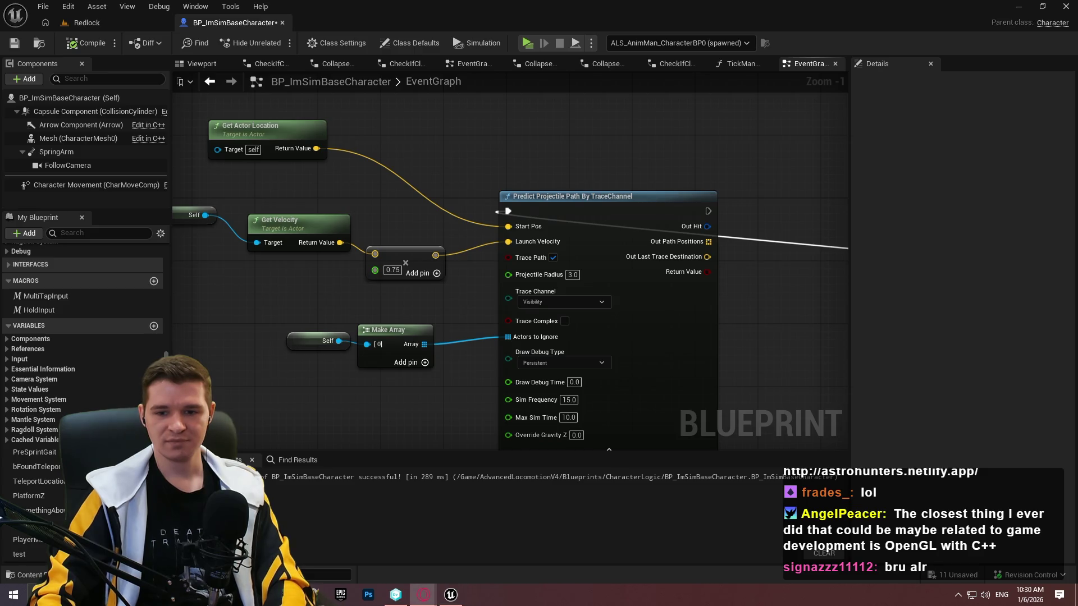
pyautogui.moveTo(506, 210); pyautogui.dragTo(468, 204)
pyautogui.moveTo(422, 153); pyautogui.dragTo(333, 75)
pyautogui.moveTo(606, 161)
pyautogui.mouseDown()
pyautogui.moveTo(447, 208)
pyautogui.moveTo(234, 168)
pyautogui.moveTo(760, 240)
pyautogui.mouseUp()
pyautogui.scroll(2, 524, 204)
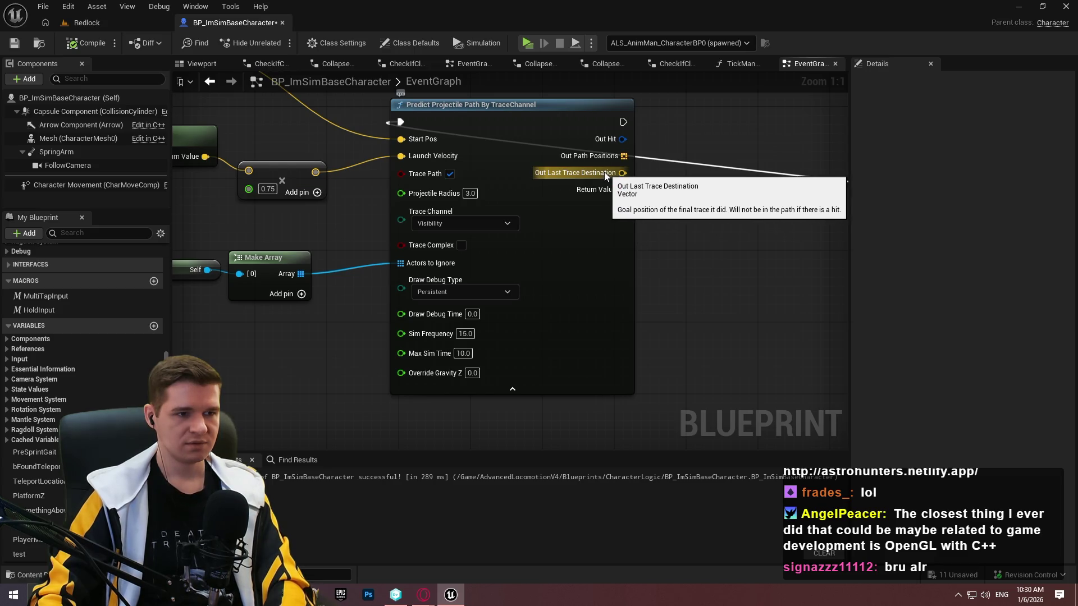
pyautogui.moveTo(375, 181)
pyautogui.mouseDown()
pyautogui.moveTo(502, 227)
pyautogui.moveTo(601, 240)
pyautogui.mouseUp()
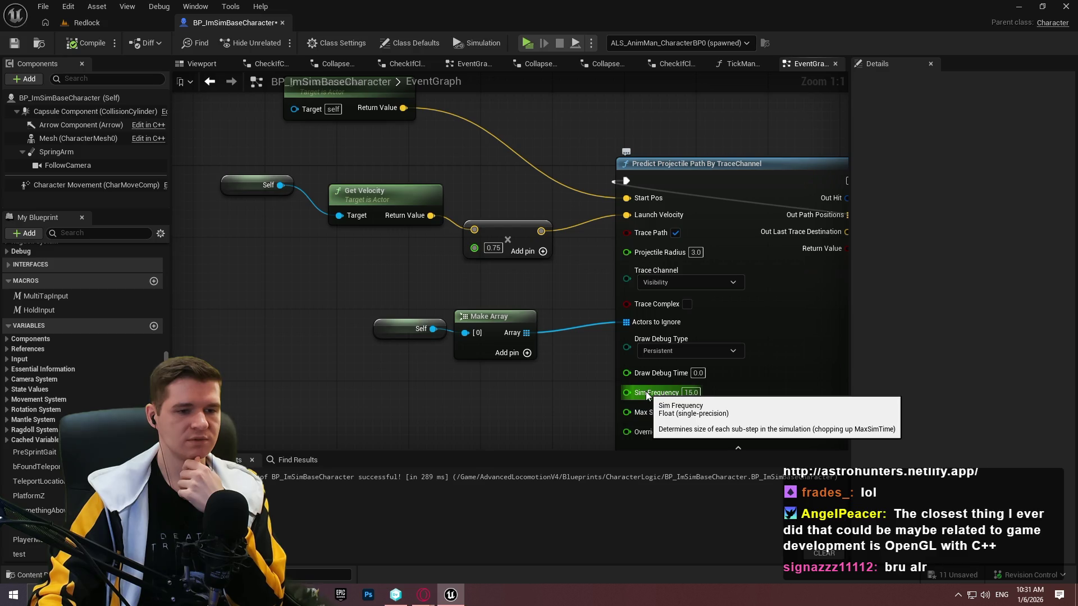
pyautogui.moveTo(569, 377)
pyautogui.mouseDown()
pyautogui.moveTo(494, 207)
pyautogui.moveTo(489, 354)
pyautogui.mouseUp()
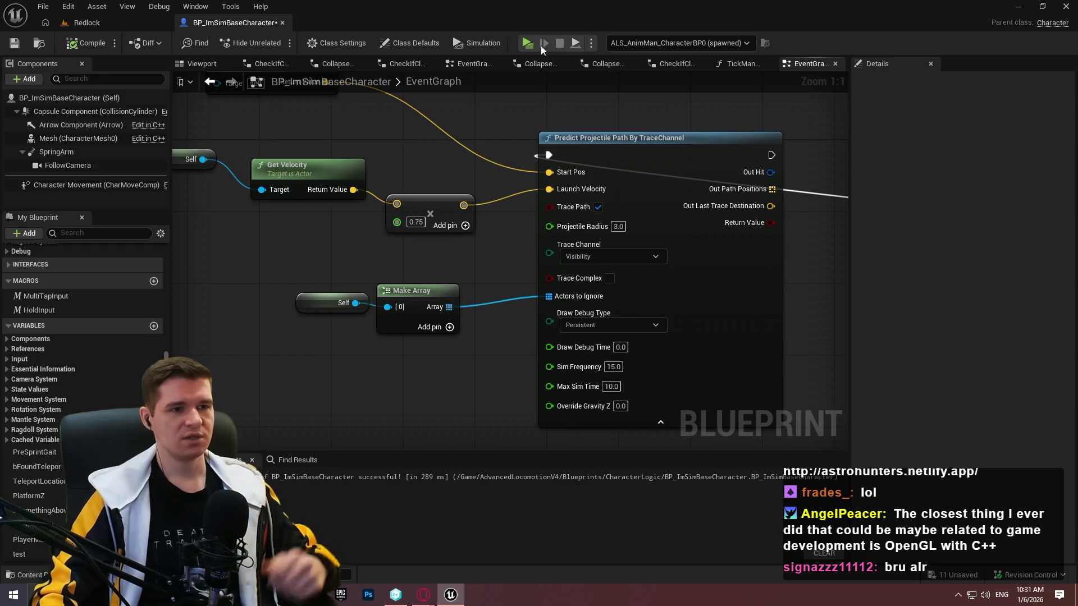
pyautogui.click(527, 43)
pyautogui.press('w')
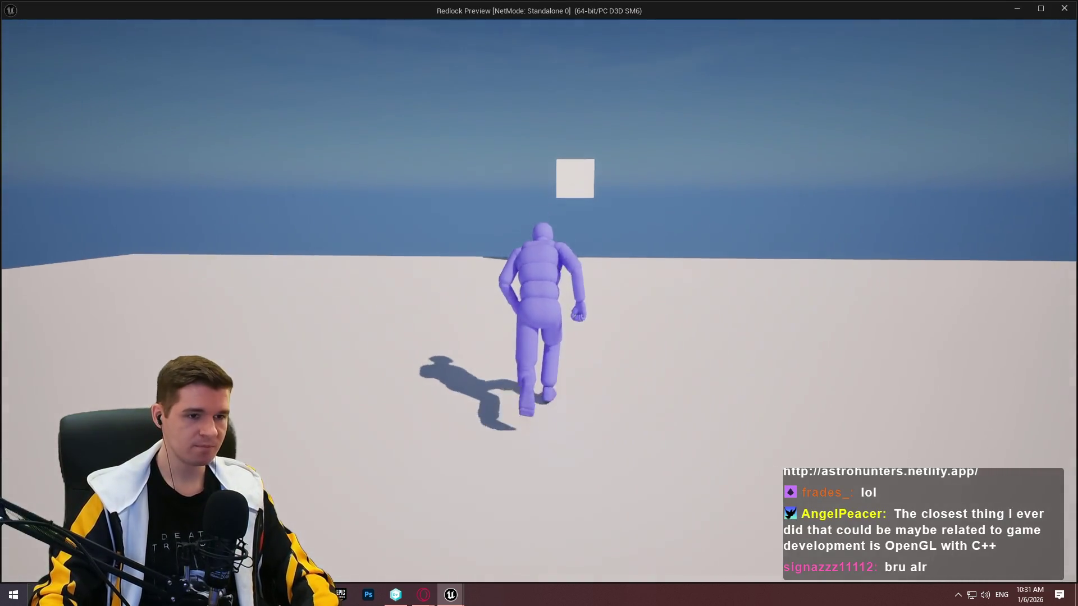
pyautogui.press('space')
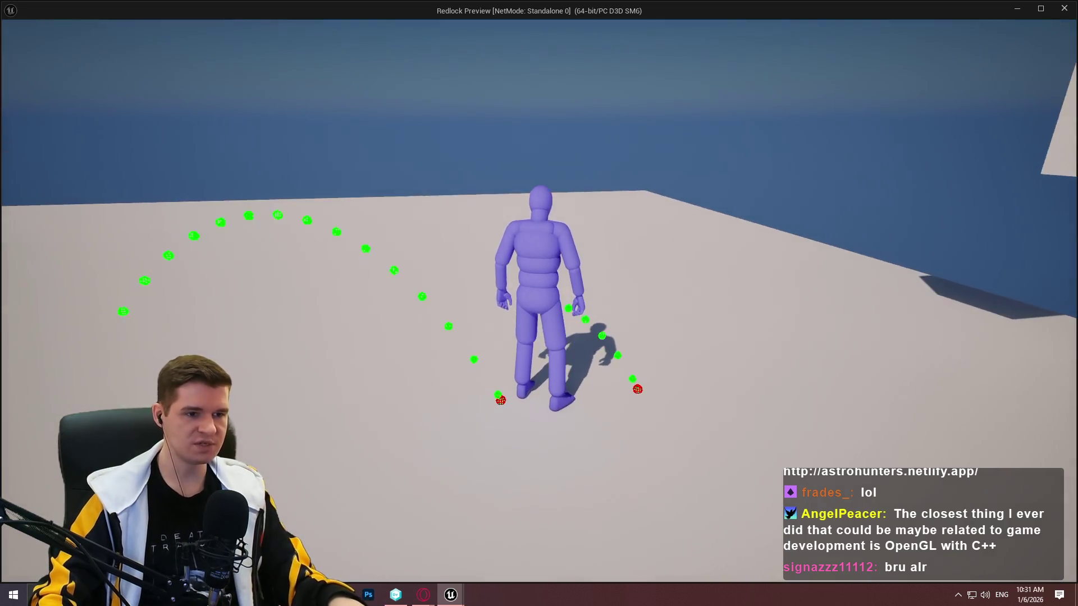
pyautogui.press('w')
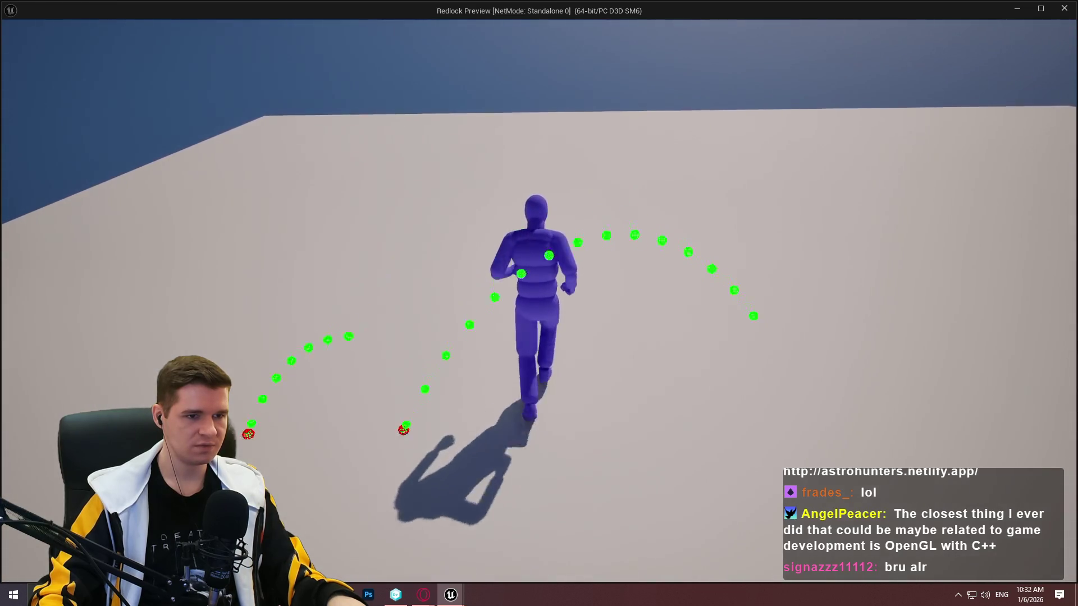
pyautogui.press('space')
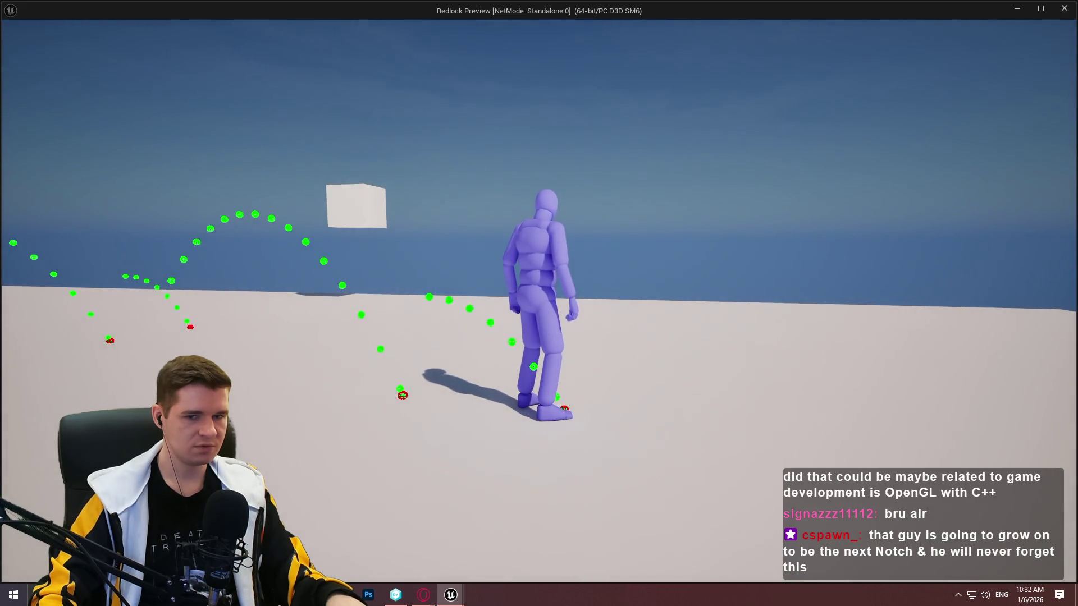
pyautogui.press('space')
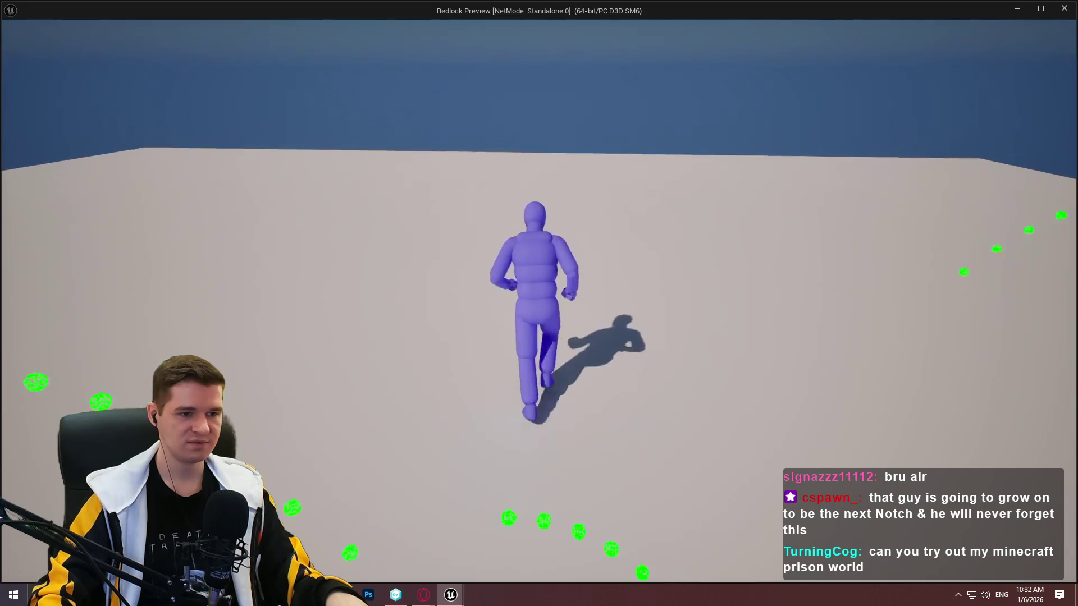
pyautogui.press('Escape')
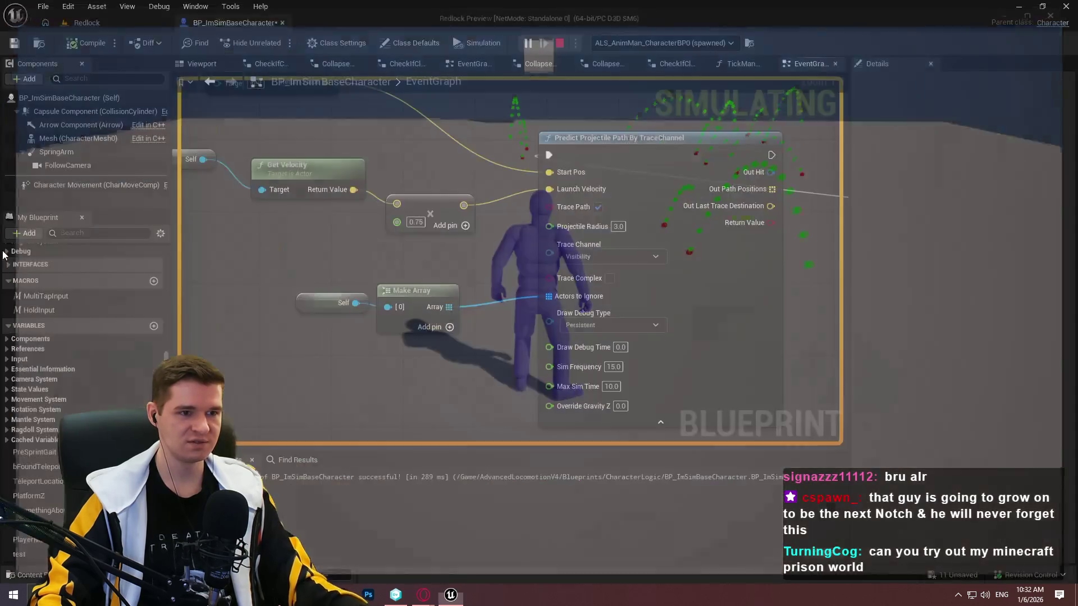
# Drag Mesh (CharacterMesh0) from the Components panel into the graph above Get Actor Location
pyautogui.scroll(-2, 588, 204)
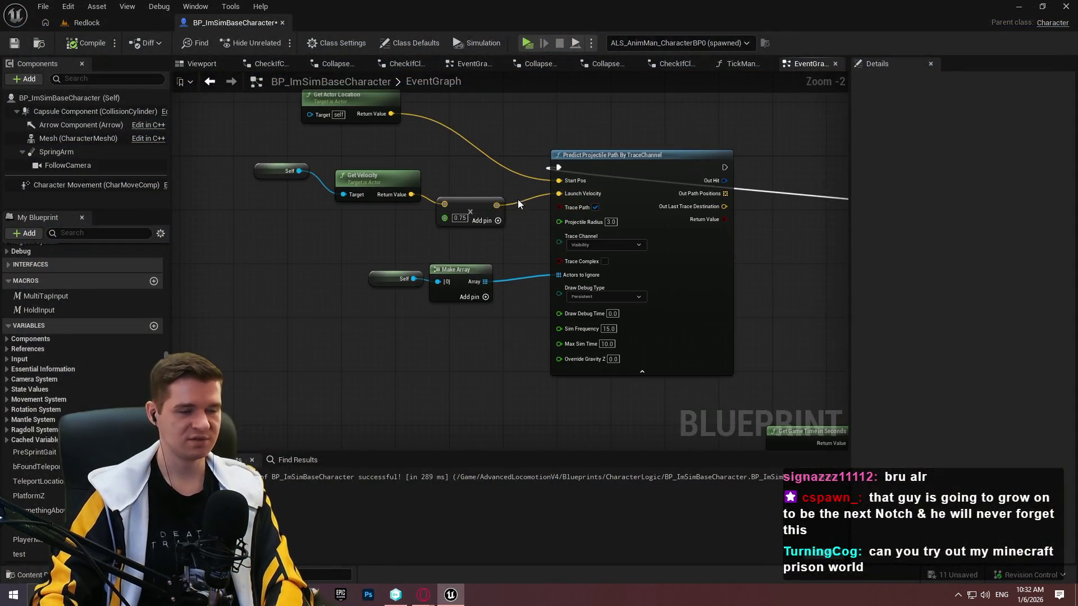
pyautogui.moveTo(520, 165); pyautogui.dragTo(344, 210)
pyautogui.moveTo(333, 161); pyautogui.dragTo(476, 182)
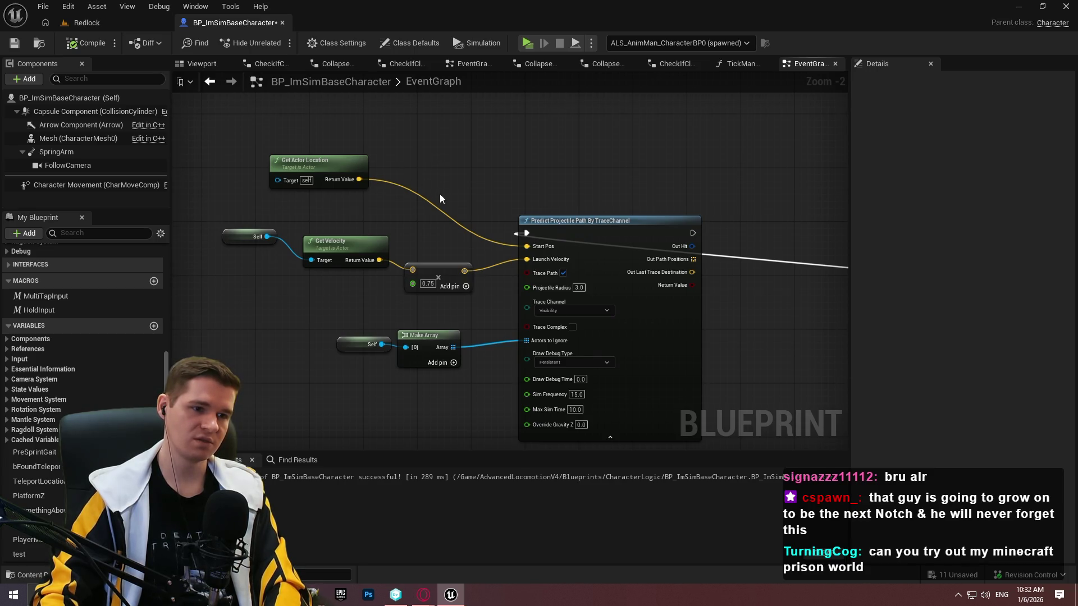
pyautogui.scroll(2, 439, 198)
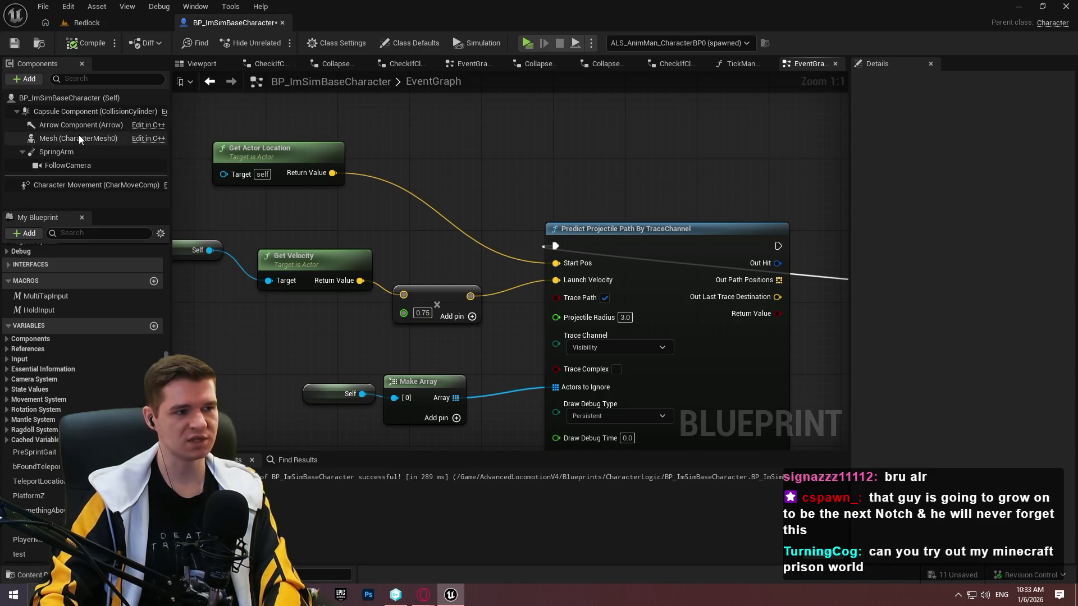
pyautogui.moveTo(51, 140)
pyautogui.moveTo(51, 141)
pyautogui.mouseDown()
pyautogui.moveTo(378, 141)
pyautogui.moveTo(365, 134)
pyautogui.moveTo(521, 127)
pyautogui.mouseUp()
pyautogui.click(459, 146)
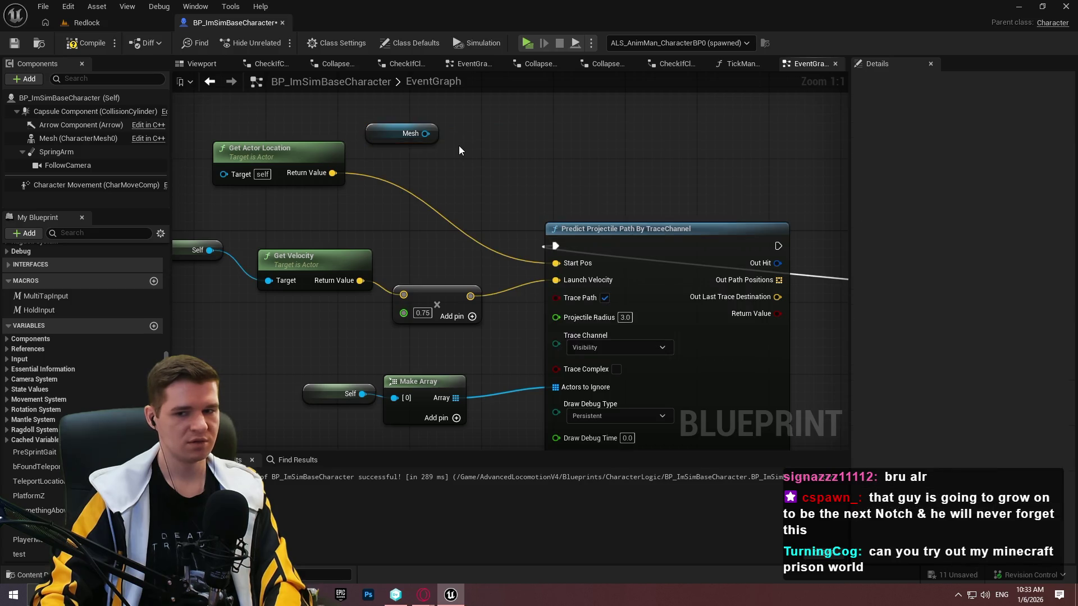
# Try a Get Bone Name node fed by Mesh, check Mesh's properties, then delete it
pyautogui.moveTo(425, 134); pyautogui.dragTo(469, 111)
pyautogui.write('sone')
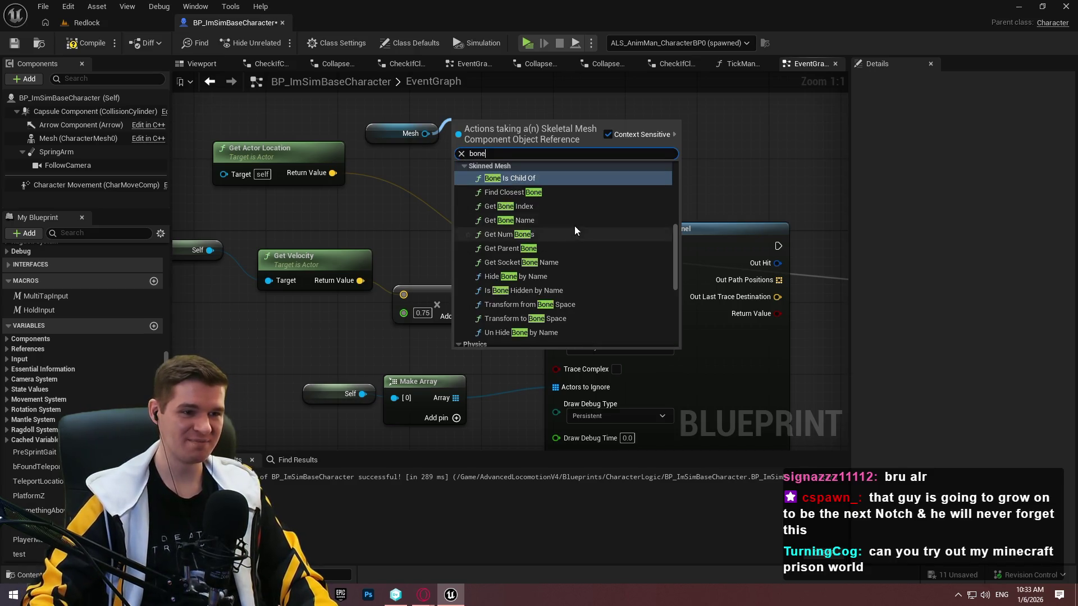
pyautogui.click(551, 219)
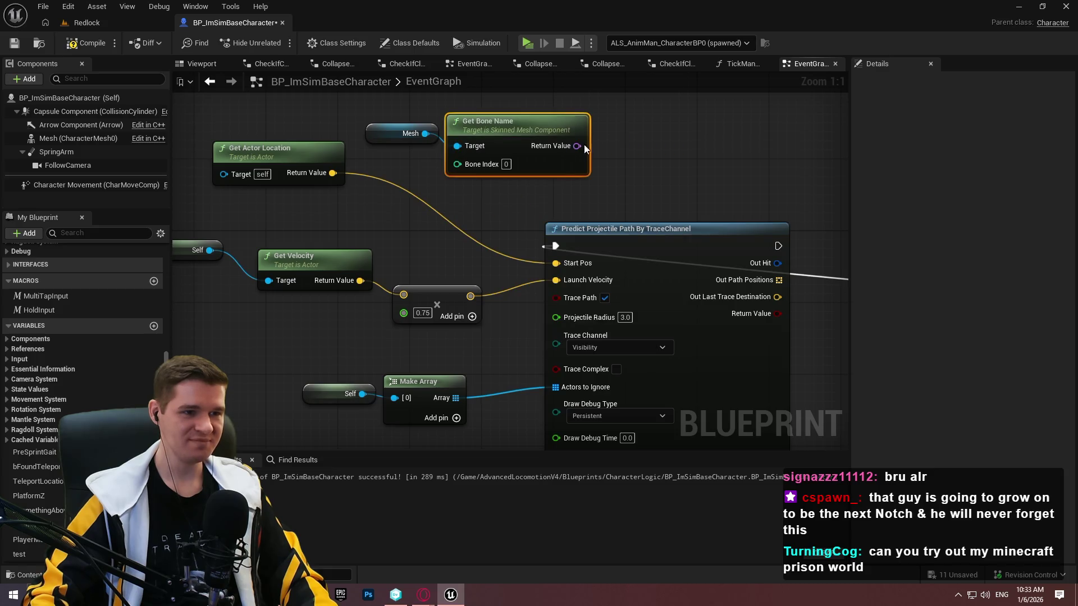
pyautogui.click(73, 138)
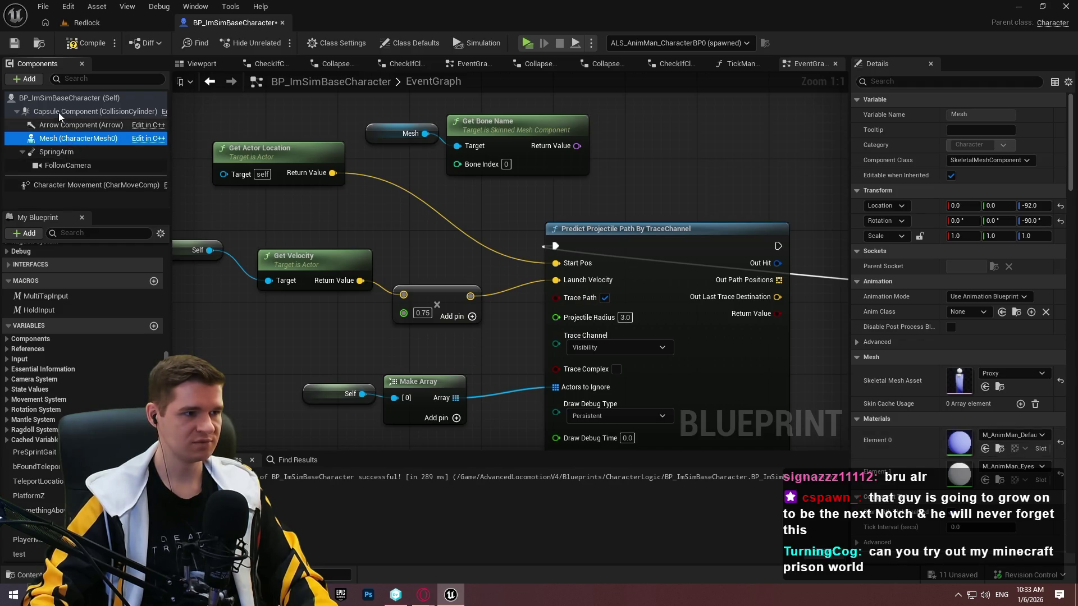
pyautogui.scroll(-3, 945, 373)
pyautogui.scroll(-3, 945, 373)
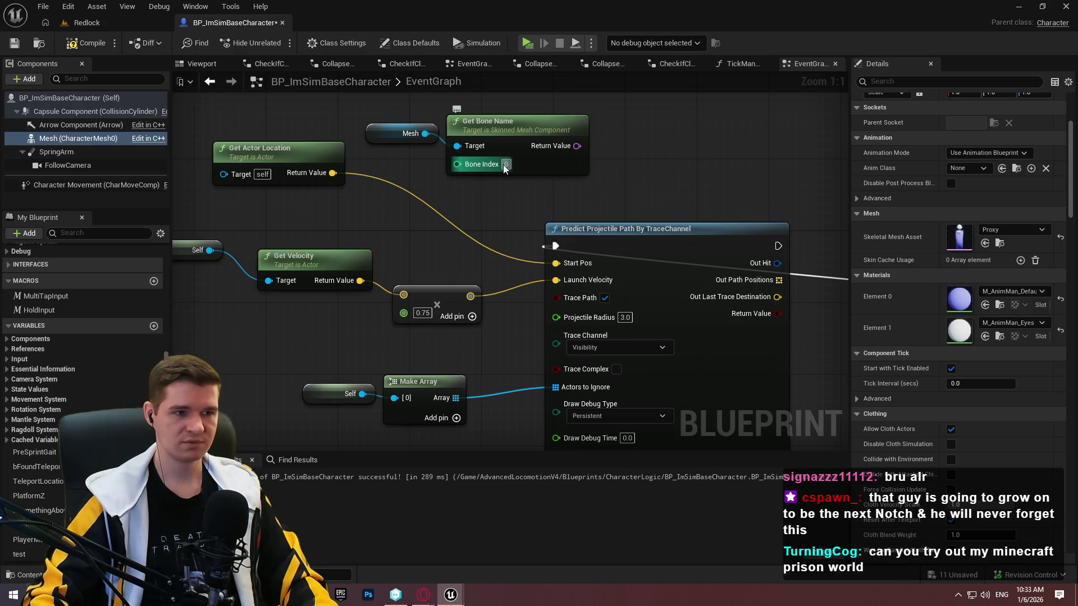
pyautogui.click(510, 147)
pyautogui.press('Delete')
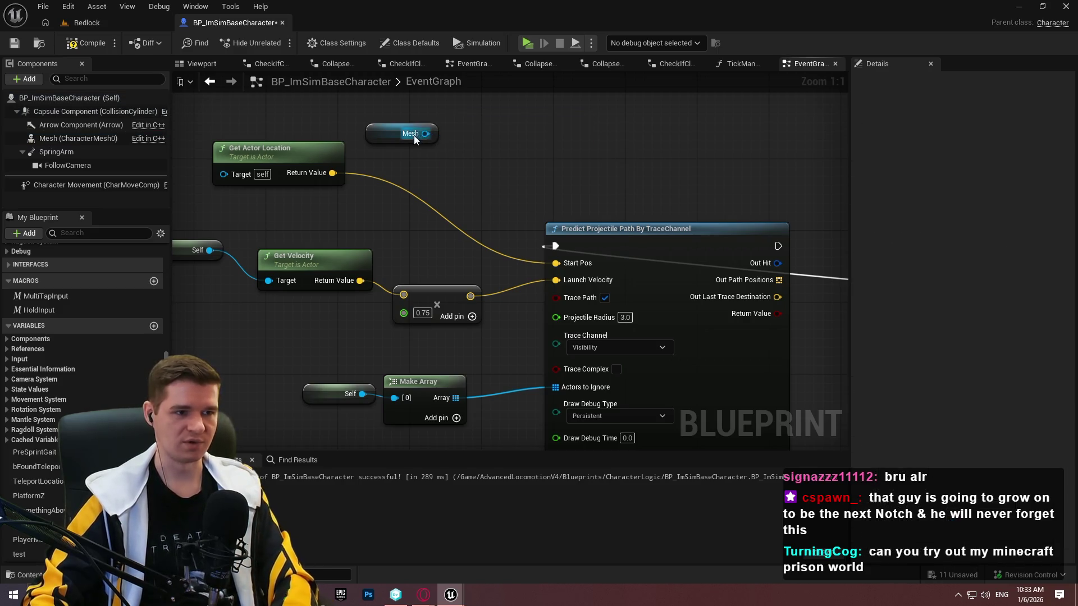
# Add a Get Bone Transform node on Mesh, removing the interim Get Socket Bone Name node
pyautogui.moveTo(414, 136); pyautogui.dragTo(476, 132)
pyautogui.write('get bone')
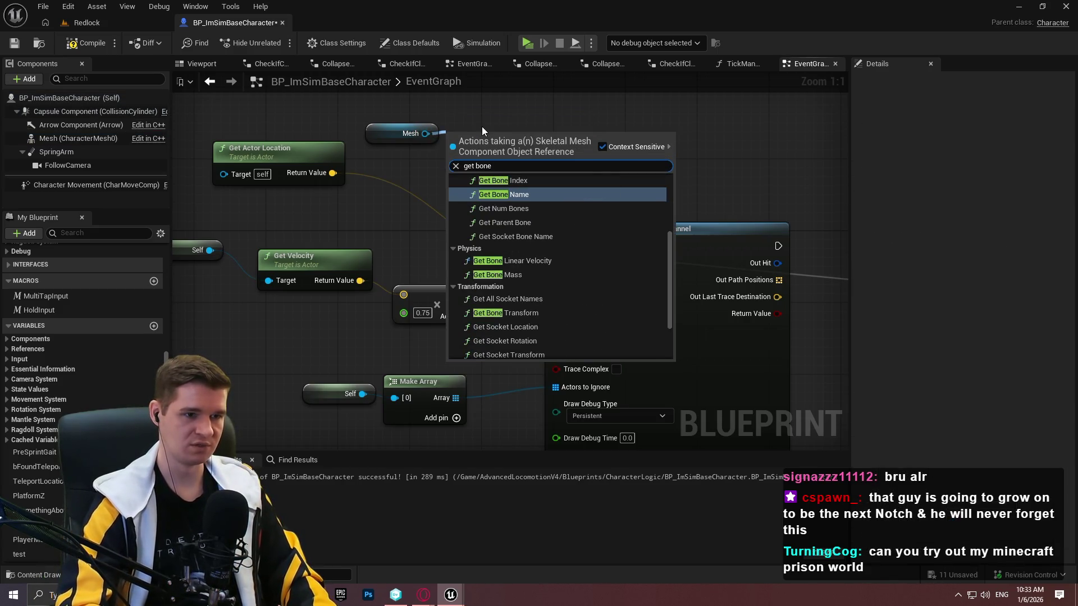
pyautogui.click(536, 240)
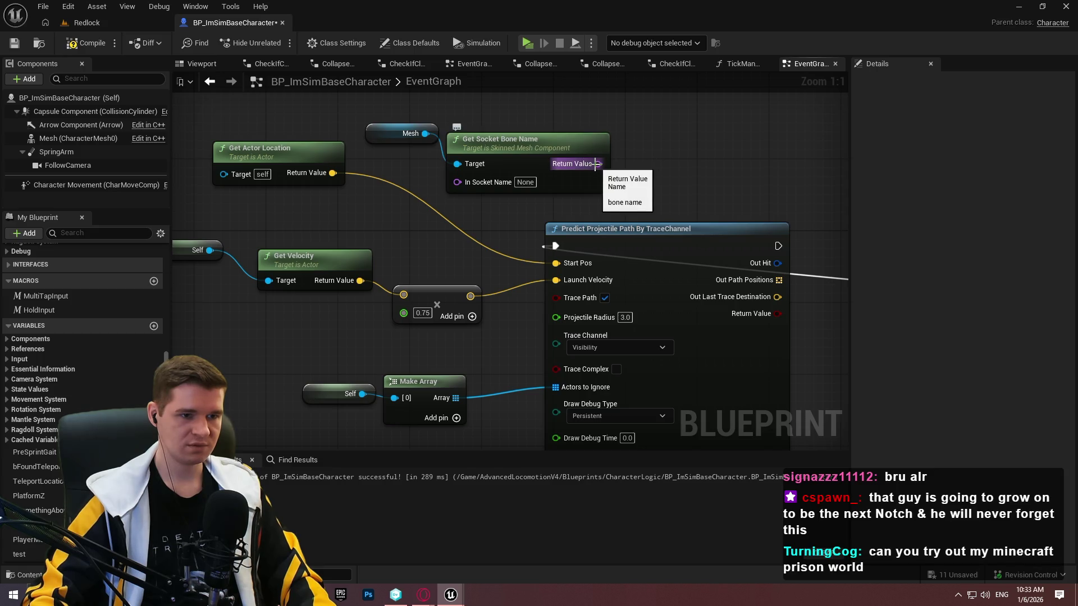
pyautogui.moveTo(596, 163); pyautogui.dragTo(632, 130)
pyautogui.write('get')
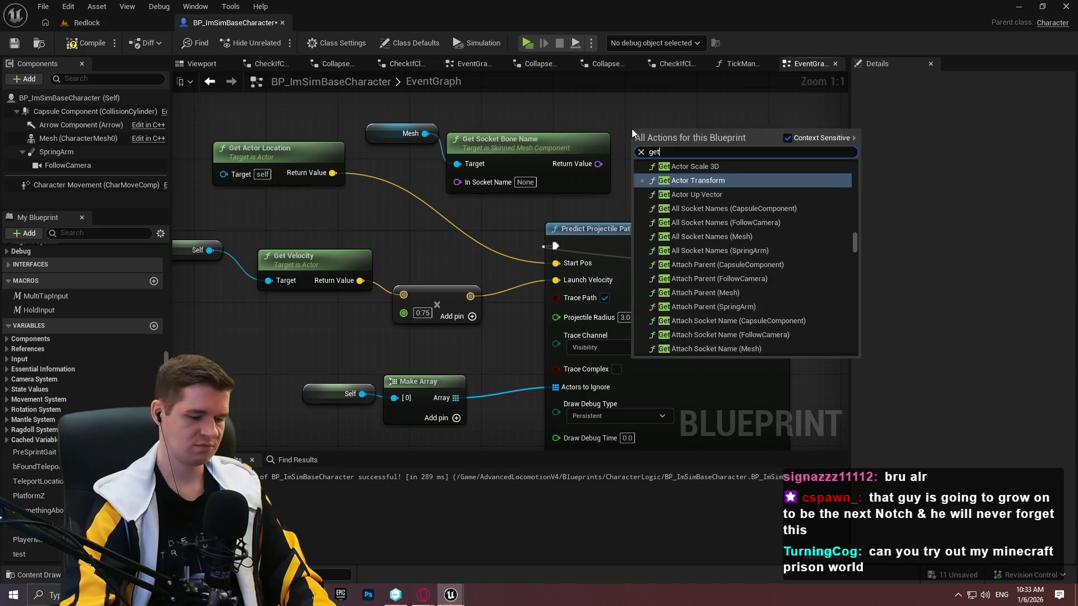
pyautogui.write('bone')
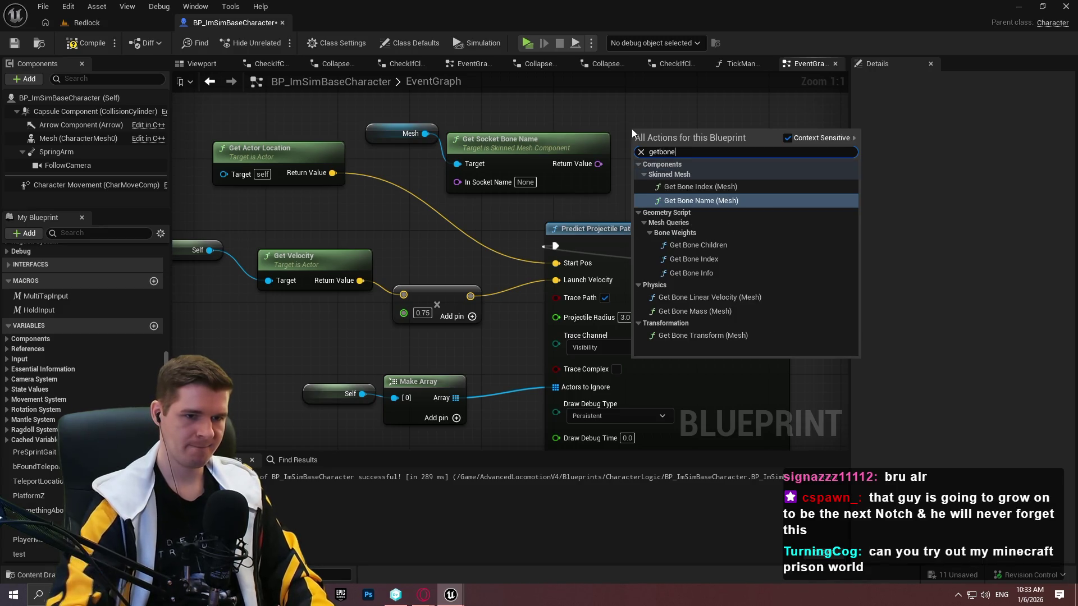
pyautogui.click(718, 325)
pyautogui.click(715, 335)
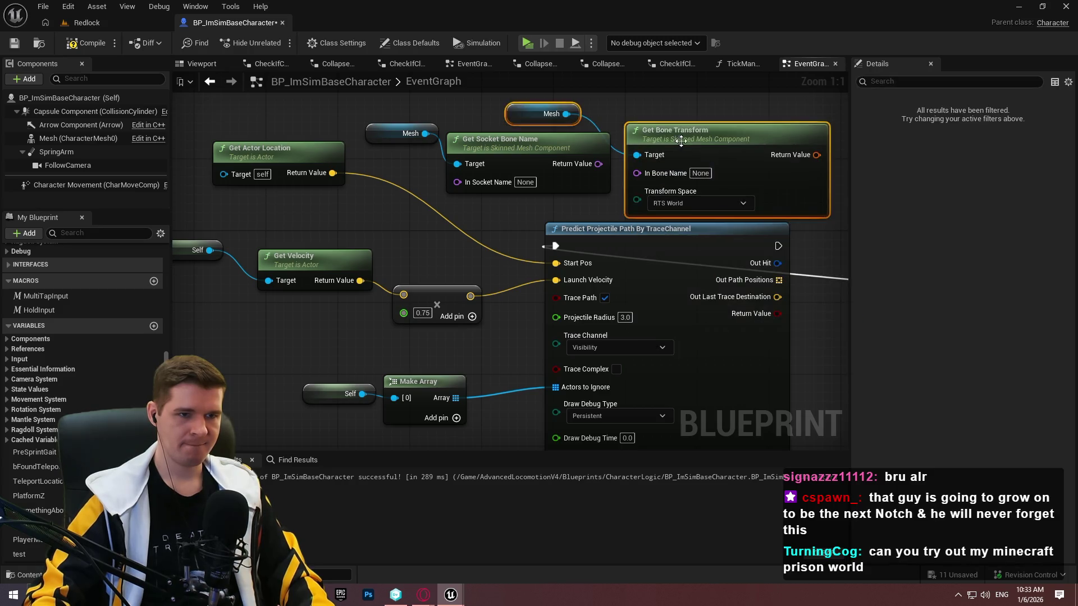
pyautogui.click(503, 186)
pyautogui.press('Delete')
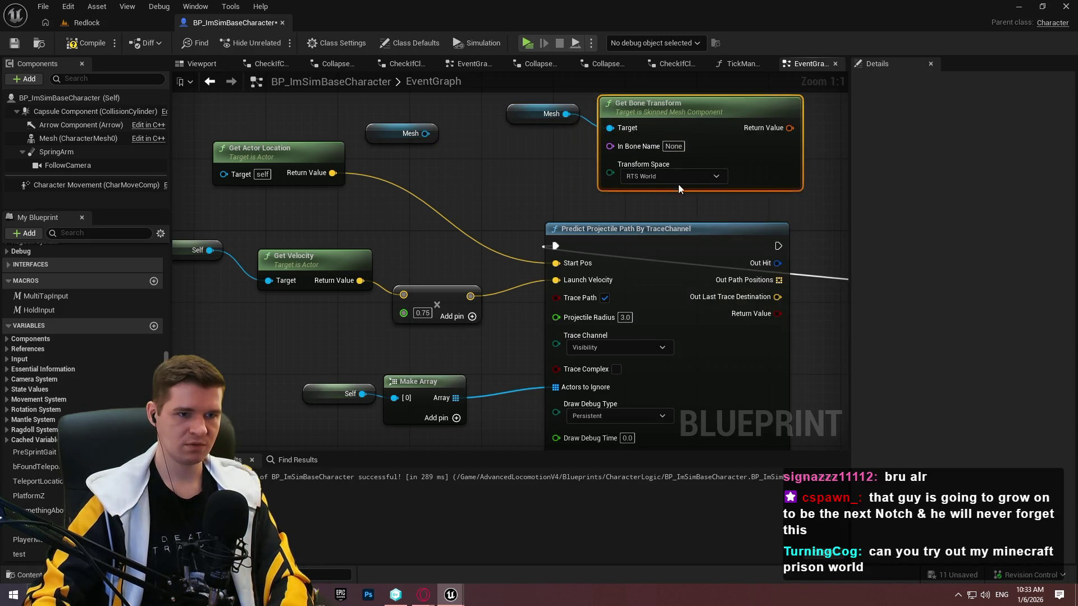
# Keep Transform Space at RTS World and move the Mesh and Get Bone Transform nodes aside
pyautogui.click(650, 176)
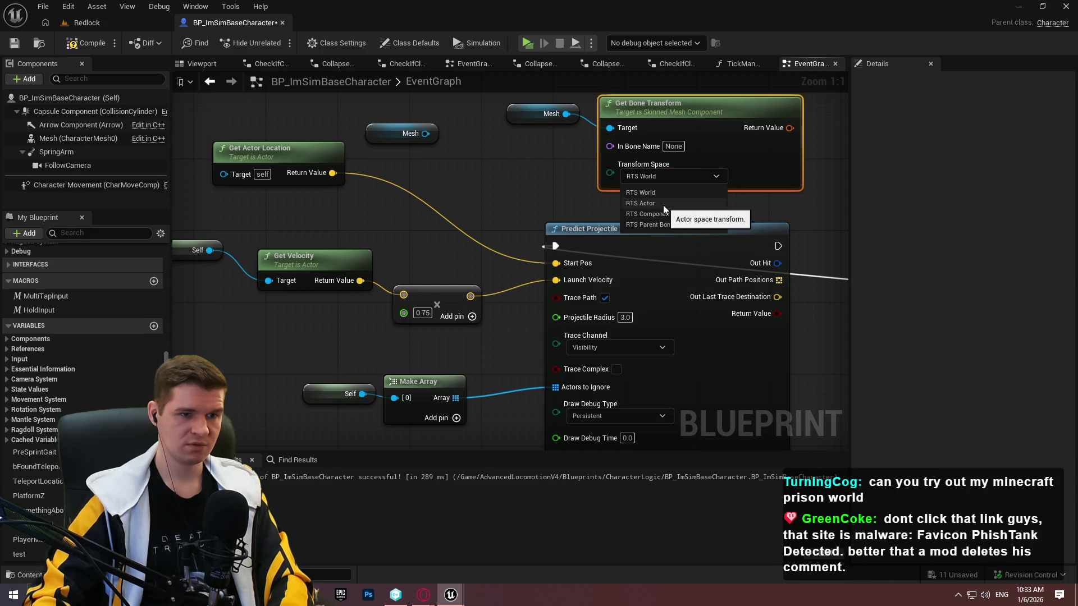
pyautogui.click(774, 169)
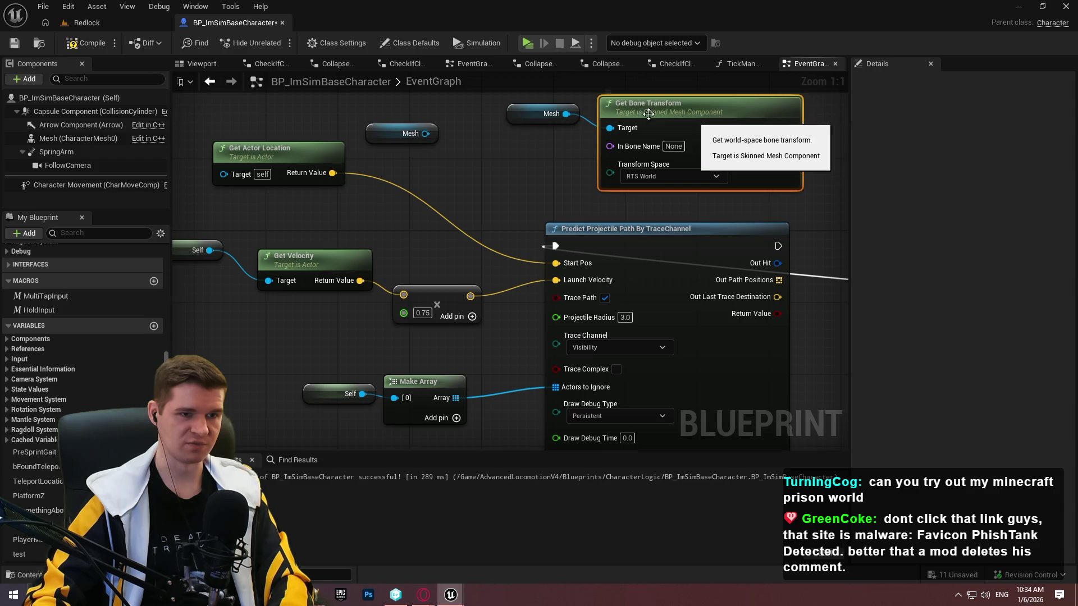
pyautogui.click(534, 108)
pyautogui.keyDown('shift'); pyautogui.click(693, 125); pyautogui.keyUp('shift')
pyautogui.moveTo(693, 125)
pyautogui.mouseDown()
pyautogui.moveTo(486, 89)
pyautogui.moveTo(536, 337)
pyautogui.moveTo(545, 219)
pyautogui.mouseUp()
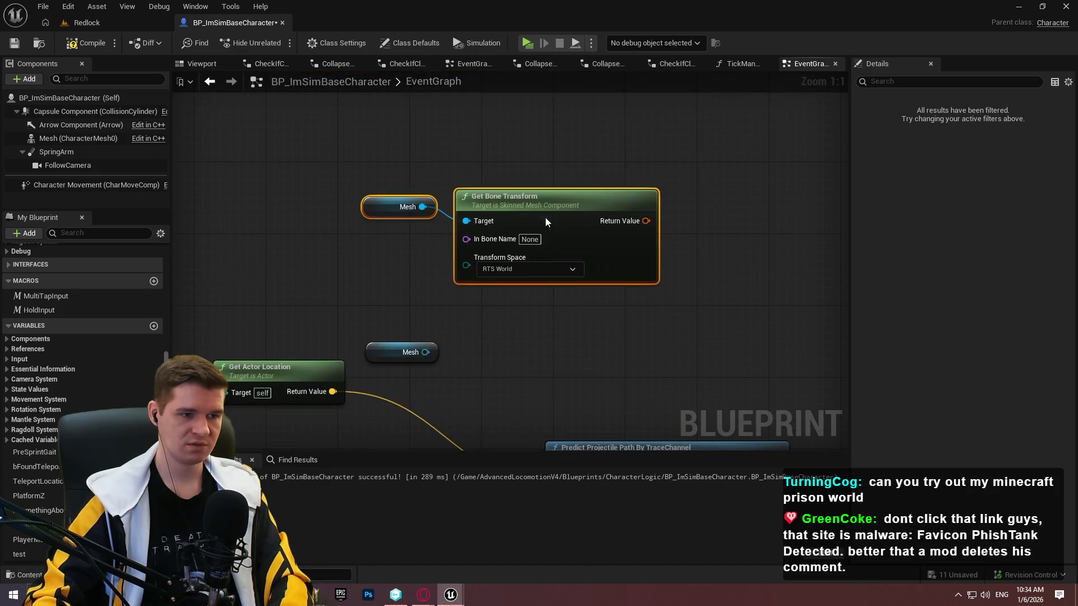
# Delete the spare Mesh node, set In Bone Name to Foot_L, split the transform, and wire Location into Start Pos
pyautogui.click(409, 362)
pyautogui.press('Delete')
pyautogui.click(531, 239)
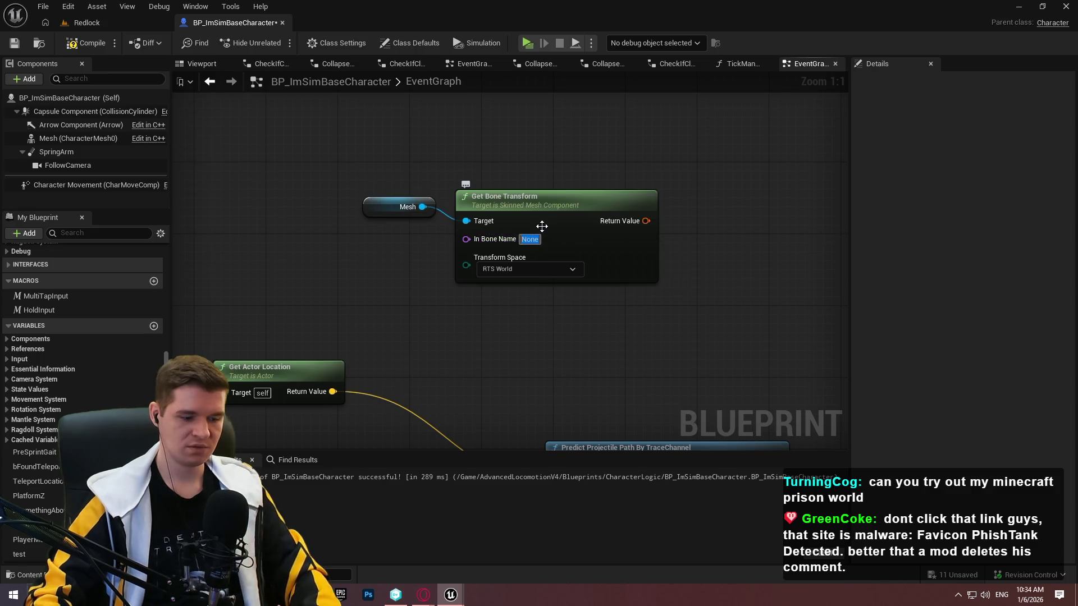
pyautogui.write('Foot_L')
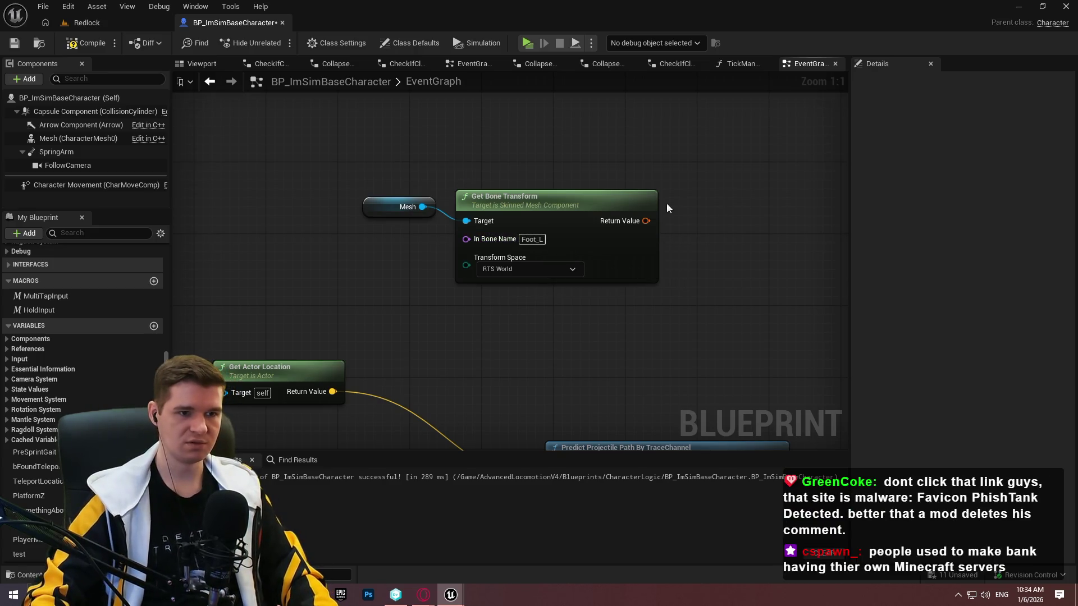
pyautogui.rightClick(626, 219)
pyautogui.click(696, 269)
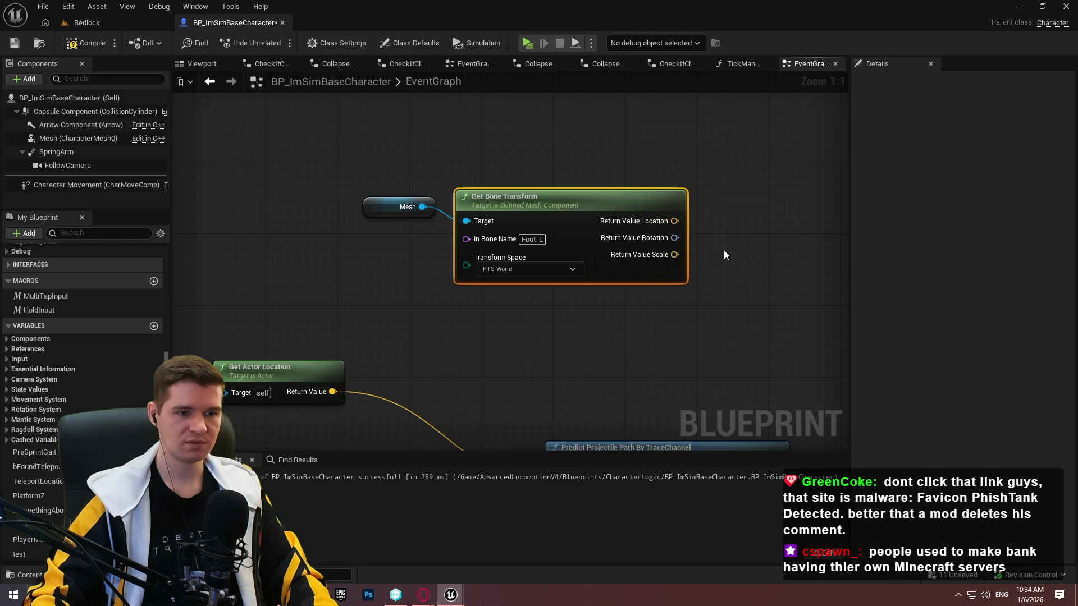
pyautogui.moveTo(677, 177)
pyautogui.mouseDown()
pyautogui.moveTo(633, 486)
pyautogui.moveTo(570, 298)
pyautogui.mouseUp()
pyautogui.moveTo(724, 189); pyautogui.dragTo(689, 254)
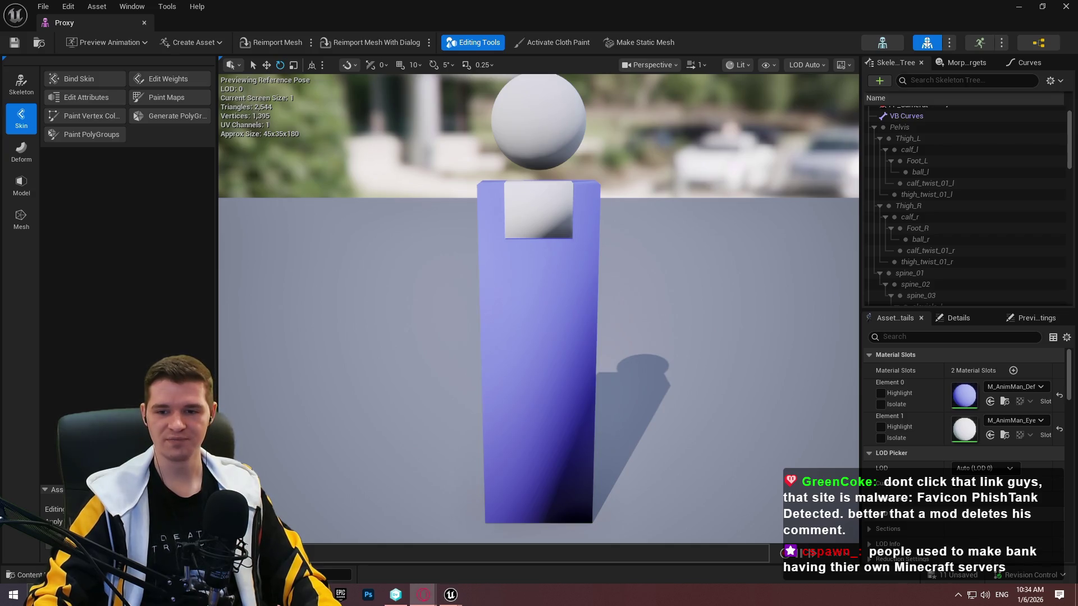
# Close the Proxy mesh editor and save the character blueprint, dismissing the check-out prompt
pyautogui.click(143, 23)
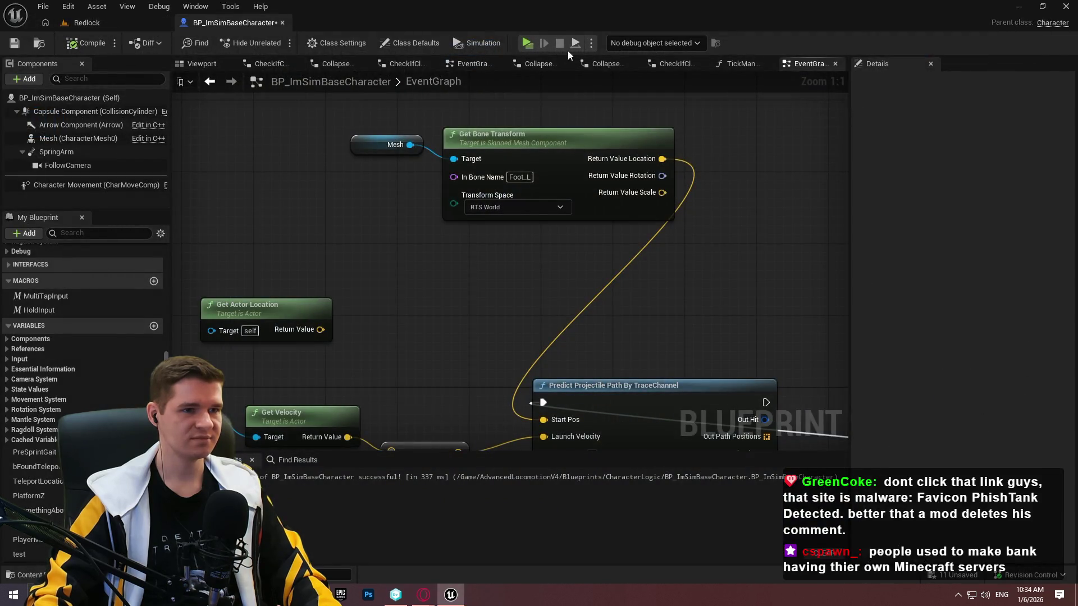
pyautogui.click(14, 44)
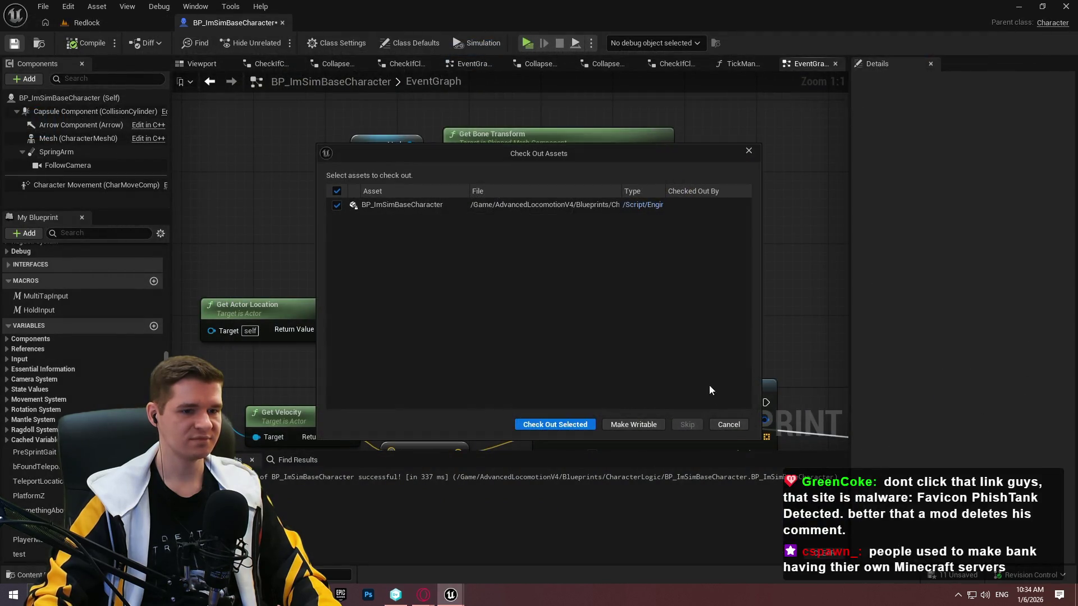
pyautogui.click(733, 425)
# Playtest running and jumping toward the wall to see foot-based predicted arcs
pyautogui.click(538, 42)
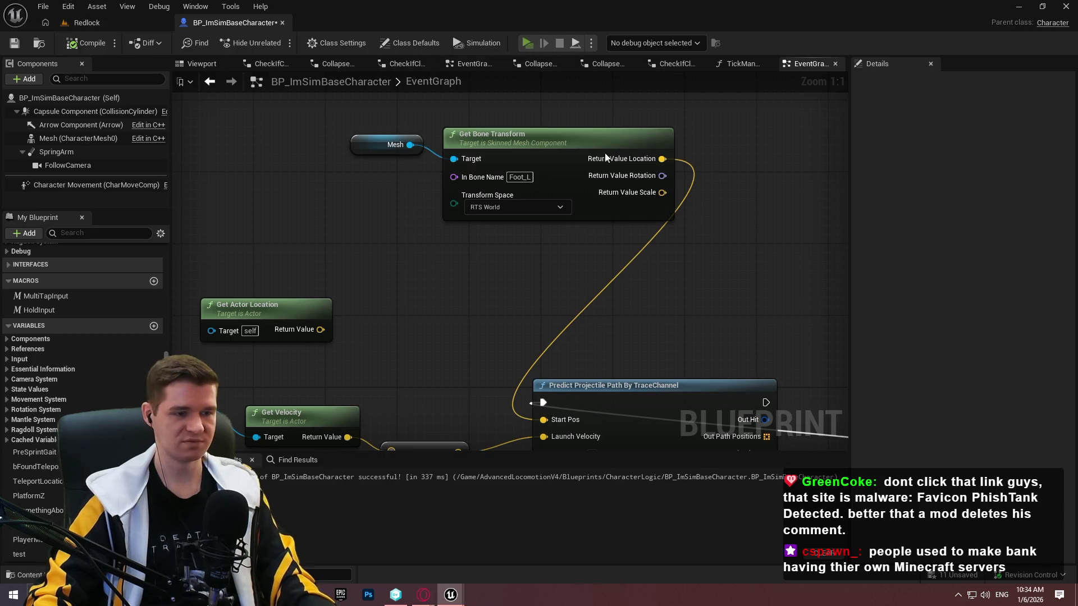
pyautogui.click(642, 269)
pyautogui.press('w')
pyautogui.press('space')
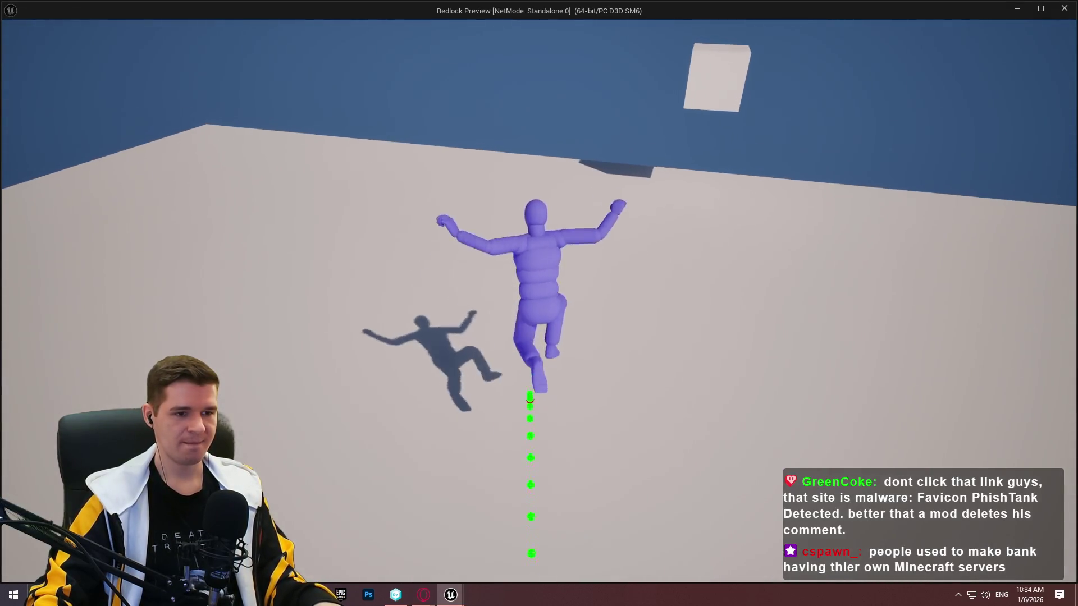
pyautogui.press('space')
pyautogui.press('space')
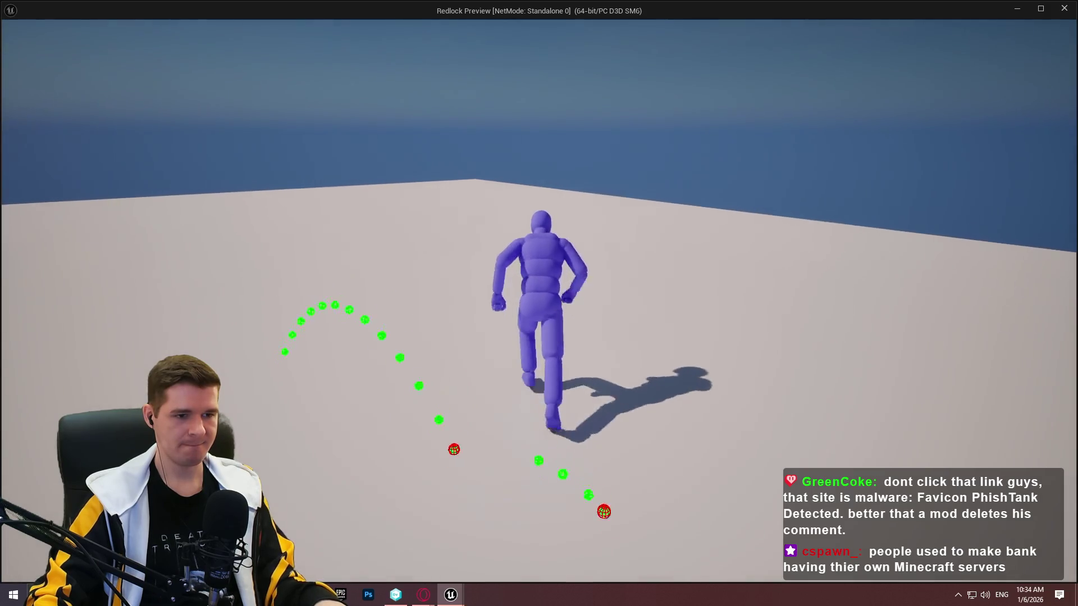
pyautogui.press('space')
pyautogui.press('Escape')
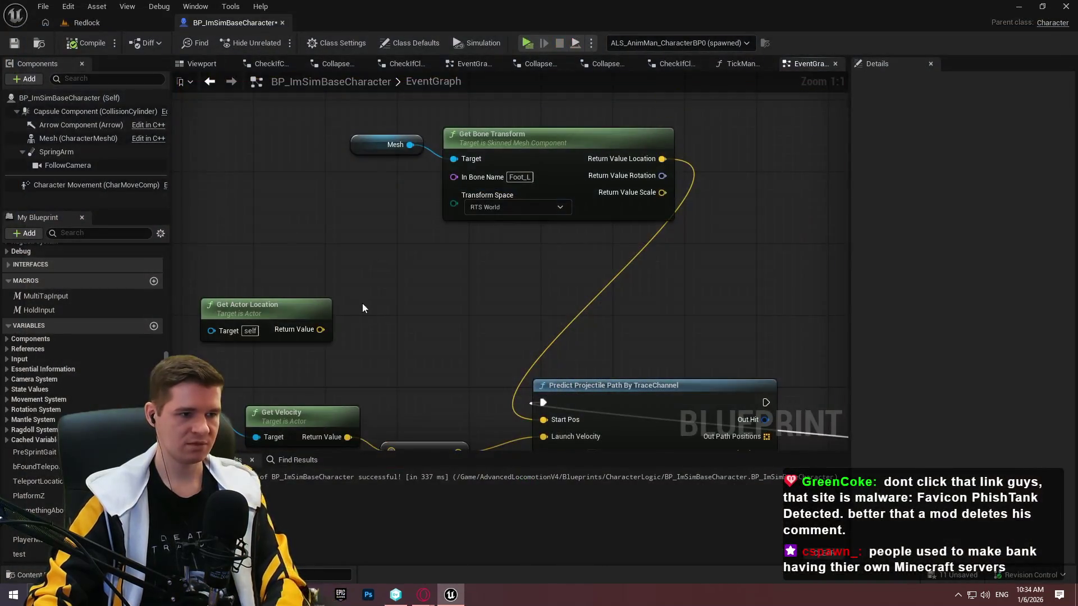
# Delete the 0.75 Multiply, wire Get Velocity straight into Launch Velocity, and playtest again
pyautogui.click(528, 308)
pyautogui.press('Delete')
pyautogui.moveTo(452, 293); pyautogui.dragTo(709, 298)
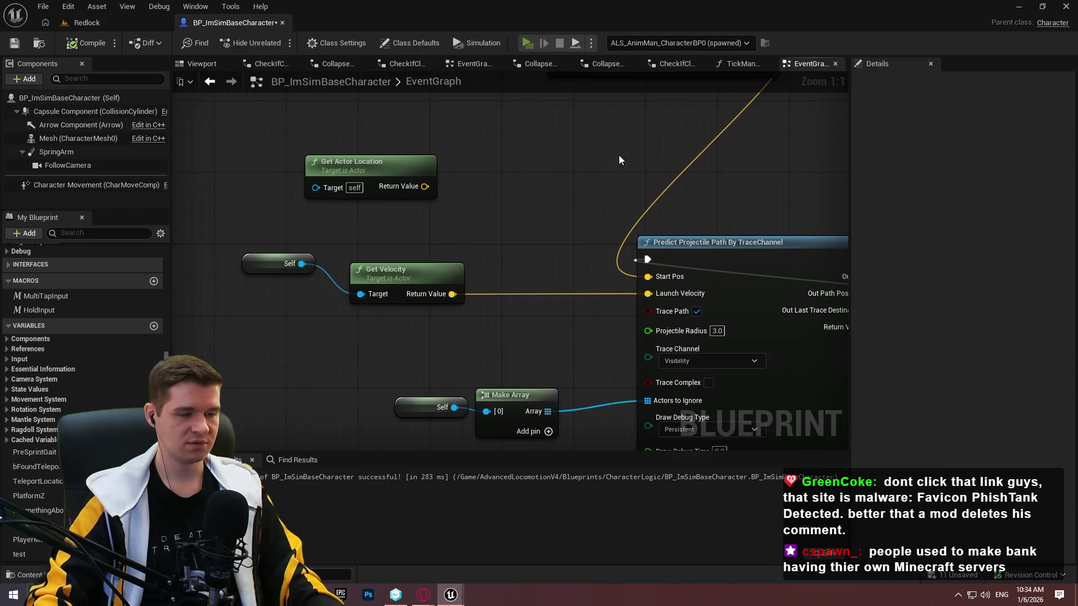
pyautogui.hotkey('alt', 'p')
pyautogui.press('space')
pyautogui.press('w')
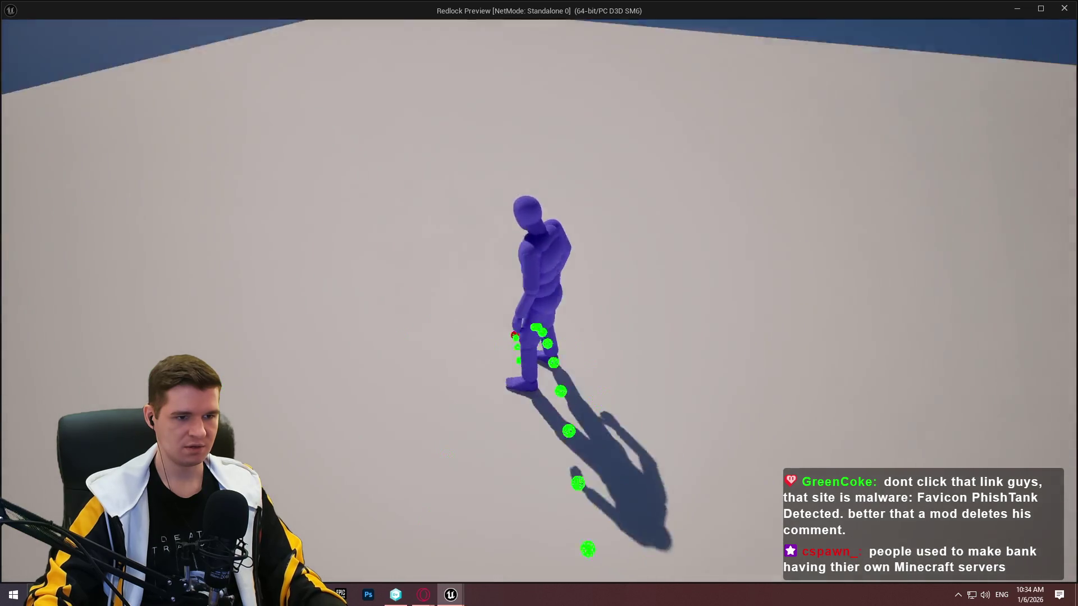
pyautogui.press('Escape')
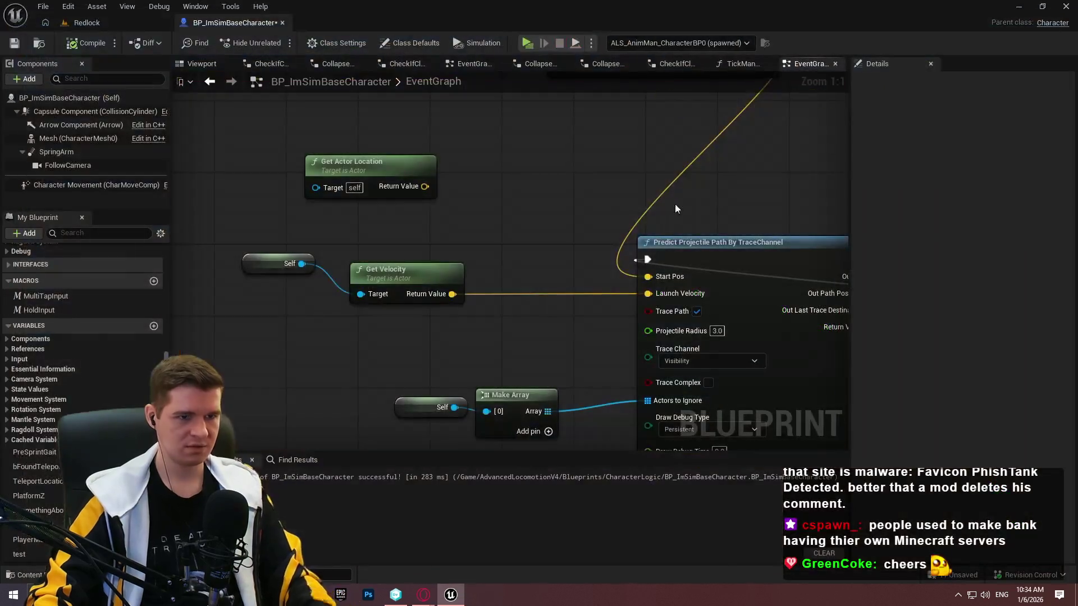
pyautogui.moveTo(454, 192); pyautogui.dragTo(301, 156)
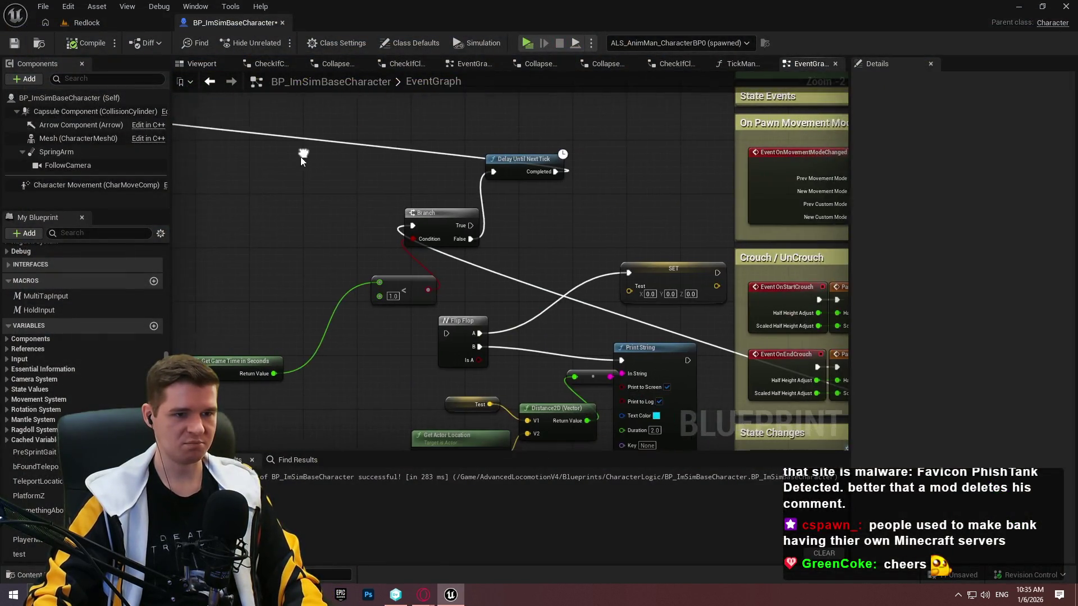
# Add a Switch on ALS_MovementState from the movement state, executed after the path prediction
pyautogui.moveTo(554, 202); pyautogui.dragTo(243, 118)
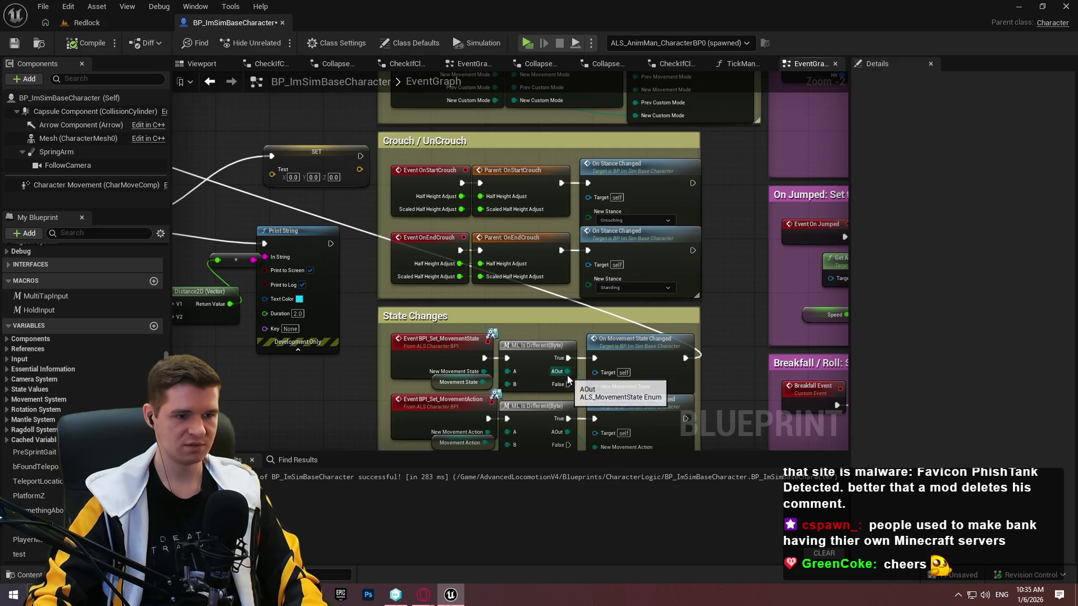
pyautogui.moveTo(387, 96)
pyautogui.mouseDown()
pyautogui.moveTo(742, 129)
pyautogui.moveTo(225, 78)
pyautogui.moveTo(346, 301)
pyautogui.moveTo(339, 296)
pyautogui.mouseUp()
pyautogui.write('v')
pyautogui.press('BackSpace')
pyautogui.write('bra')
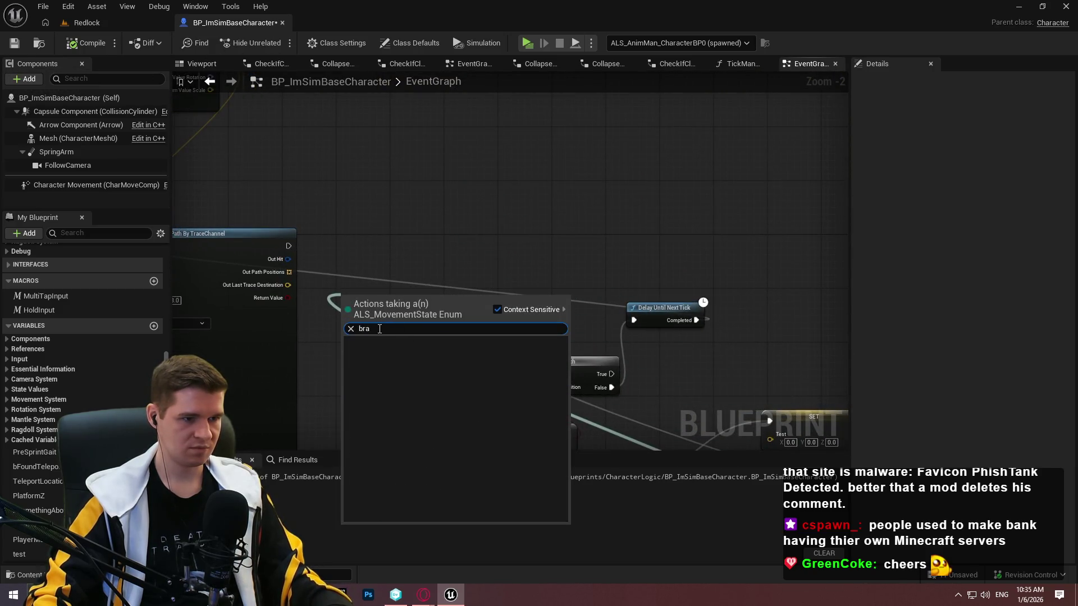
pyautogui.write('switch')
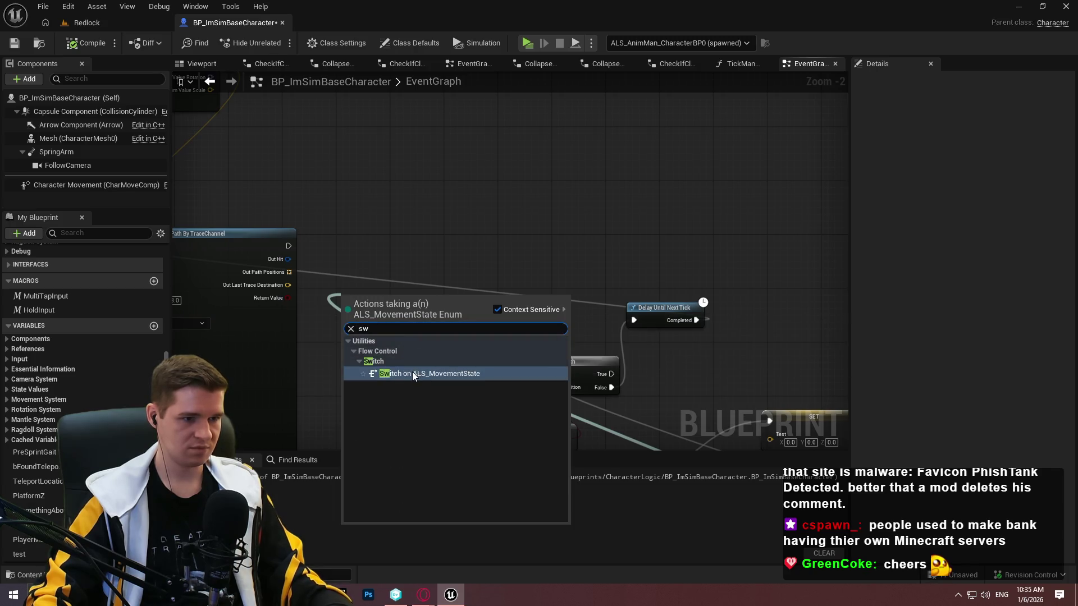
pyautogui.click(412, 372)
pyautogui.moveTo(345, 307); pyautogui.dragTo(287, 246)
# Connect Grounded to a Set Game Paused node with Paused checked
pyautogui.moveTo(432, 320); pyautogui.dragTo(481, 321)
pyautogui.write('set game paused')
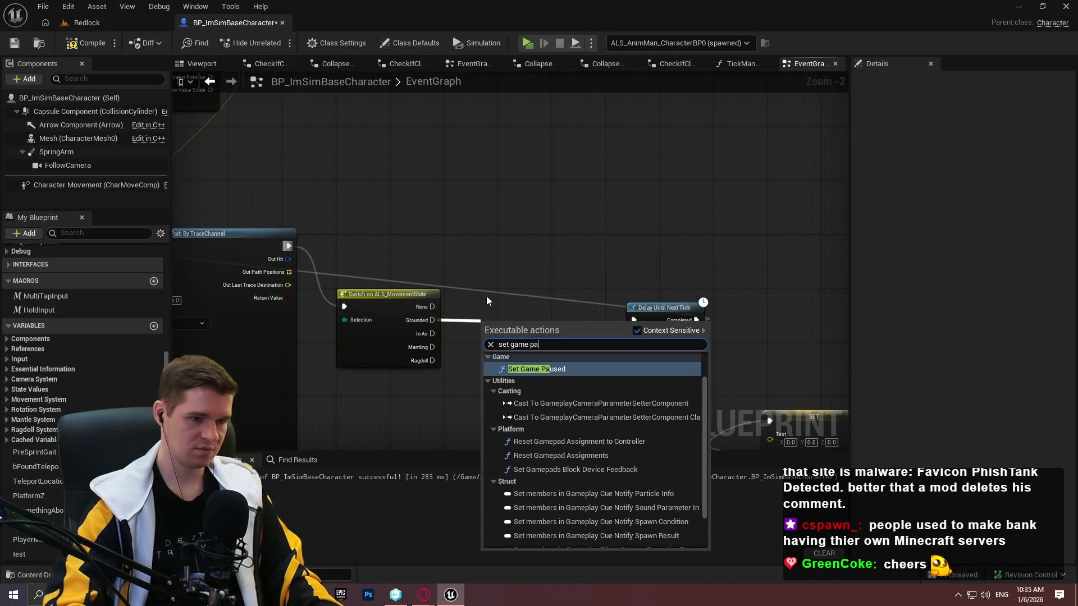
pyautogui.press('Return')
pyautogui.click(515, 347)
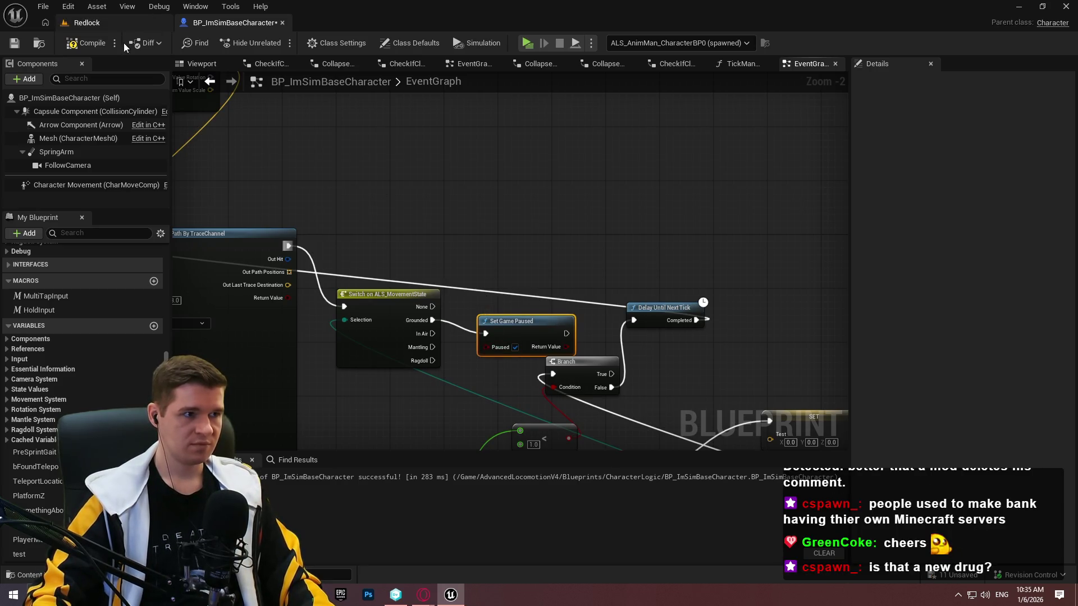
pyautogui.click(534, 44)
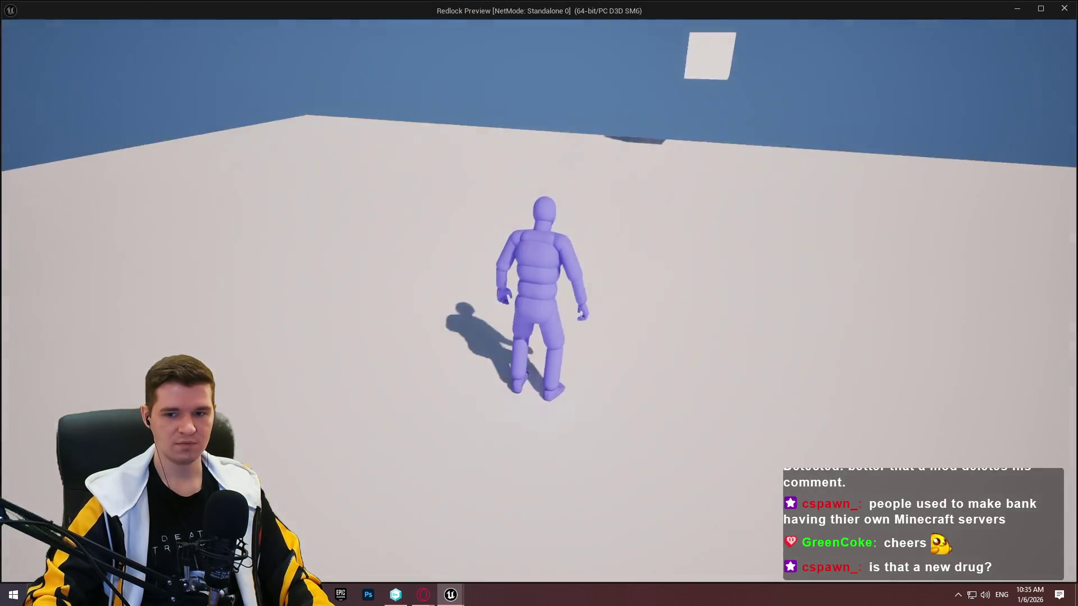
# Jump once to see the green predicted-path spheres, then exit back to the blueprint
pyautogui.press('space')
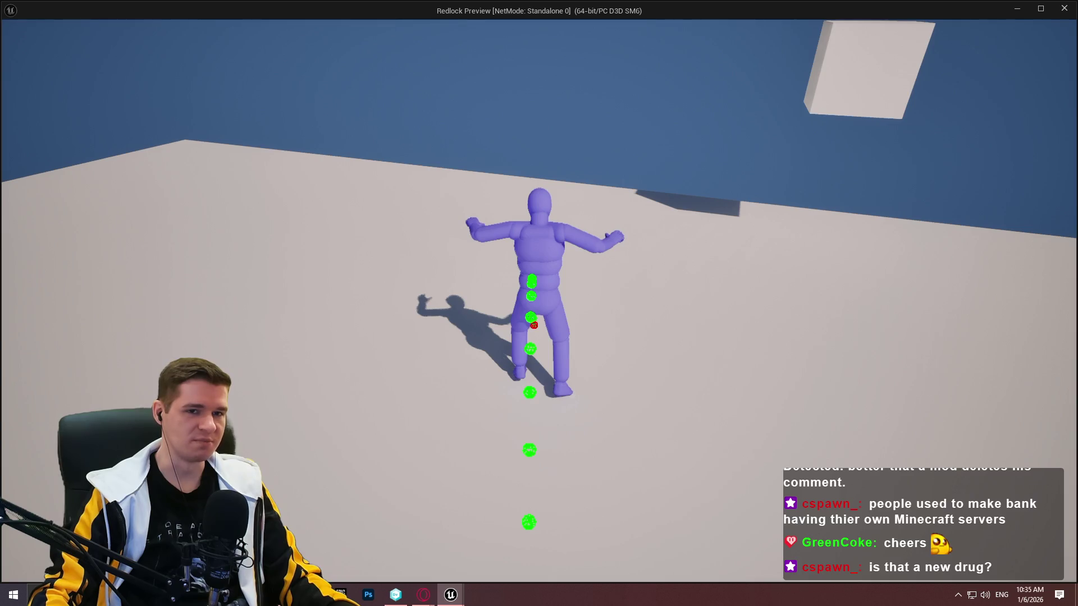
pyautogui.press('Escape')
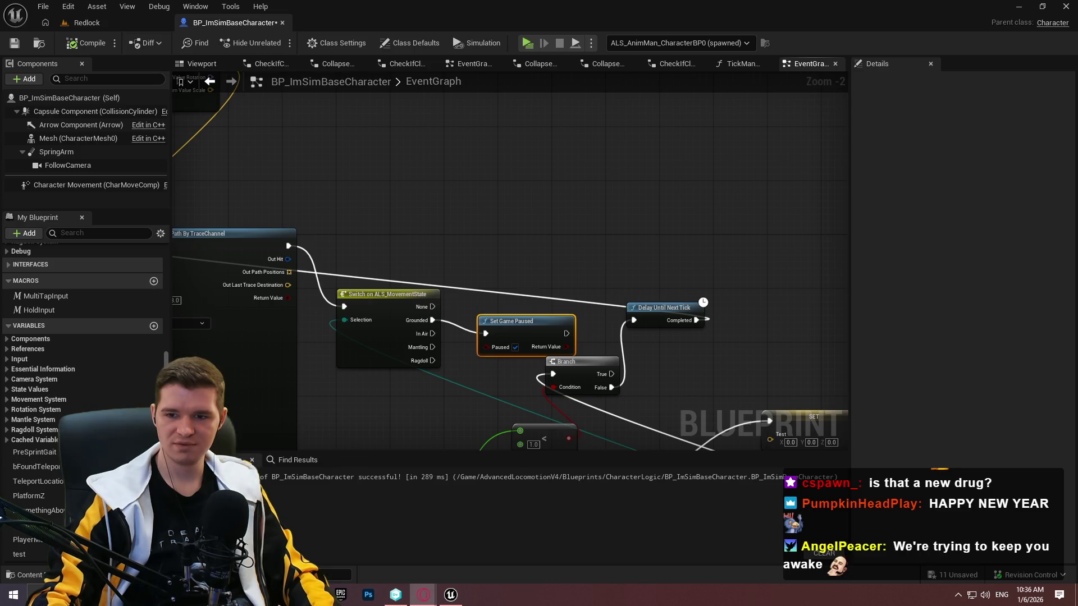
# Pan to the projectile path nodes and break the Branch False wire to Delay Until Next Tick
pyautogui.moveTo(484, 229)
pyautogui.mouseDown()
pyautogui.moveTo(960, 363)
pyautogui.moveTo(782, 241)
pyautogui.mouseUp()
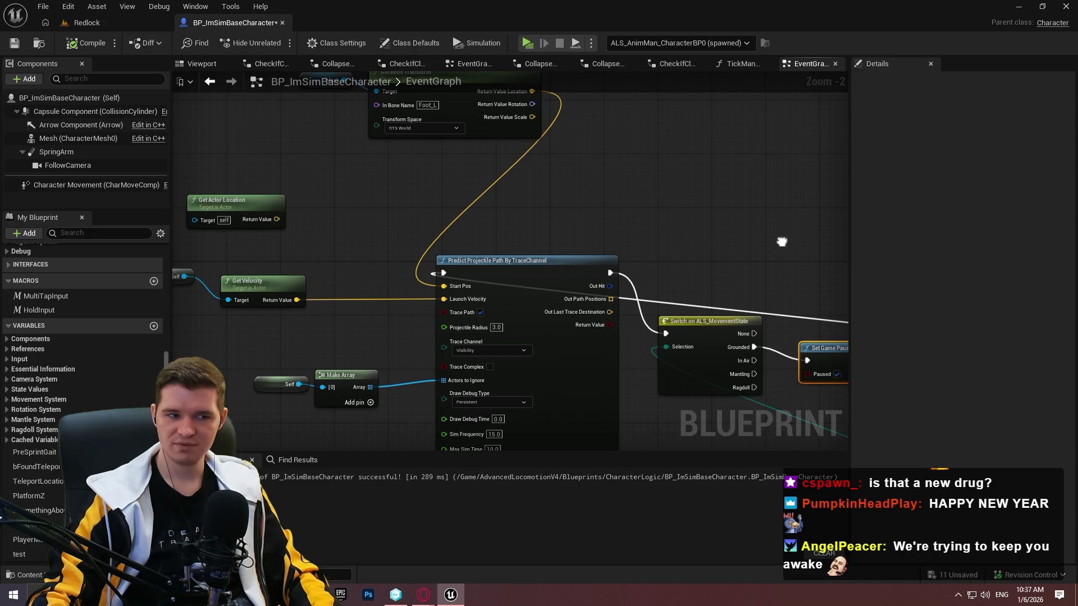
pyautogui.moveTo(781, 241); pyautogui.dragTo(783, 237)
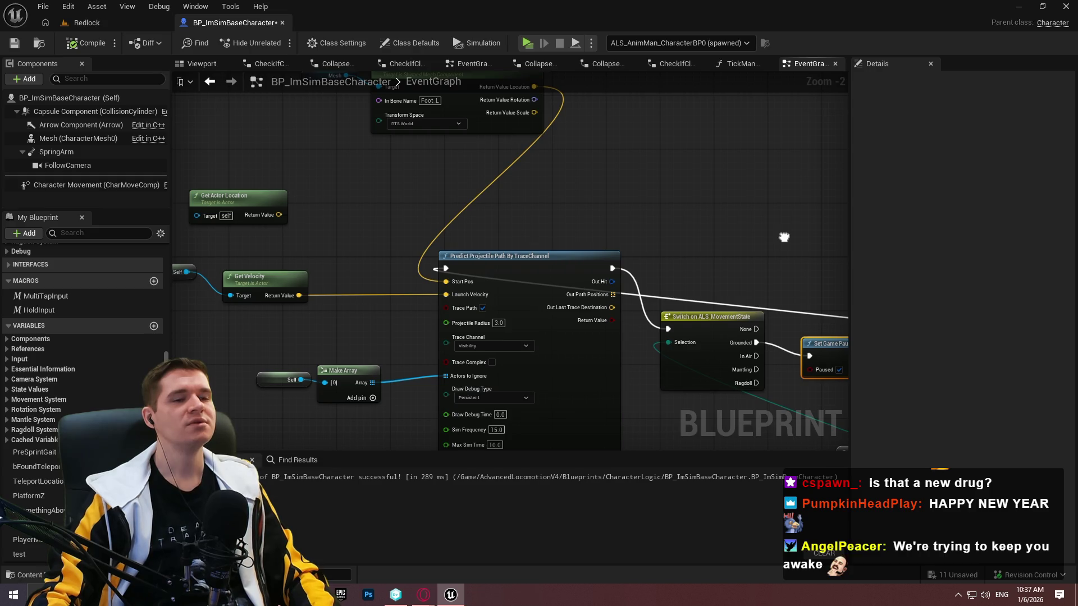
pyautogui.scroll(-2, 757, 250)
pyautogui.moveTo(757, 250)
pyautogui.mouseDown()
pyautogui.moveTo(549, 203)
pyautogui.moveTo(546, 213)
pyautogui.mouseUp()
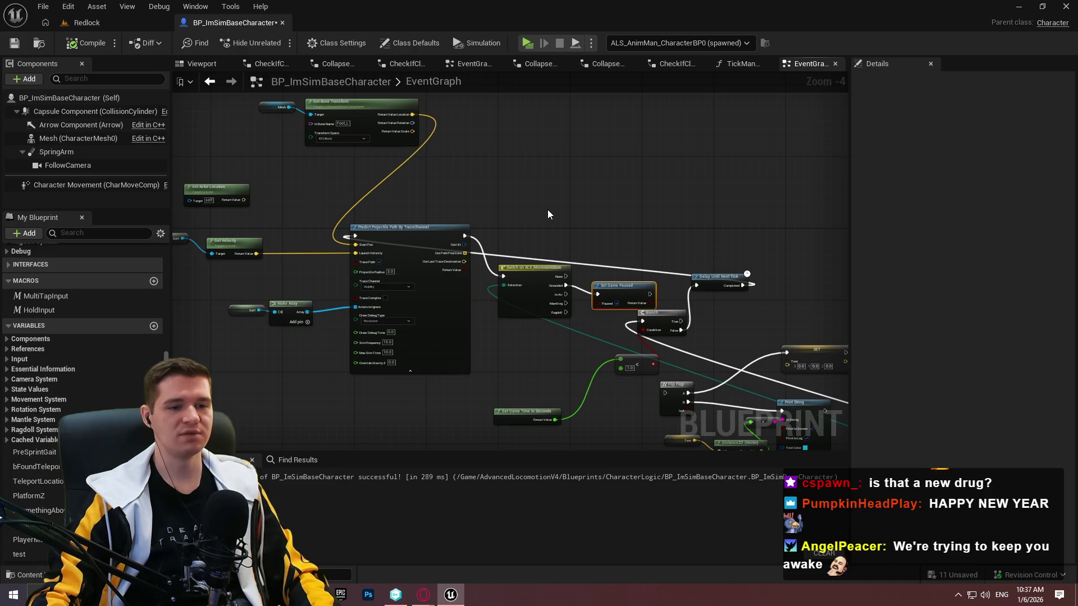
pyautogui.keyDown('alt'); pyautogui.click(679, 330); pyautogui.keyUp('alt')
# Box-select a group of graph nodes, then clear the selection
pyautogui.moveTo(750, 299)
pyautogui.mouseDown()
pyautogui.moveTo(178, 157)
pyautogui.moveTo(262, 187)
pyautogui.moveTo(279, 86)
pyautogui.moveTo(270, 89)
pyautogui.mouseUp()
pyautogui.moveTo(585, 307)
pyautogui.mouseDown()
pyautogui.moveTo(309, 273)
pyautogui.moveTo(483, 221)
pyautogui.moveTo(259, 226)
pyautogui.moveTo(653, 323)
pyautogui.moveTo(420, 267)
pyautogui.moveTo(650, 292)
pyautogui.mouseUp()
pyautogui.click(650, 292)
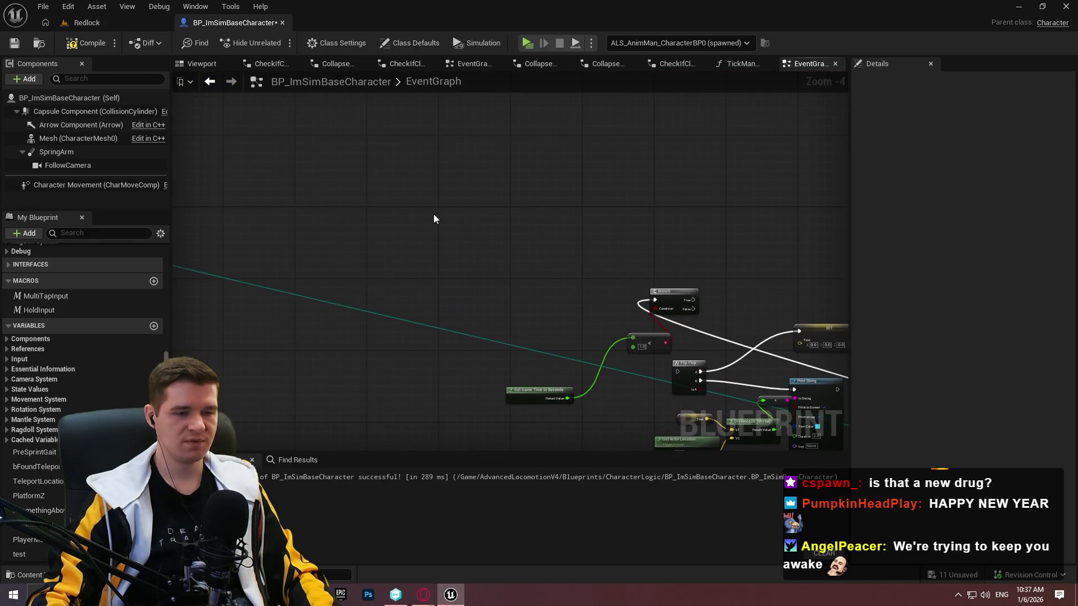
pyautogui.scroll(2, 521, 176)
# Check the production plan in the browser and return to the blueprint graph
pyautogui.hotkey('alt', 'Tab')
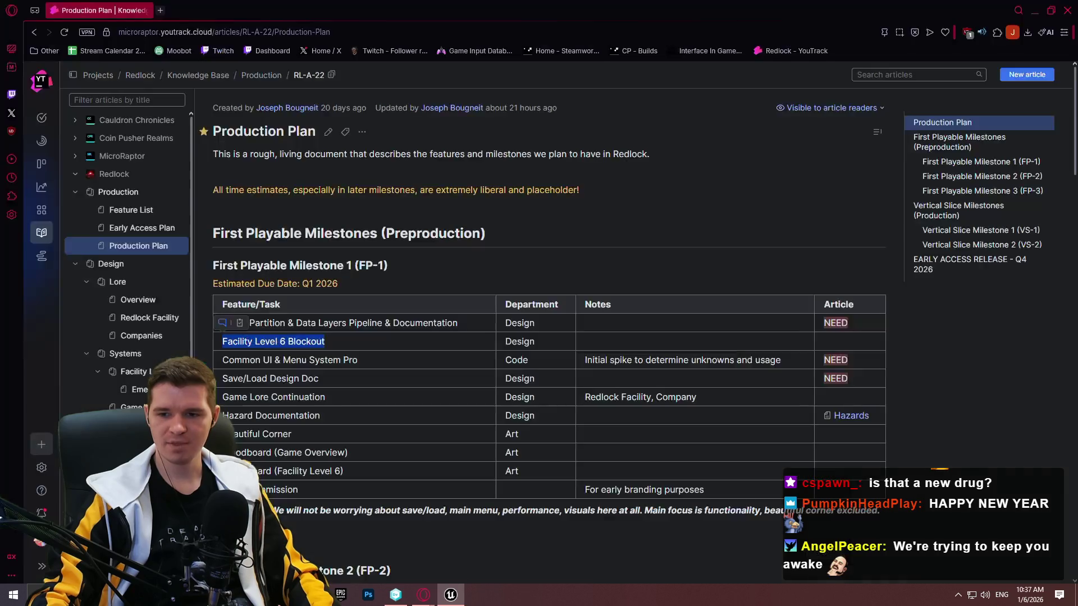
pyautogui.click(1031, 11)
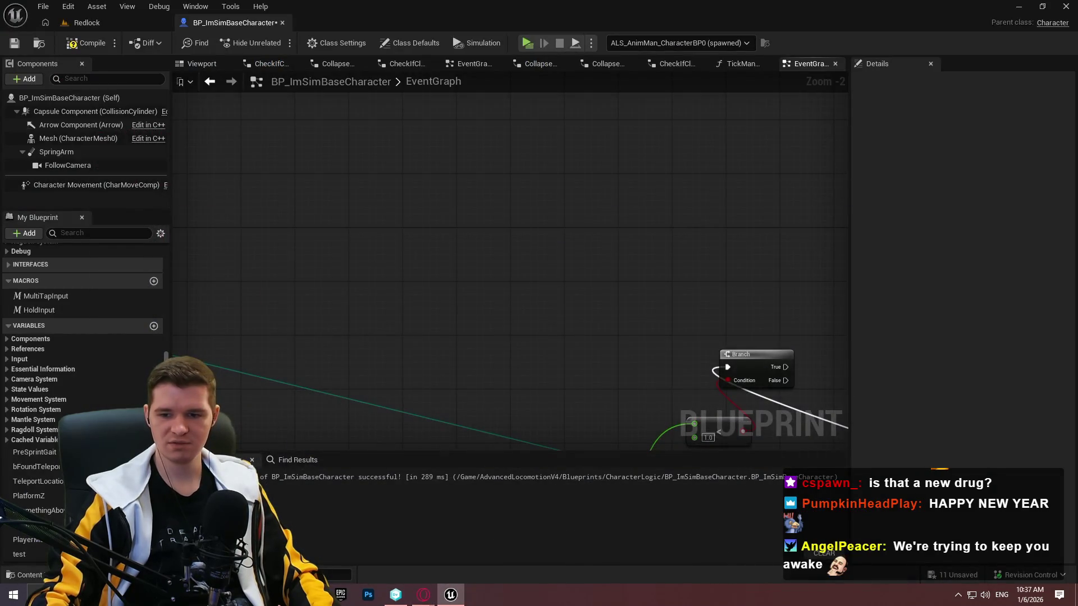
pyautogui.click(423, 595)
pyautogui.click(423, 595)
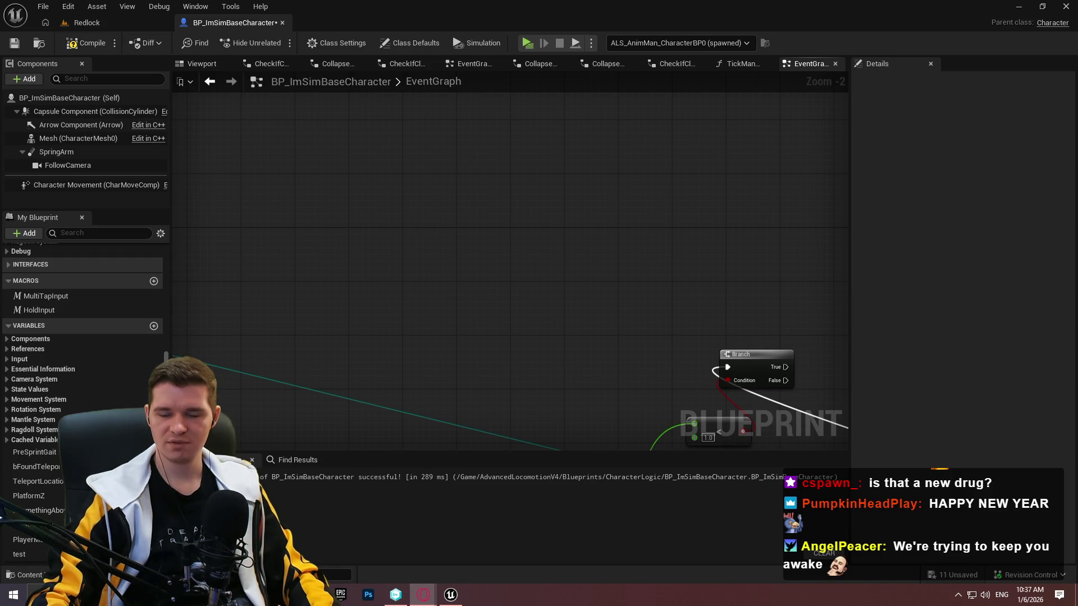
# Pan past Delay Until Next Tick, Branch and Flip Flop to the event nodes and open the add-node list
pyautogui.moveTo(473, 258)
pyautogui.mouseDown()
pyautogui.moveTo(734, 243)
pyautogui.moveTo(1074, 262)
pyautogui.mouseUp()
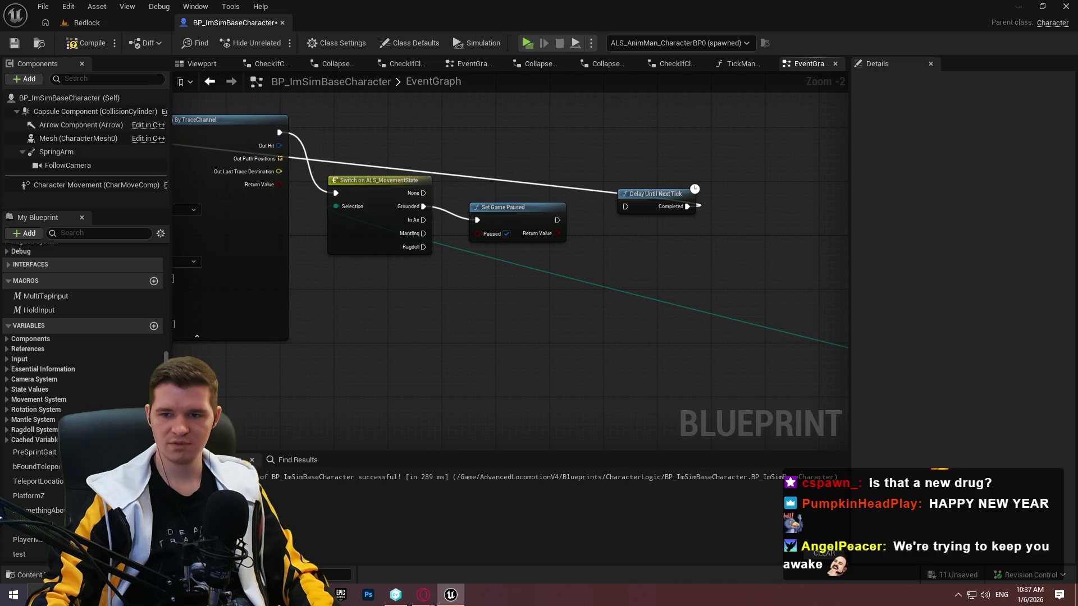
pyautogui.moveTo(625, 257)
pyautogui.mouseDown()
pyautogui.moveTo(280, 247)
pyautogui.moveTo(432, 242)
pyautogui.mouseUp()
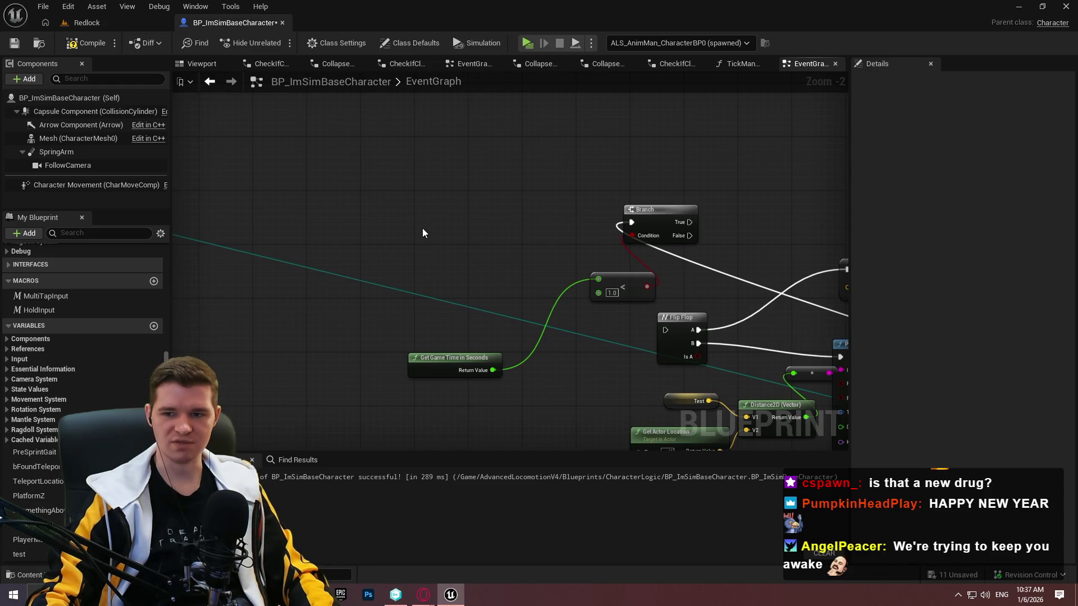
pyautogui.moveTo(522, 233)
pyautogui.mouseDown()
pyautogui.moveTo(320, 241)
pyautogui.moveTo(430, 254)
pyautogui.mouseUp()
pyautogui.rightClick(430, 254)
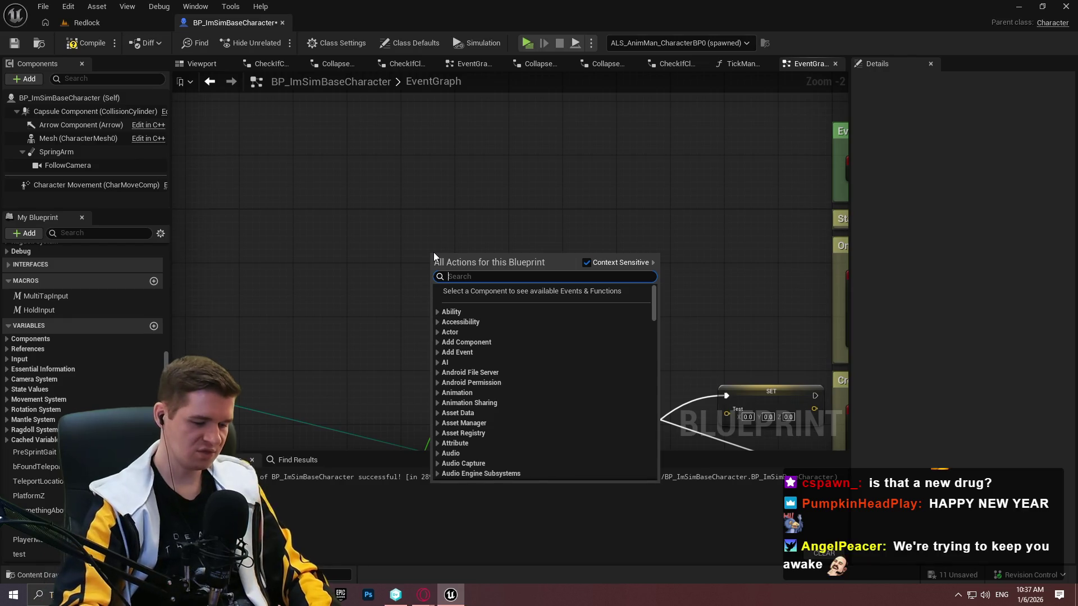
# Add a Math Expression node, inspect its input settings, delete it, and reopen the node list
pyautogui.write('math expres')
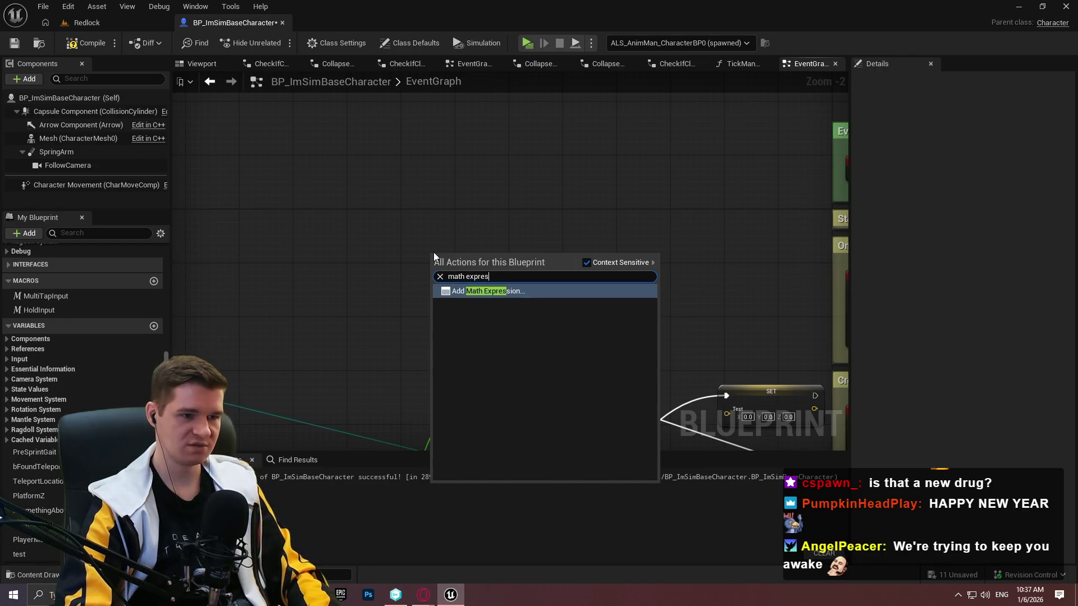
pyautogui.press('Return')
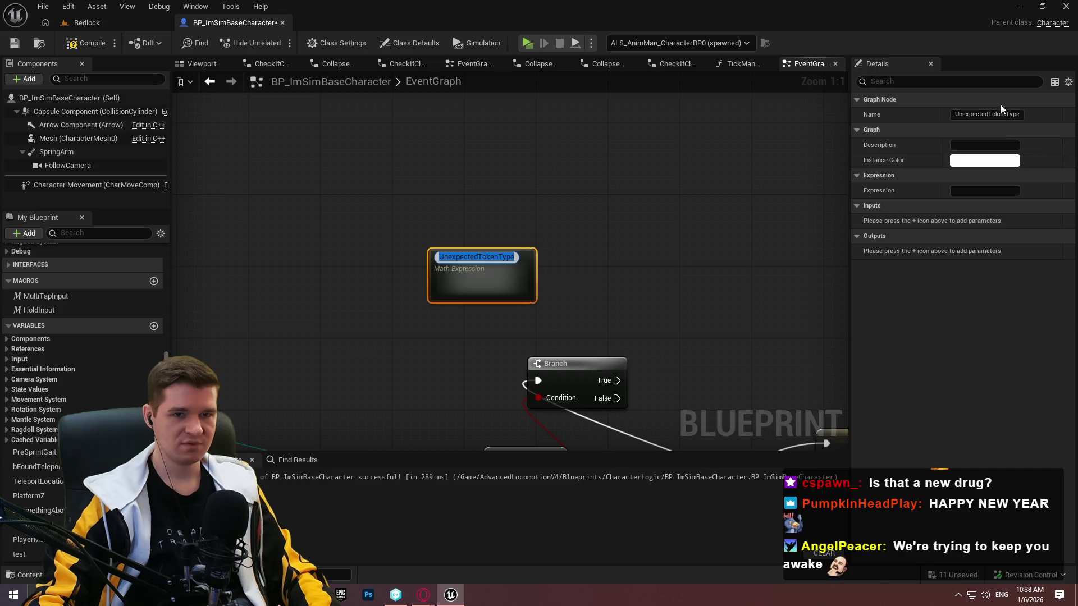
pyautogui.press('Return')
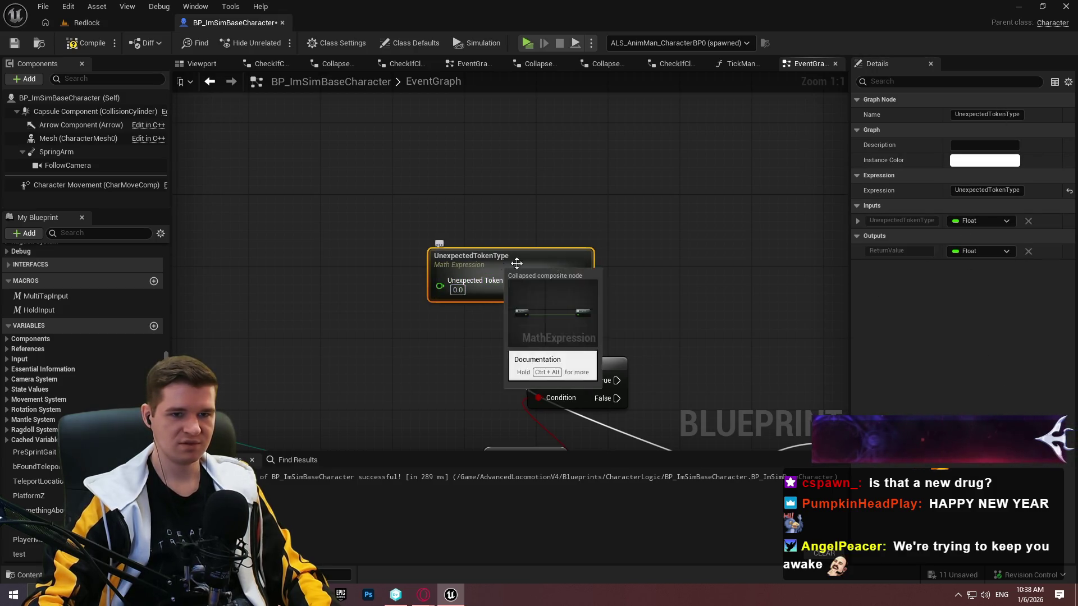
pyautogui.click(857, 221)
pyautogui.click(858, 222)
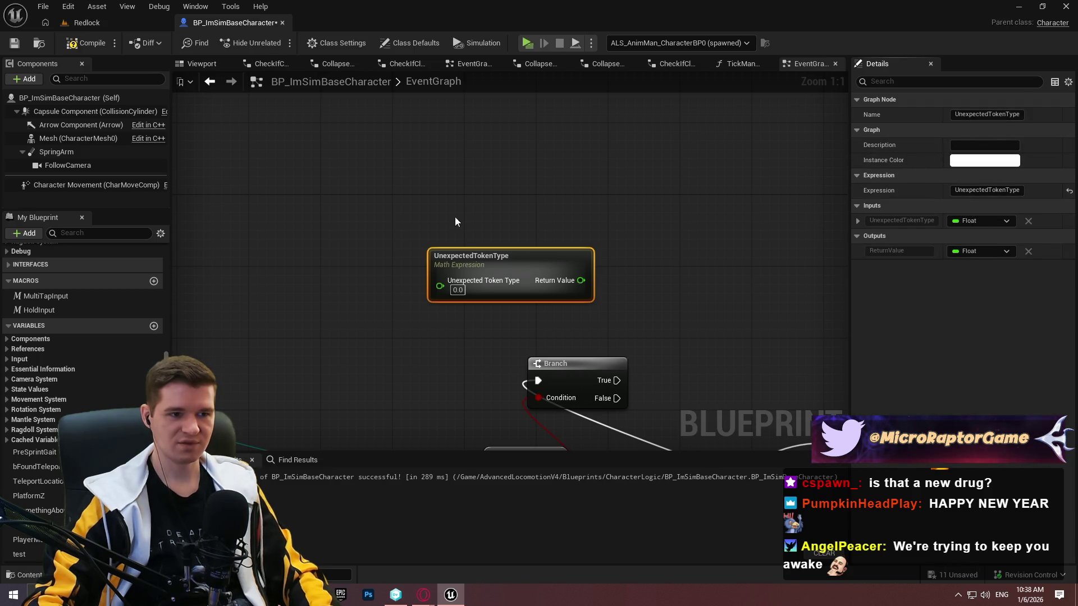
pyautogui.press('Delete')
pyautogui.rightClick(401, 217)
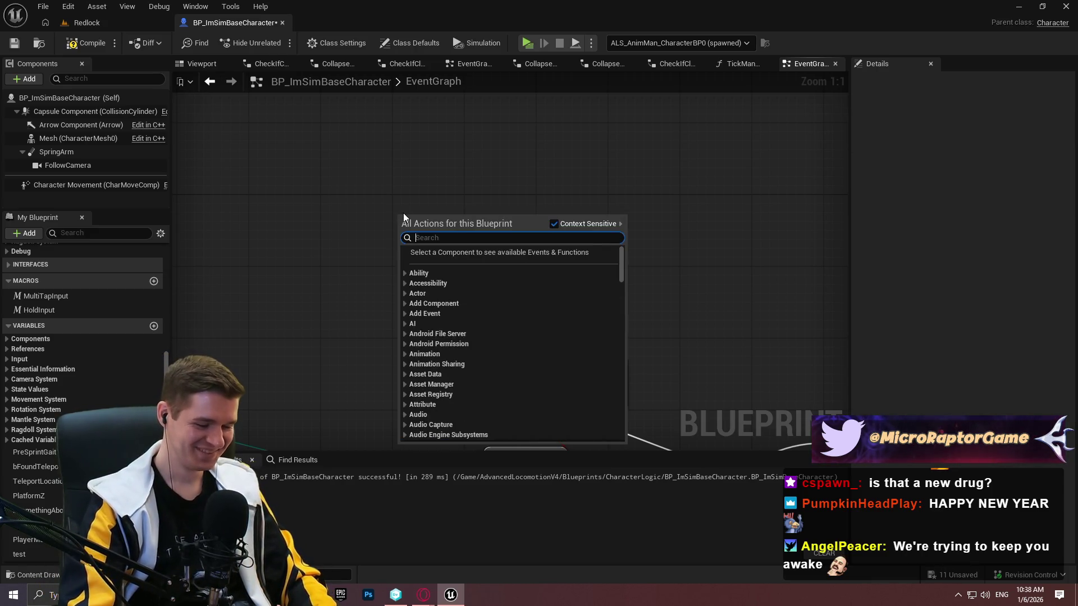
# Add a Multiply node, convert it to float, and set 2.0 as the multiplier
pyautogui.write('multiply')
pyautogui.press('Return')
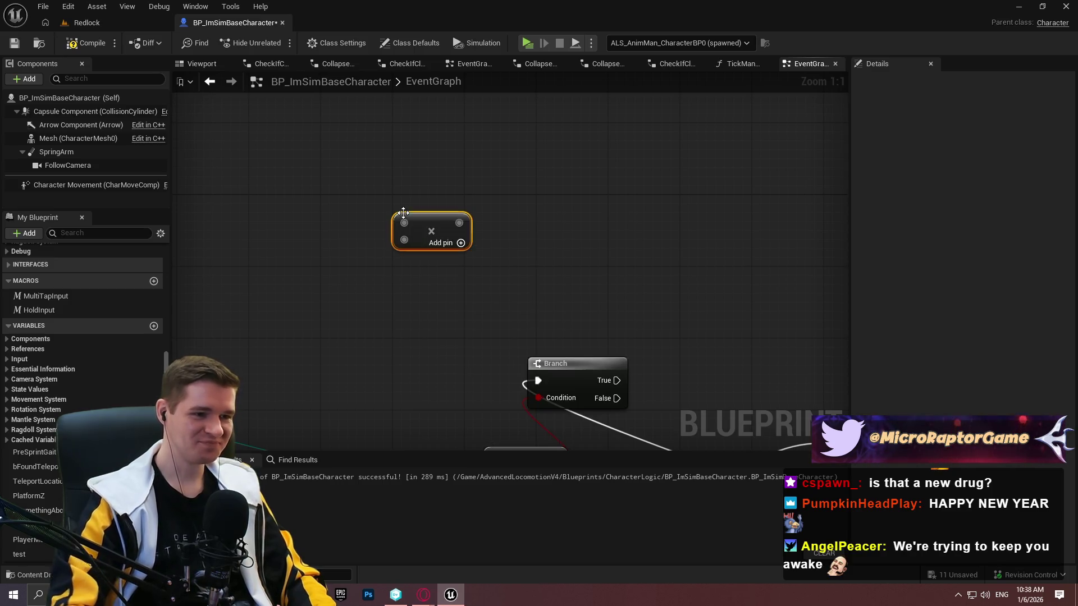
pyautogui.moveTo(466, 224); pyautogui.dragTo(562, 222)
pyautogui.click(558, 171)
pyautogui.rightClick(540, 222)
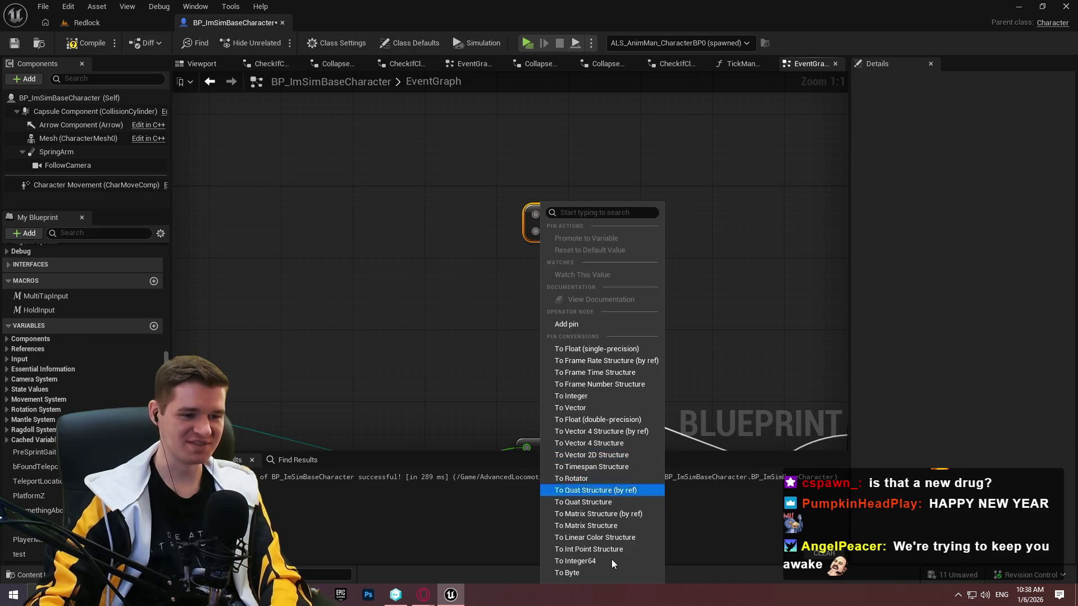
pyautogui.click(613, 422)
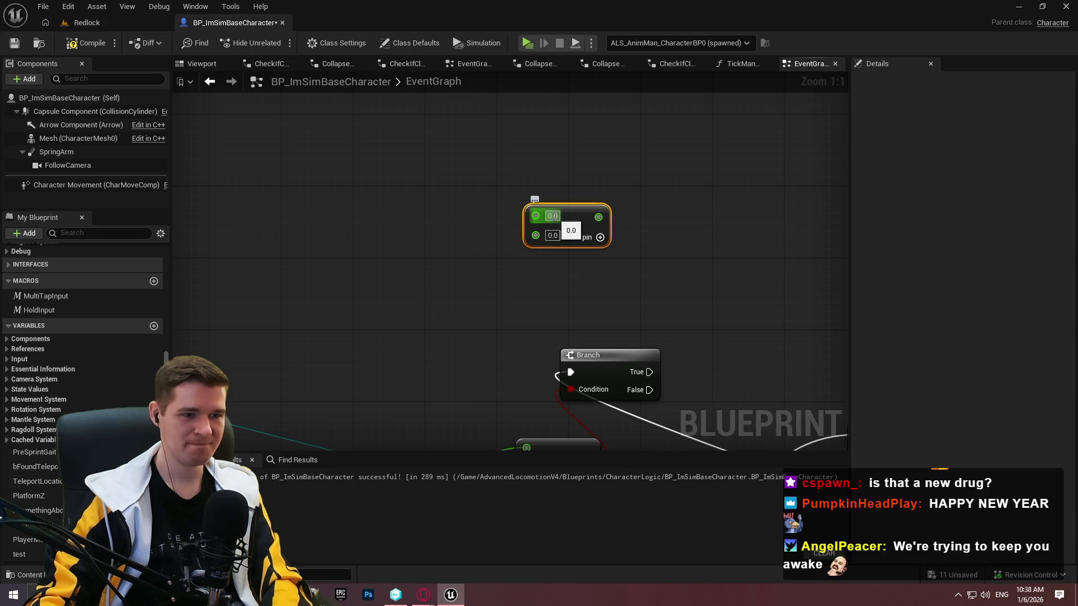
pyautogui.write('2')
pyautogui.click(675, 245)
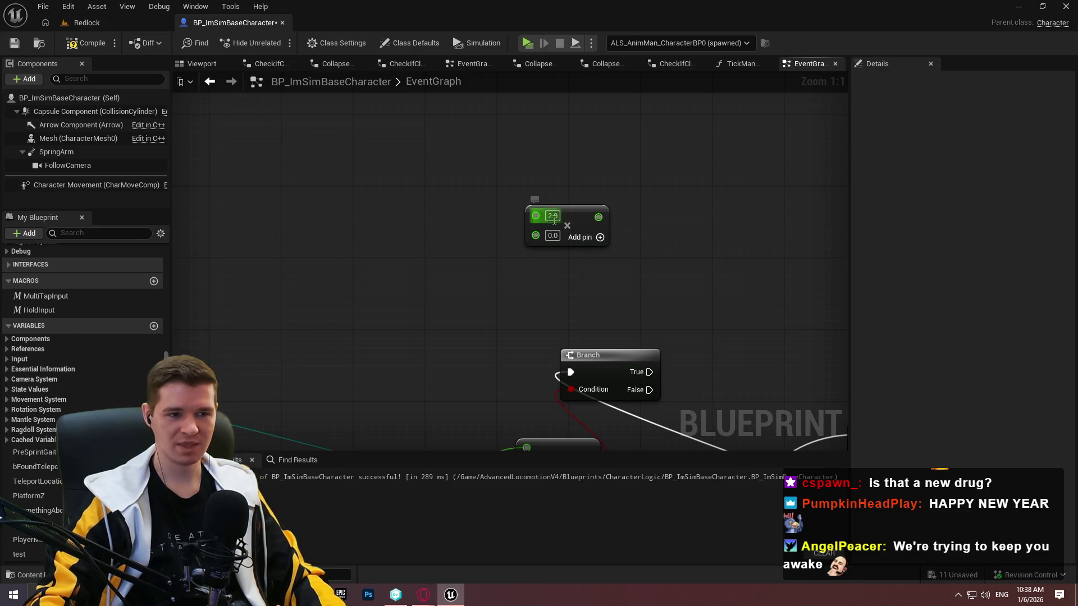
# Split Get Velocity's Return Value and wire its Z into the Multiply node
pyautogui.moveTo(242, 239); pyautogui.dragTo(95, 0)
pyautogui.moveTo(306, 105)
pyautogui.mouseDown()
pyautogui.moveTo(483, 216)
pyautogui.moveTo(566, 238)
pyautogui.moveTo(489, 196)
pyautogui.moveTo(447, 82)
pyautogui.moveTo(441, 303)
pyautogui.moveTo(601, 320)
pyautogui.moveTo(332, 296)
pyautogui.moveTo(679, 404)
pyautogui.moveTo(399, 221)
pyautogui.mouseUp()
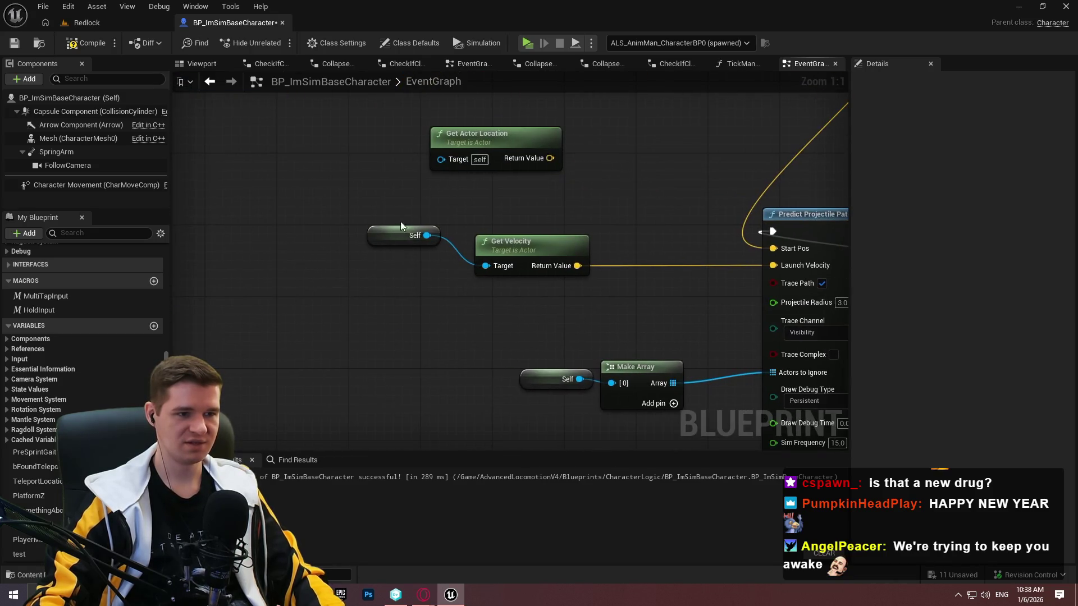
pyautogui.moveTo(655, 291)
pyautogui.mouseDown()
pyautogui.moveTo(842, 257)
pyautogui.moveTo(308, 231)
pyautogui.moveTo(270, 171)
pyautogui.moveTo(251, 202)
pyautogui.moveTo(531, 254)
pyautogui.mouseUp()
pyautogui.rightClick(600, 268)
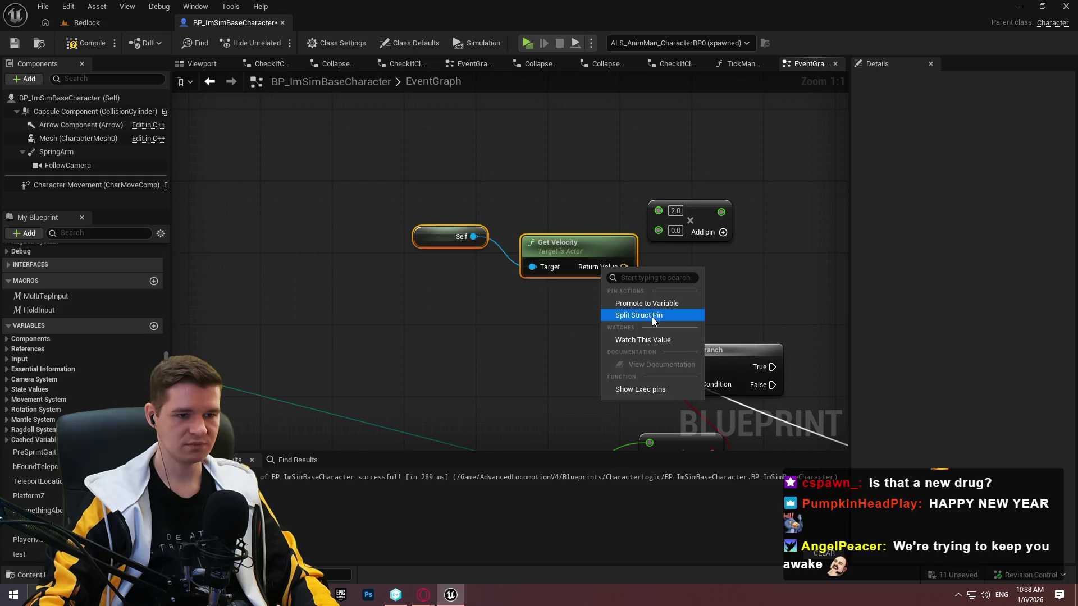
pyautogui.click(653, 316)
pyautogui.moveTo(631, 301); pyautogui.dragTo(656, 223)
pyautogui.moveTo(604, 252)
pyautogui.mouseDown()
pyautogui.moveTo(604, 235)
pyautogui.moveTo(587, 235)
pyautogui.mouseUp()
pyautogui.click(447, 208)
pyautogui.moveTo(444, 218); pyautogui.dragTo(457, 228)
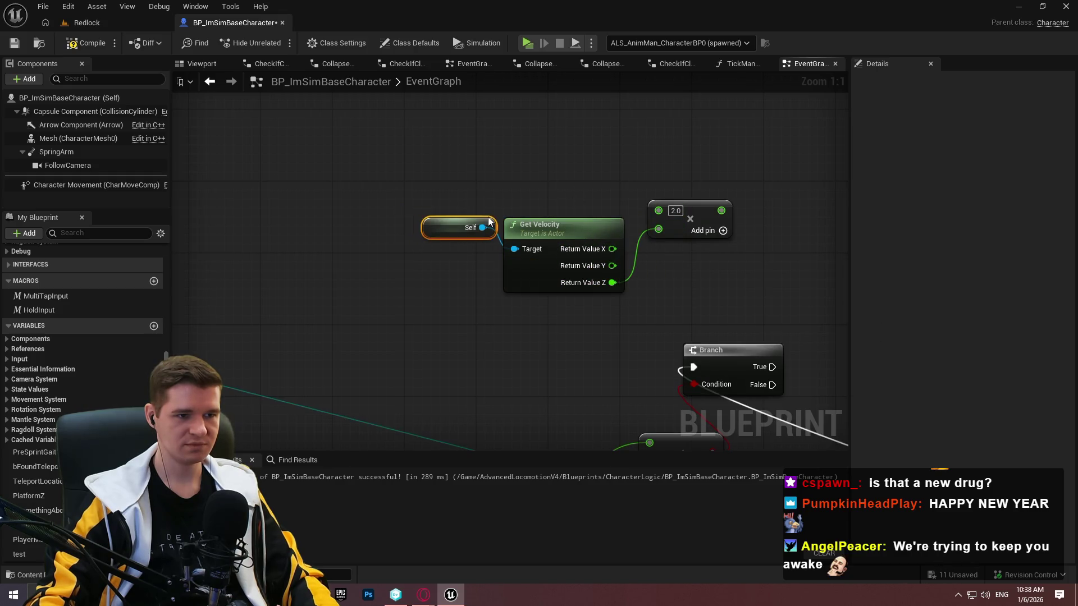
pyautogui.moveTo(662, 171)
pyautogui.mouseDown()
pyautogui.moveTo(523, 197)
pyautogui.moveTo(610, 242)
pyautogui.moveTo(656, 241)
pyautogui.moveTo(653, 293)
pyautogui.moveTo(507, 310)
pyautogui.mouseUp()
# Divide the product by Character Movement's Get Gravity Z and tidy the nodes
pyautogui.write('/')
pyautogui.click(710, 309)
pyautogui.write('grav')
pyautogui.click(595, 379)
pyautogui.moveTo(573, 327)
pyautogui.mouseDown()
pyautogui.moveTo(537, 323)
pyautogui.moveTo(466, 362)
pyautogui.mouseUp()
pyautogui.click(420, 327)
pyautogui.moveTo(363, 328)
pyautogui.mouseDown()
pyautogui.moveTo(398, 355)
pyautogui.moveTo(390, 350)
pyautogui.moveTo(436, 336)
pyautogui.mouseUp()
pyautogui.click(424, 342)
pyautogui.moveTo(324, 244); pyautogui.dragTo(646, 355)
pyautogui.moveTo(494, 348); pyautogui.dragTo(467, 232)
pyautogui.click(592, 264)
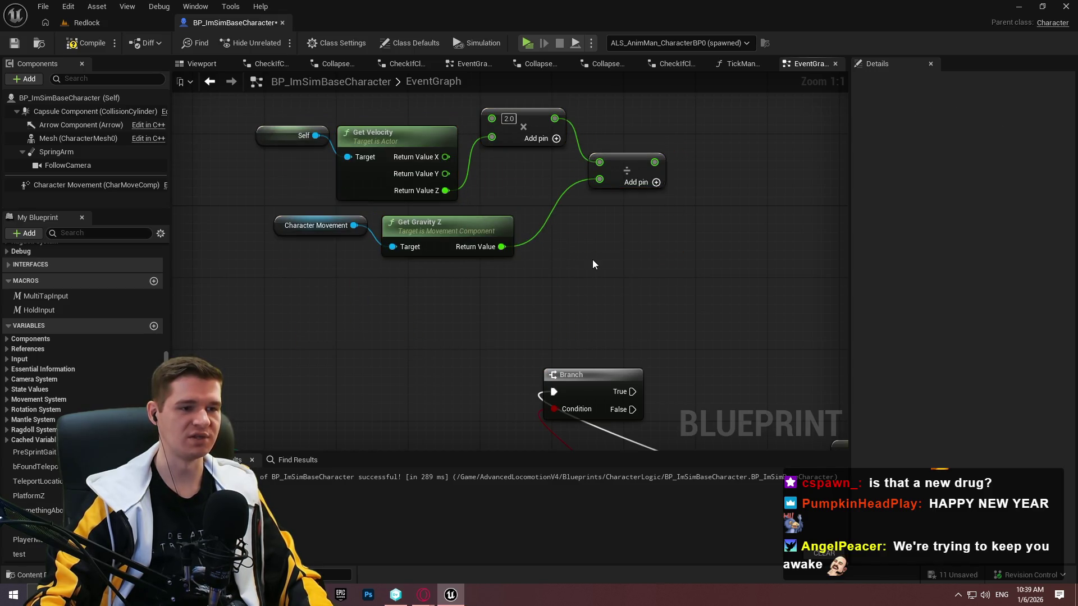
# Inspect the Character Movement component's settings in the Components panel
pyautogui.click(82, 182)
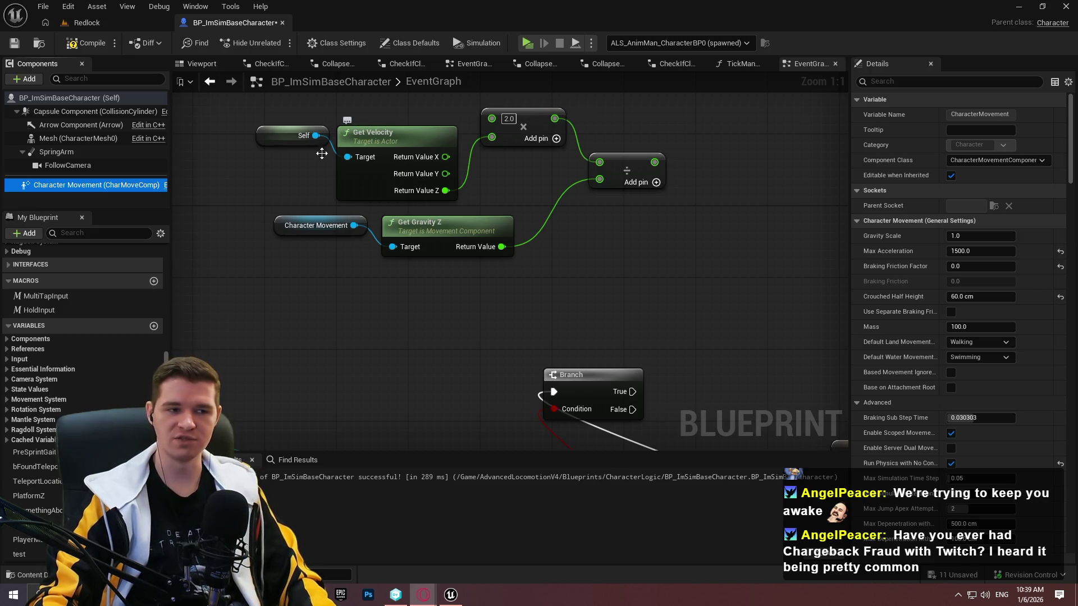
pyautogui.moveTo(492, 118); pyautogui.dragTo(466, 107)
pyautogui.click(437, 106)
# Nudge the Divide node into place and compile, getting past the Check Out Assets prompt
pyautogui.click(533, 139)
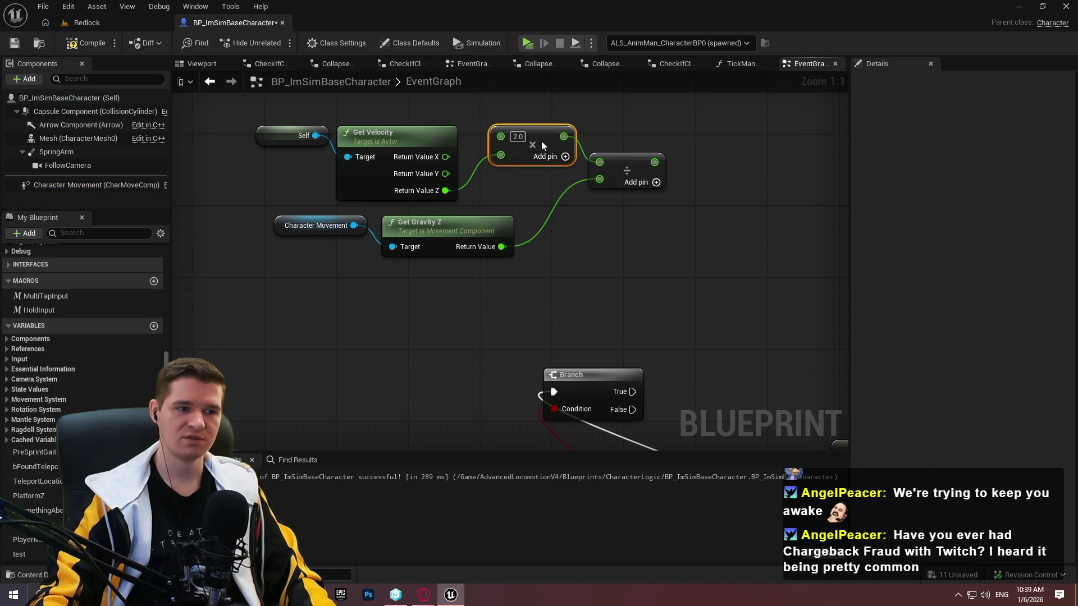
pyautogui.moveTo(622, 165); pyautogui.dragTo(639, 183)
pyautogui.click(585, 242)
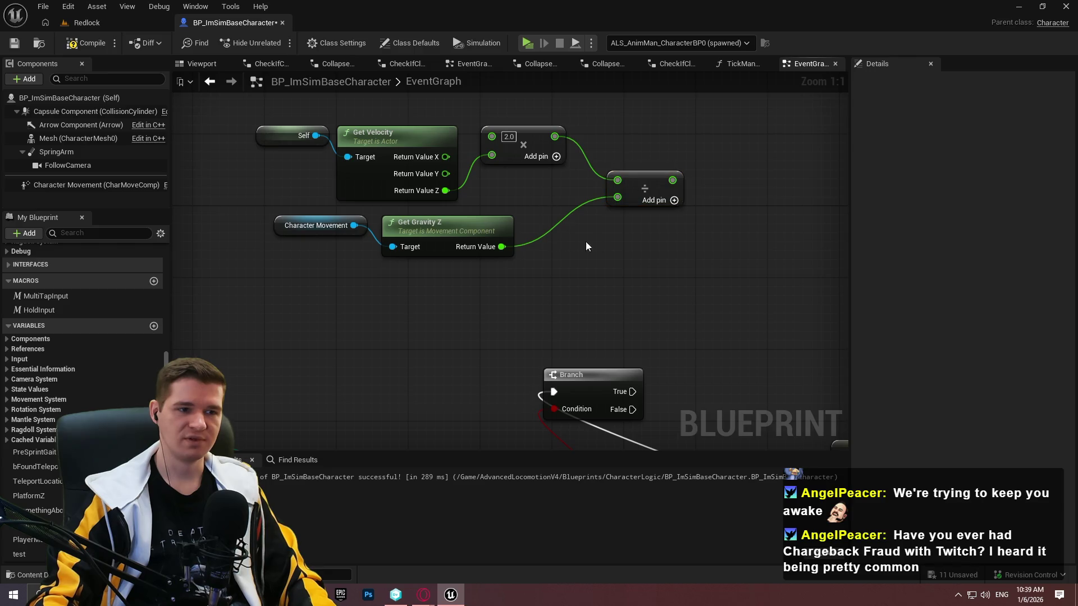
pyautogui.click(85, 44)
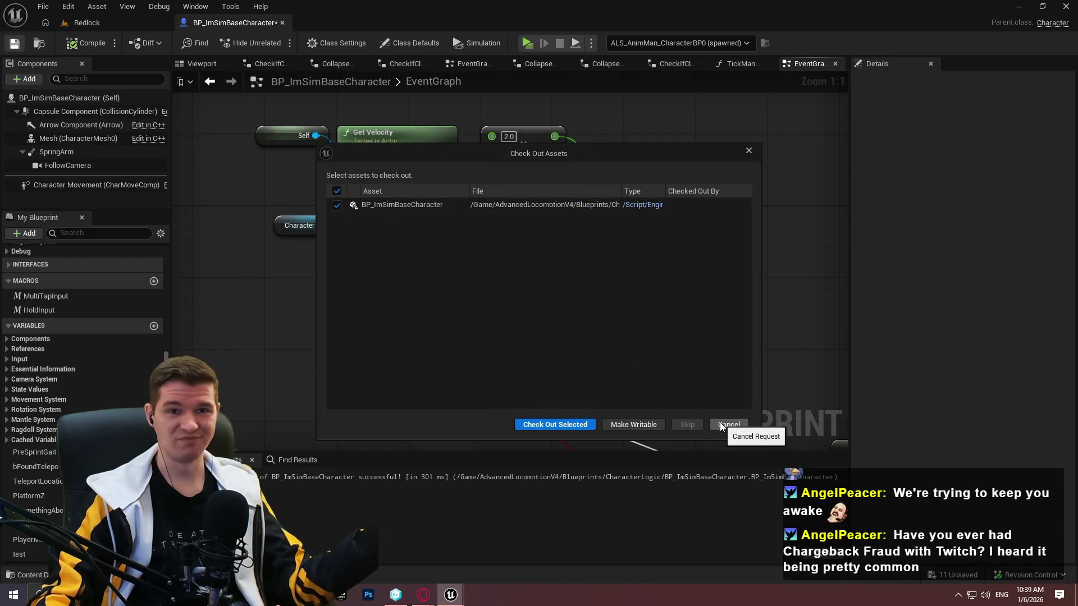
pyautogui.click(551, 421)
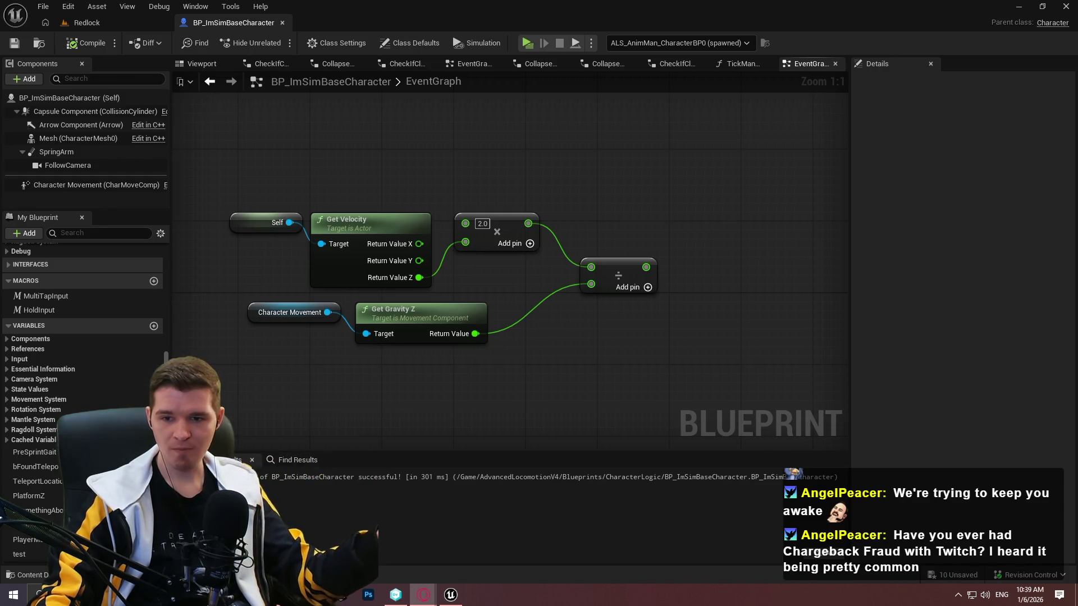
# Duplicate Self and Get Velocity and convert the velocity's X into a To Vector2D node
pyautogui.moveTo(241, 164); pyautogui.dragTo(337, 230)
pyautogui.moveTo(464, 104); pyautogui.dragTo(378, 188)
pyautogui.hotkey('ctrl', 'v')
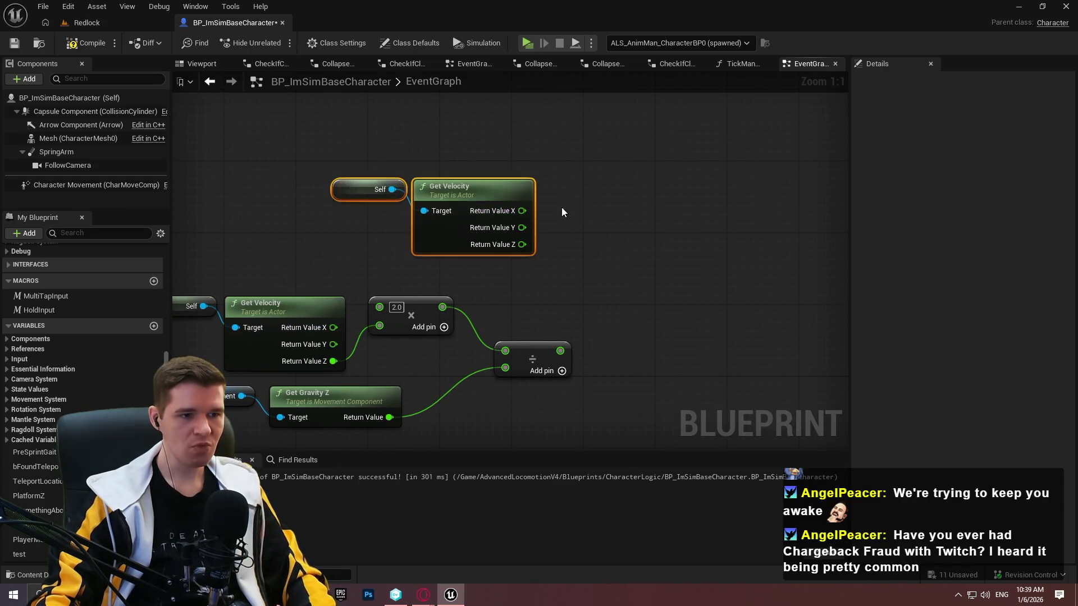
pyautogui.moveTo(522, 211); pyautogui.dragTo(566, 224)
pyautogui.write('vector2')
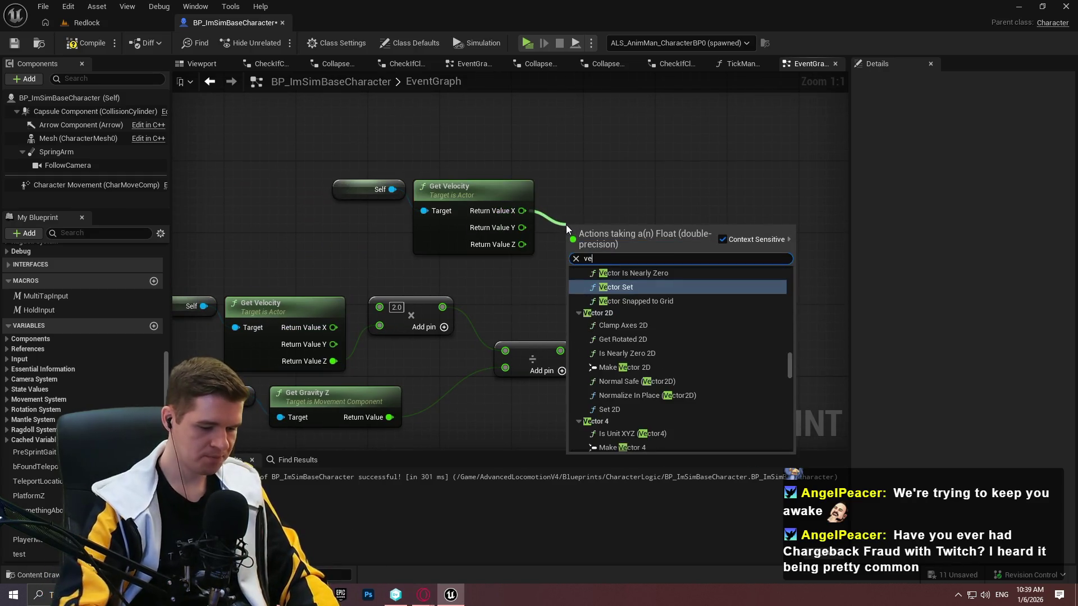
pyautogui.press('Return')
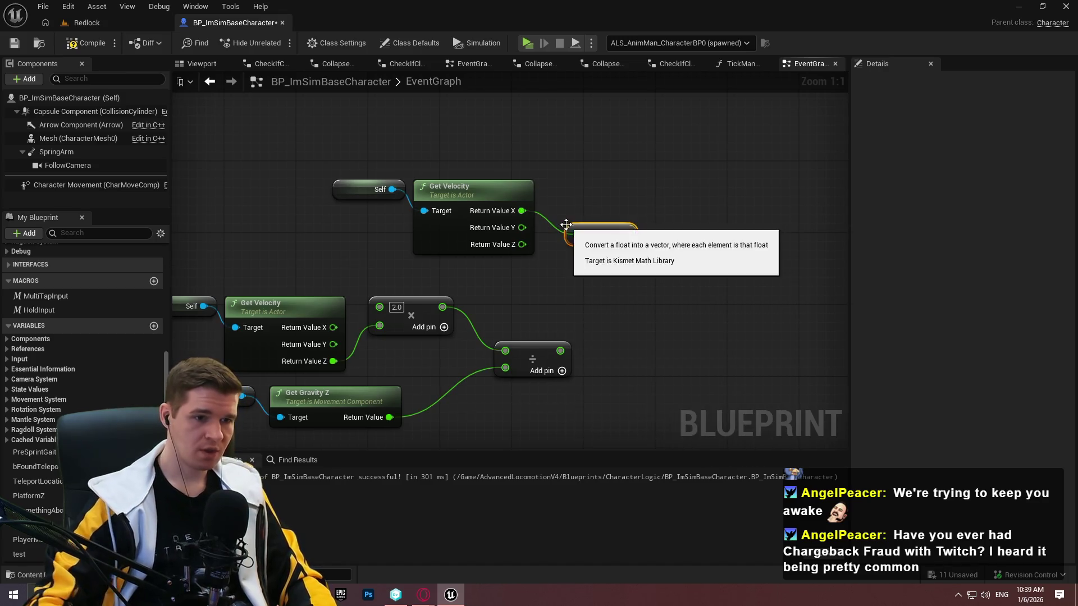
# Multiply the Vector 2D by a float input wired from the gravity Divide result
pyautogui.moveTo(624, 234); pyautogui.dragTo(649, 236)
pyautogui.write('*')
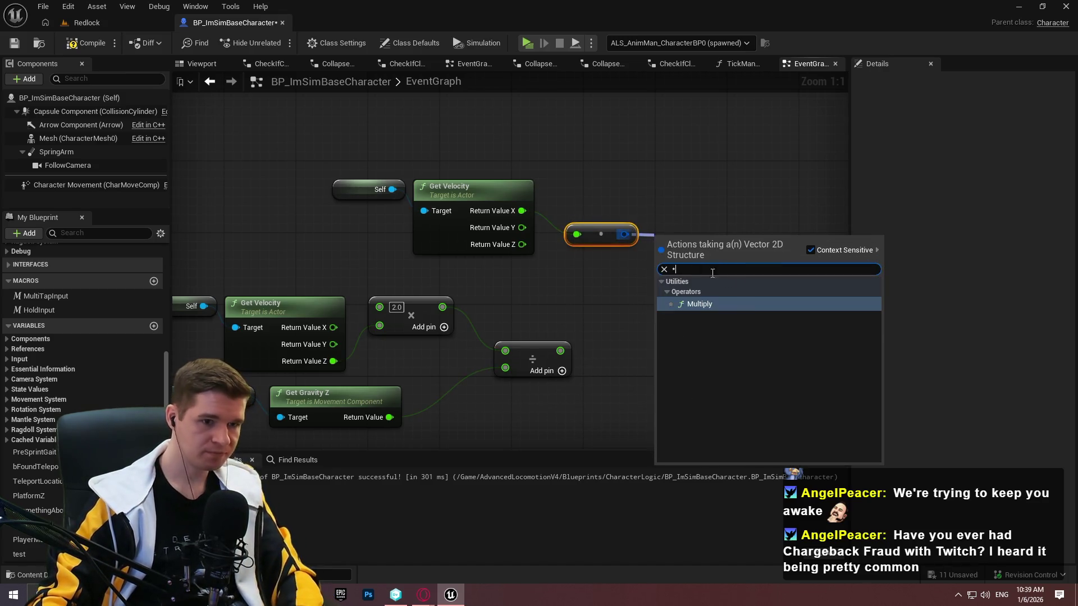
pyautogui.press('Return')
pyautogui.rightClick(663, 267)
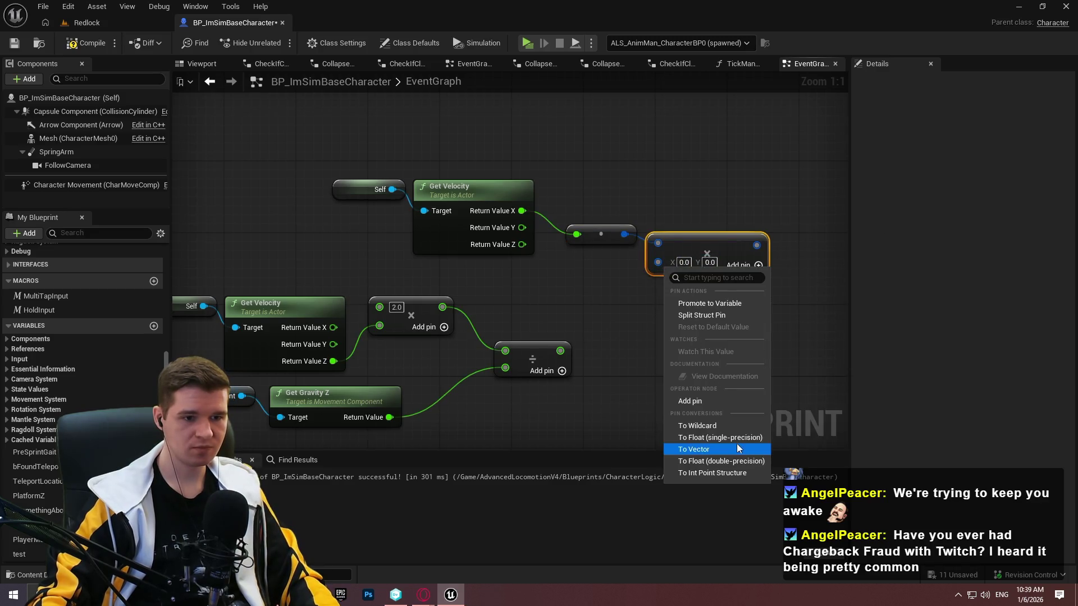
pyautogui.click(729, 461)
pyautogui.moveTo(658, 261); pyautogui.dragTo(567, 345)
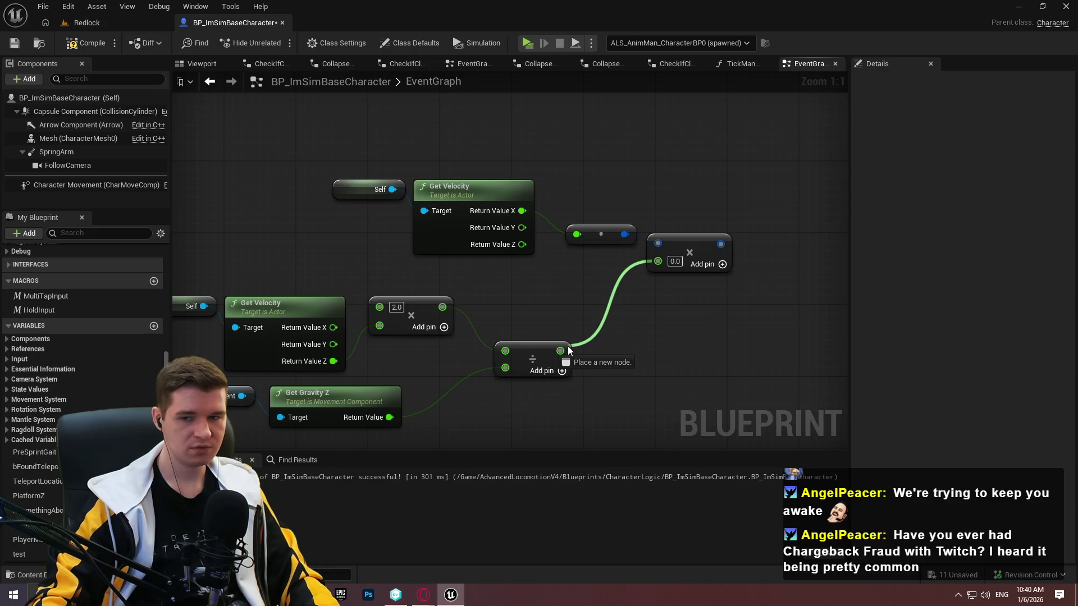
pyautogui.moveTo(567, 346); pyautogui.dragTo(567, 345)
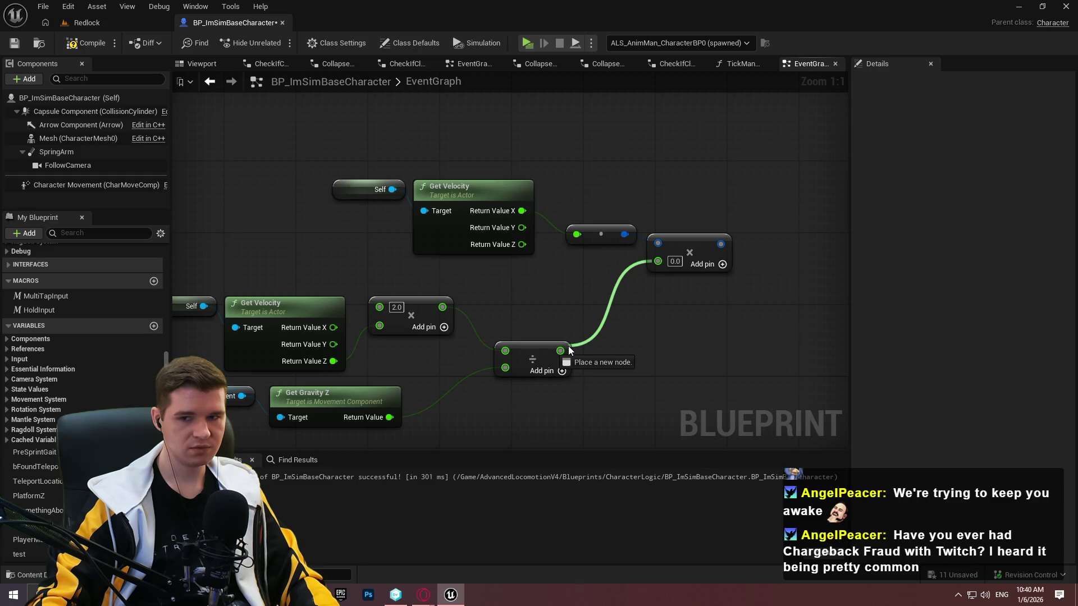
pyautogui.moveTo(568, 346); pyautogui.dragTo(568, 345)
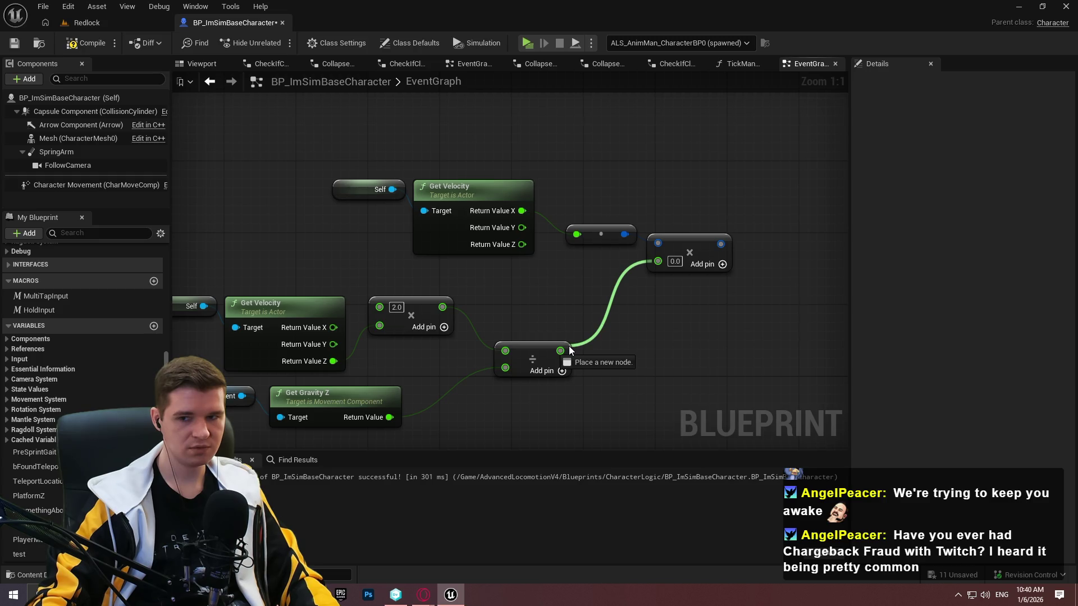
pyautogui.moveTo(569, 346); pyautogui.dragTo(655, 260)
pyautogui.click(725, 305)
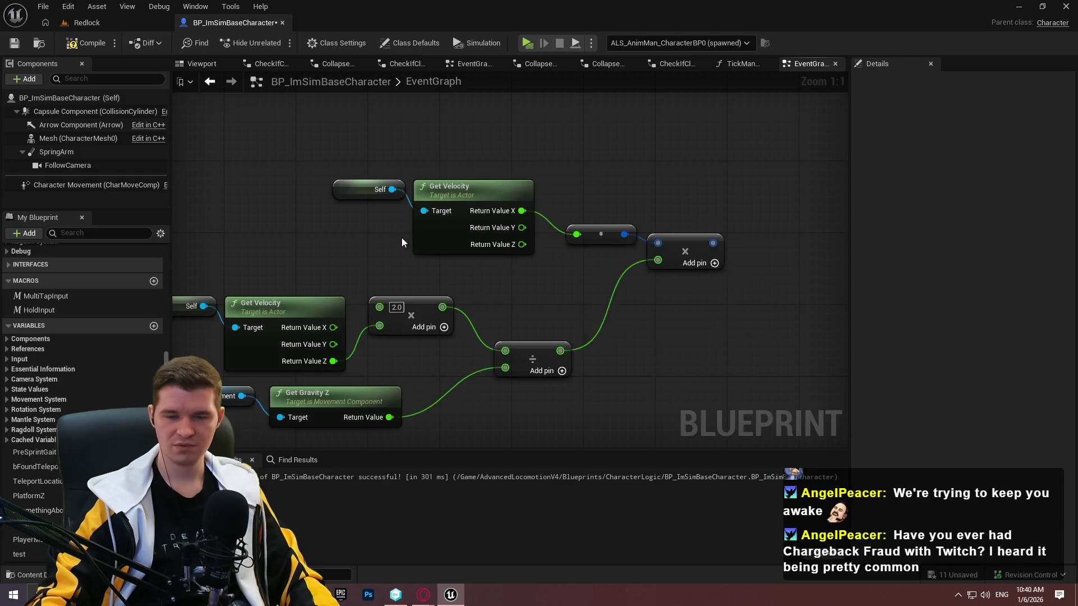
# Pan the graph back to the projectile path prediction nodes
pyautogui.moveTo(402, 238); pyautogui.dragTo(113, 169)
pyautogui.scroll(-2, 716, 219)
pyautogui.moveTo(716, 219); pyautogui.dragTo(355, 234)
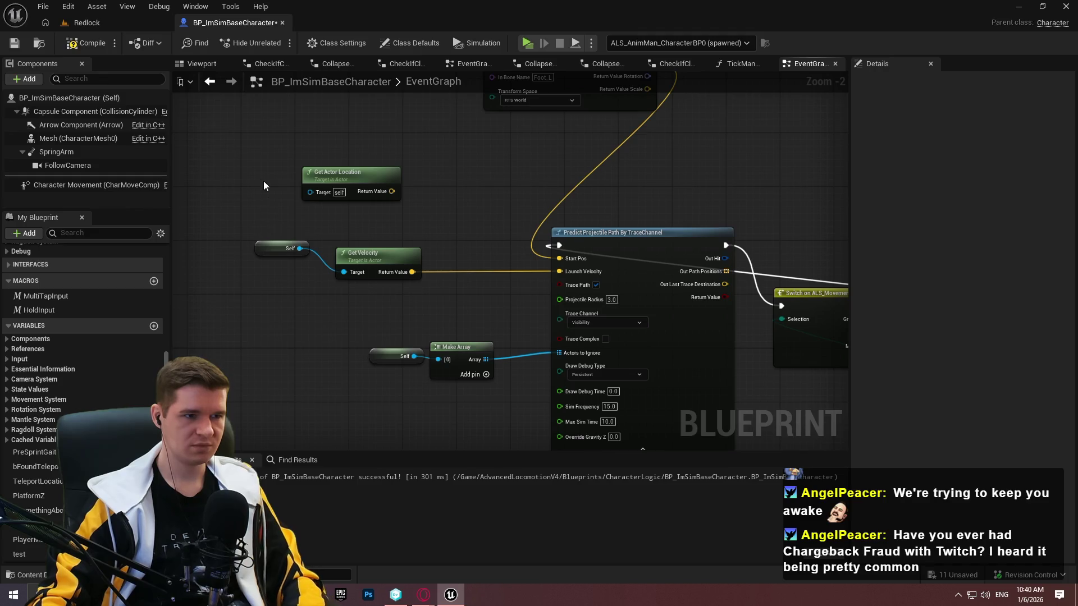
# Paste a Get Actor Location node and split its Return Value into X, Y and Z
pyautogui.moveTo(513, 224)
pyautogui.mouseDown()
pyautogui.moveTo(598, 252)
pyautogui.moveTo(302, 206)
pyautogui.mouseUp()
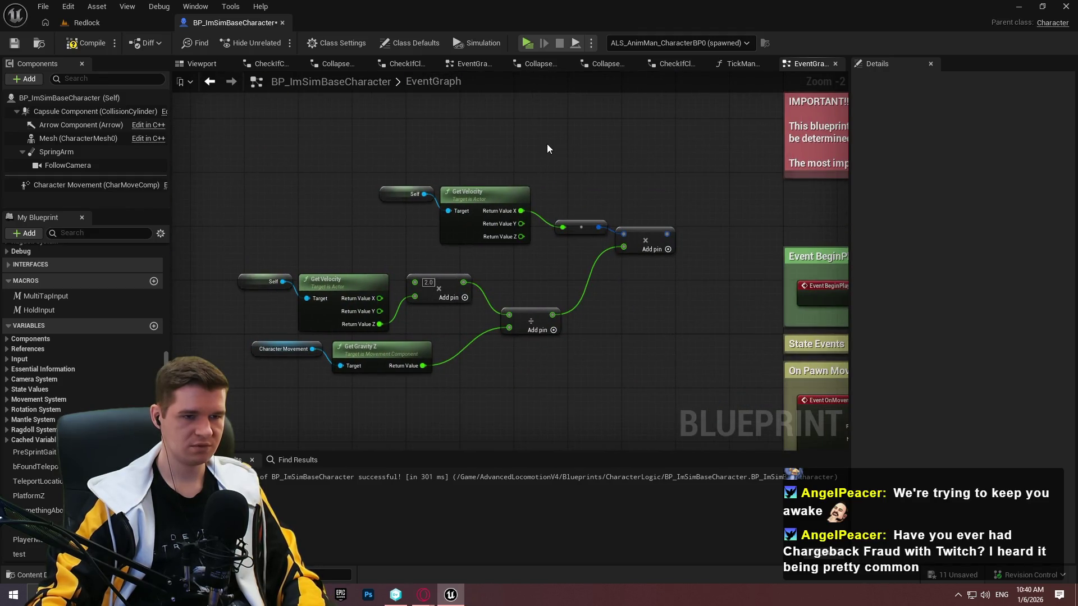
pyautogui.hotkey('ctrl', 'v')
pyautogui.scroll(2, 758, 159)
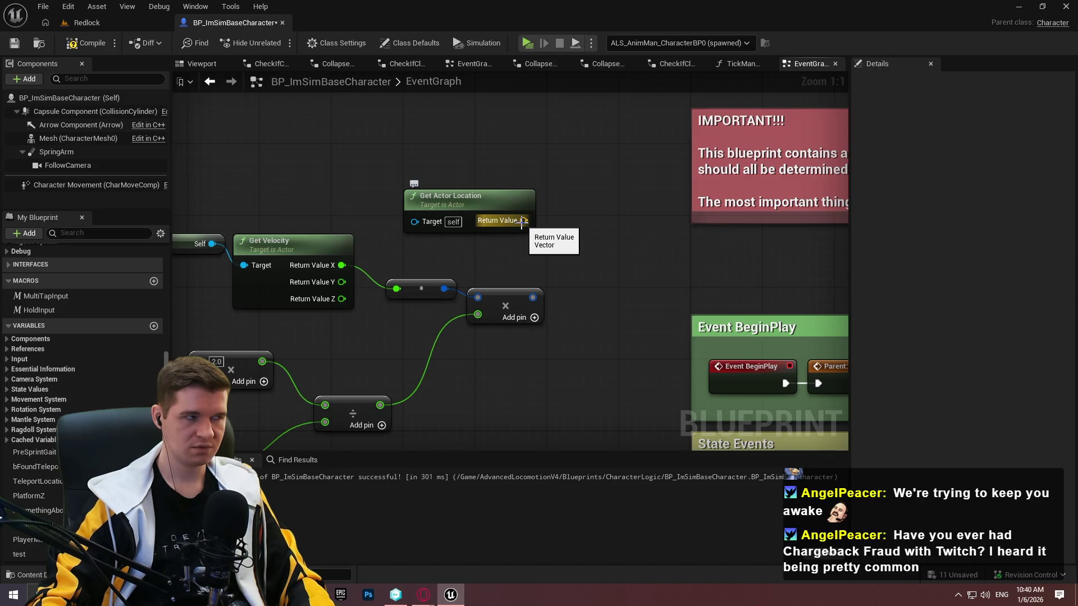
pyautogui.rightClick(520, 223)
pyautogui.click(558, 275)
pyautogui.moveTo(498, 210); pyautogui.dragTo(462, 130)
pyautogui.click(563, 187)
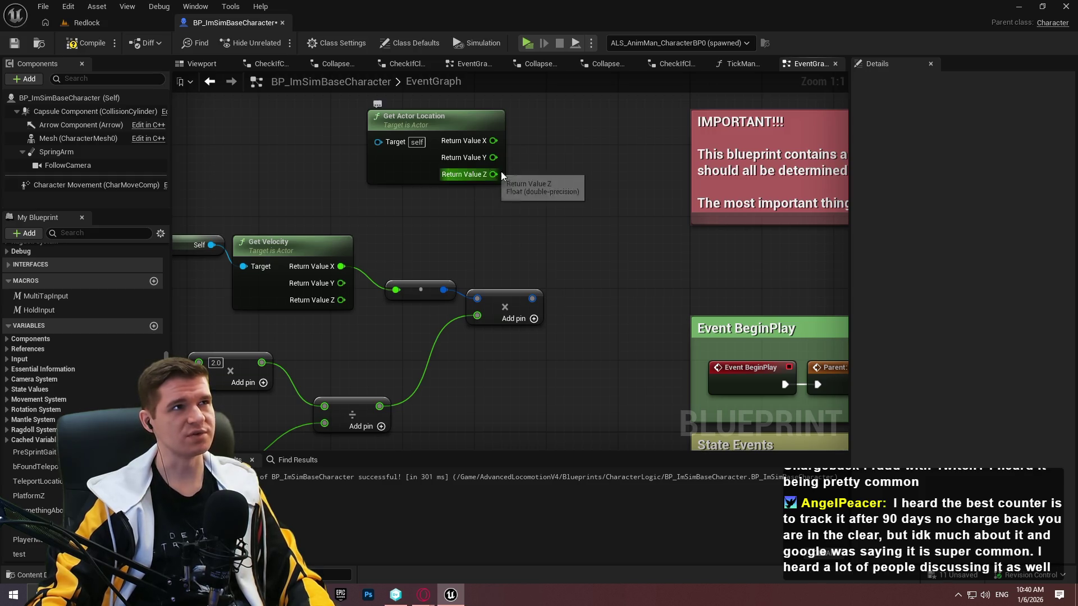
# Feed the location's X into a new To Vector2D node and drag out its output
pyautogui.moveTo(543, 184); pyautogui.dragTo(577, 210)
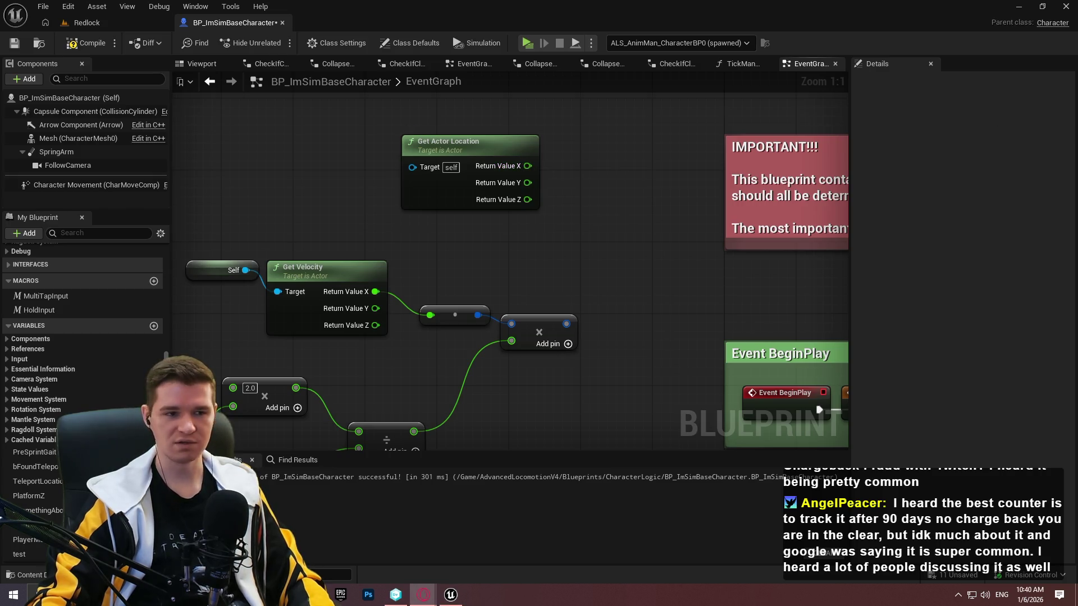
pyautogui.rightClick(567, 321)
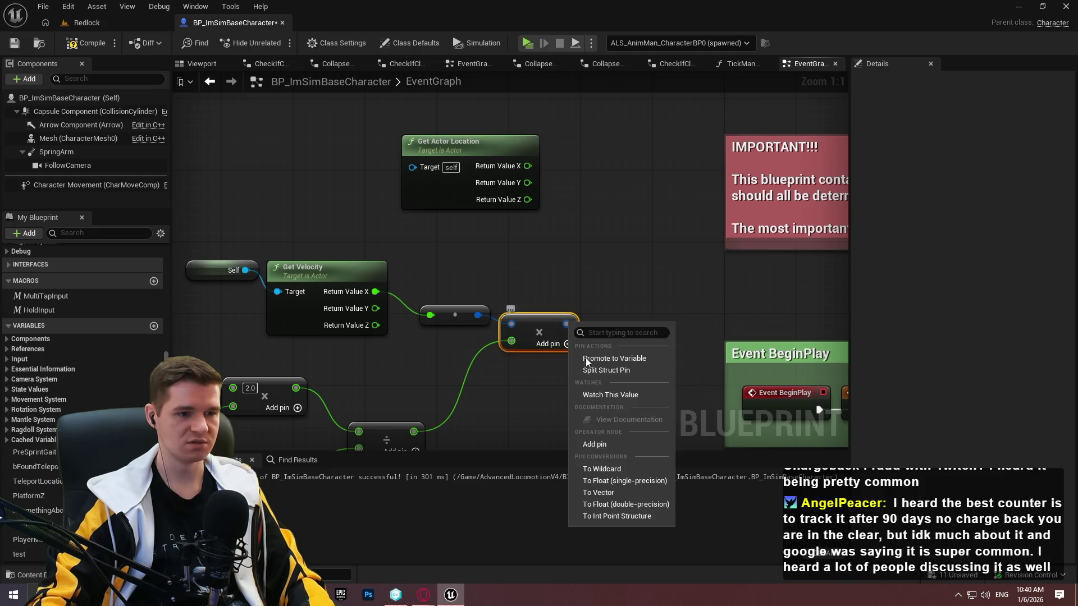
pyautogui.click(544, 194)
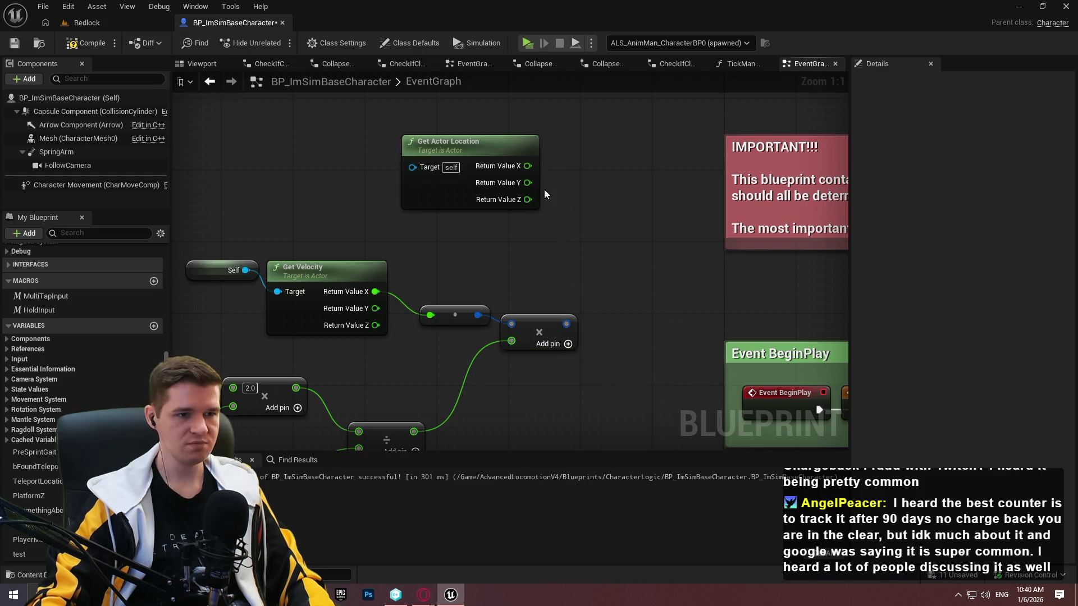
pyautogui.moveTo(528, 166); pyautogui.dragTo(571, 184)
pyautogui.write('vector2')
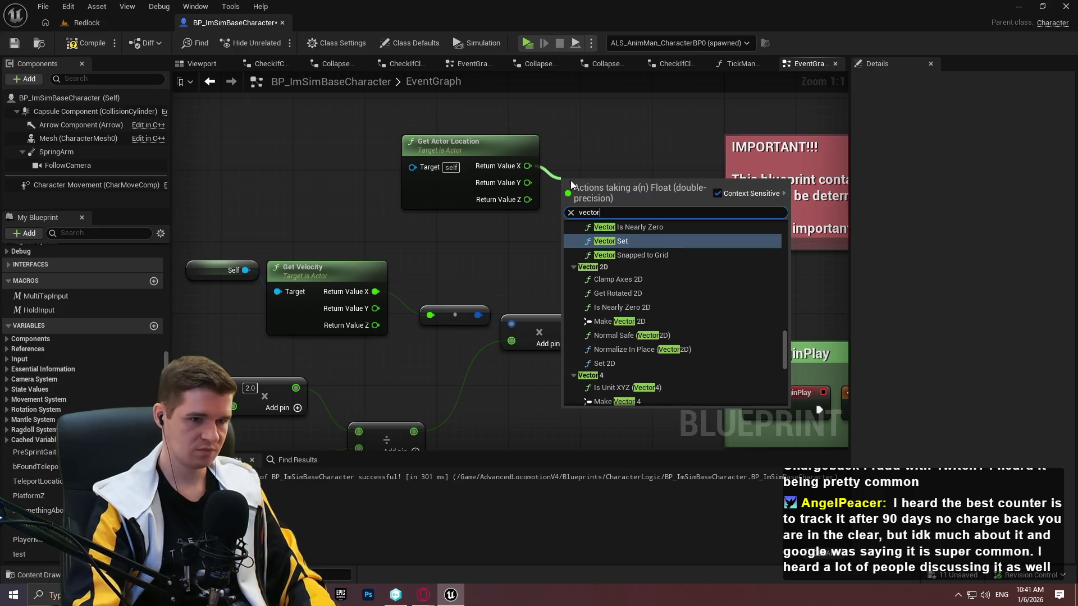
pyautogui.press('Return')
pyautogui.moveTo(613, 189); pyautogui.dragTo(567, 324)
# Add a Vector 2D Add node and wire the scaled velocity into it
pyautogui.write('add')
pyautogui.press('Return')
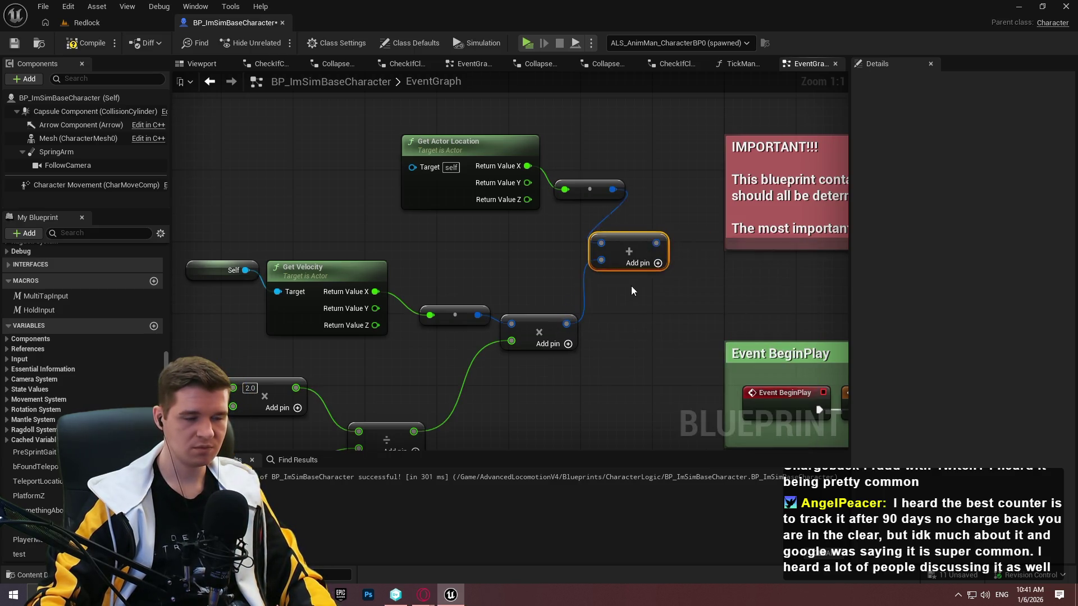
pyautogui.moveTo(672, 246); pyautogui.dragTo(618, 255)
pyautogui.scroll(-5, 618, 255)
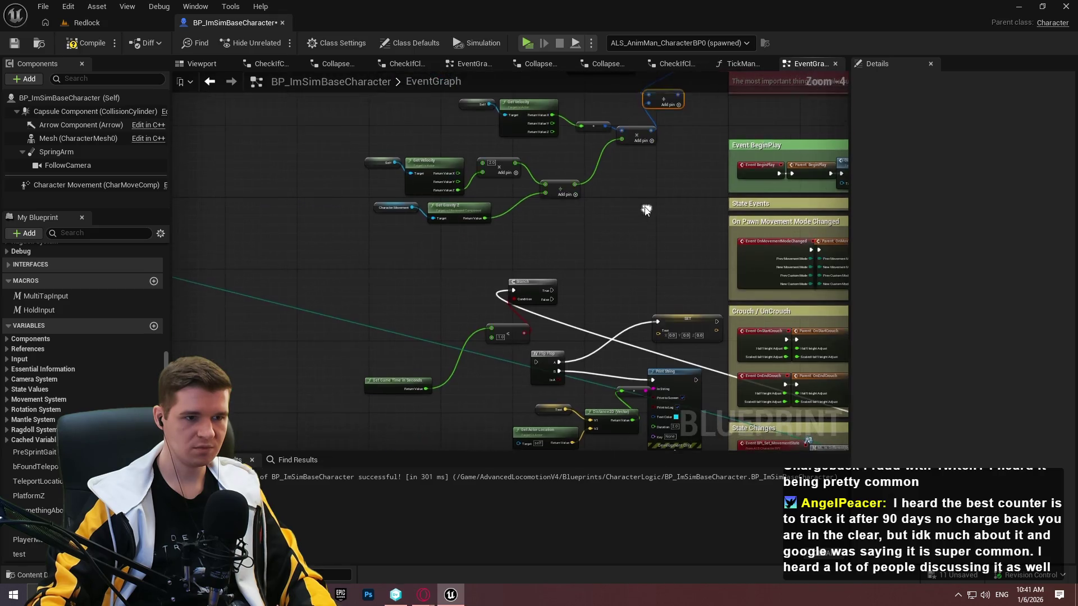
# Attach a Draw Debug Sphere node (radius 100.0, 12 segments) to the Branch's True output
pyautogui.moveTo(552, 290); pyautogui.dragTo(568, 274)
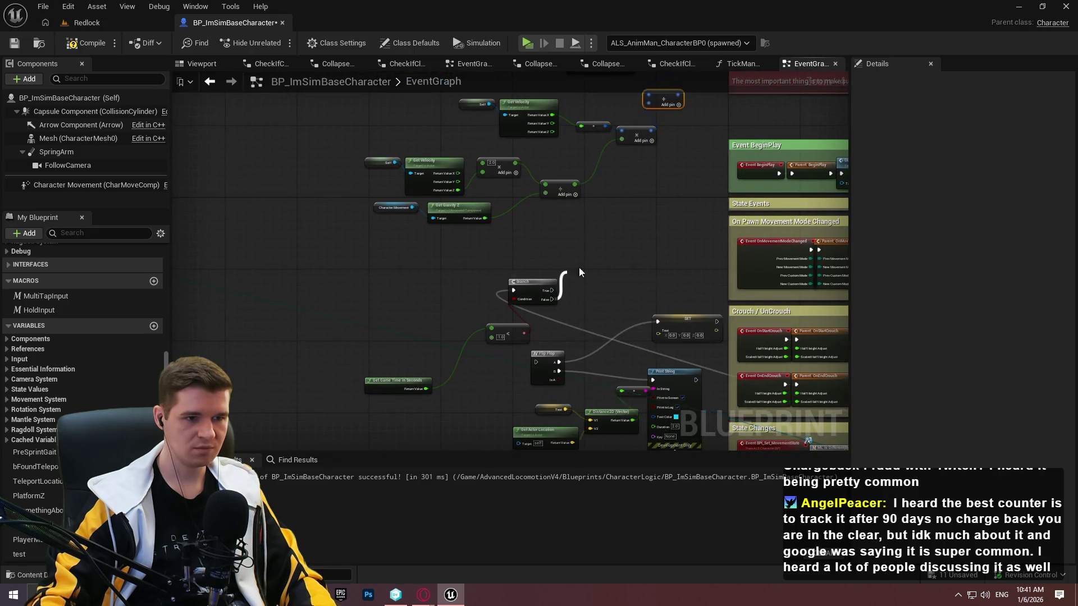
pyautogui.write('draw de')
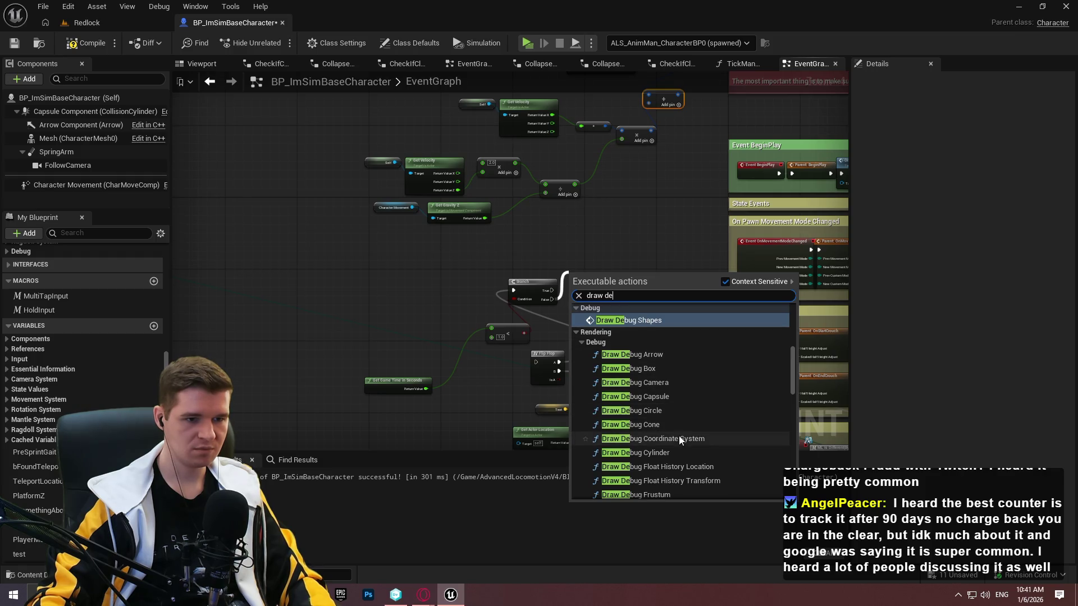
pyautogui.scroll(-2, 684, 363)
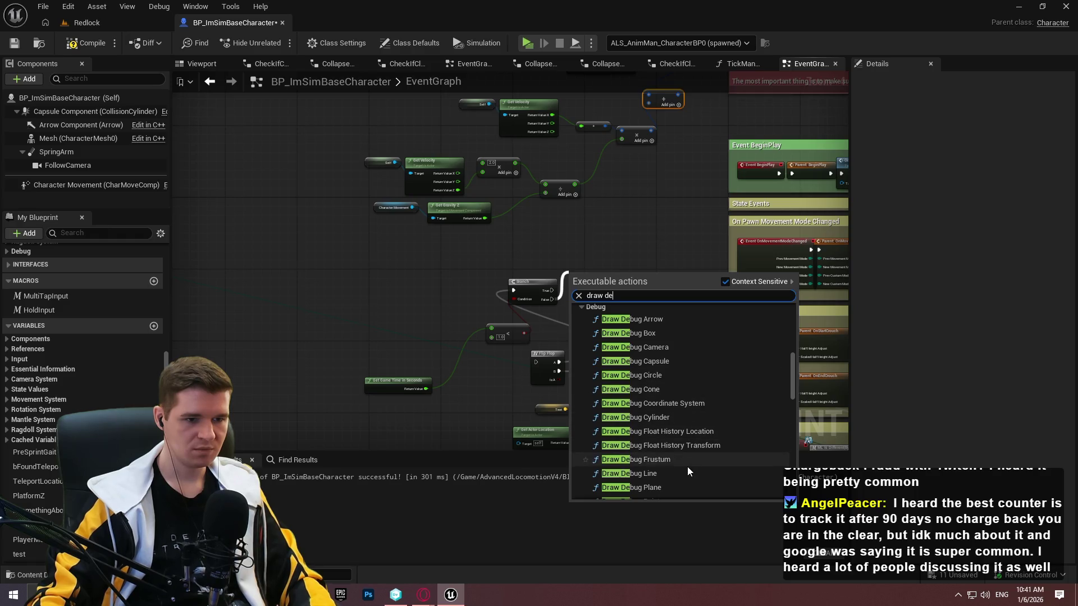
pyautogui.scroll(-2, 687, 466)
pyautogui.click(676, 480)
pyautogui.scroll(2, 649, 266)
pyautogui.moveTo(622, 232); pyautogui.dragTo(672, 136)
pyautogui.press('f')
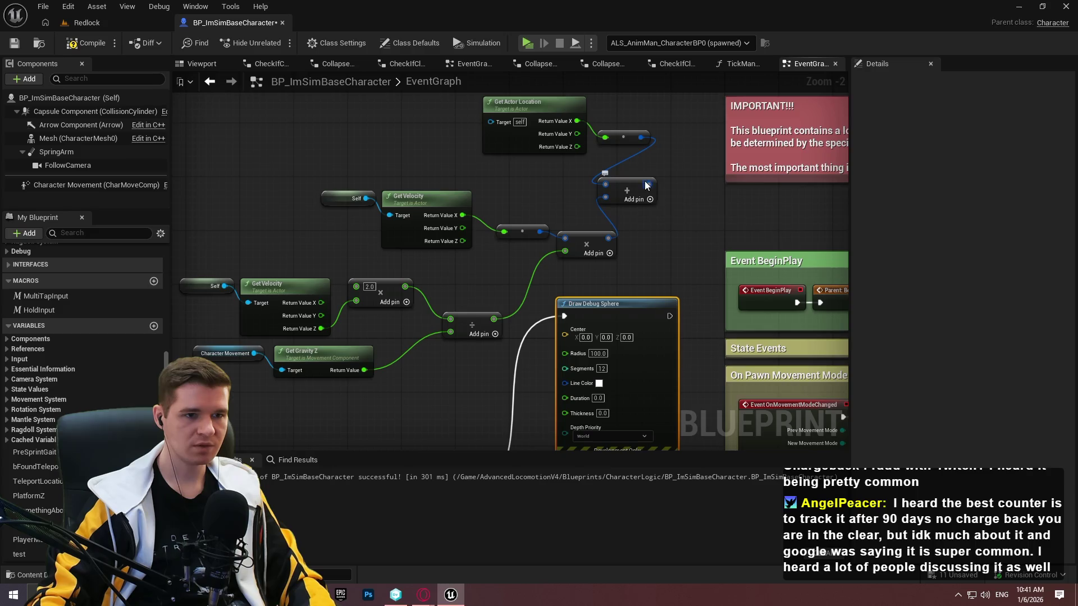
# Add float Add nodes on the location's X and Y outputs
pyautogui.moveTo(645, 123); pyautogui.dragTo(621, 208)
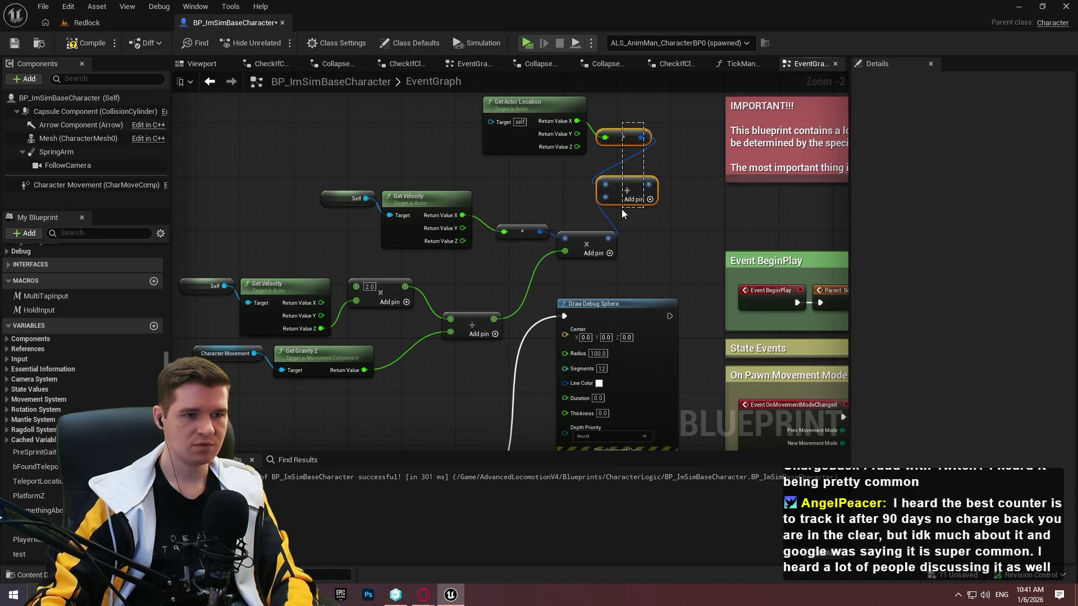
pyautogui.moveTo(622, 209); pyautogui.dragTo(622, 209)
pyautogui.rightClick(575, 122)
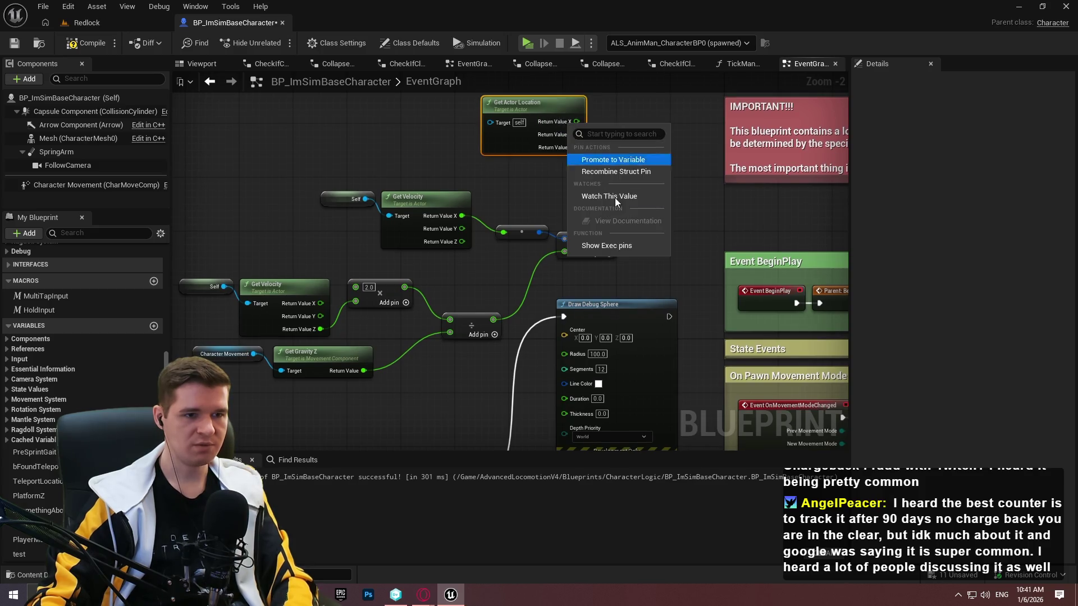
pyautogui.click(595, 116)
pyautogui.moveTo(577, 122); pyautogui.dragTo(614, 151)
pyautogui.click(639, 242)
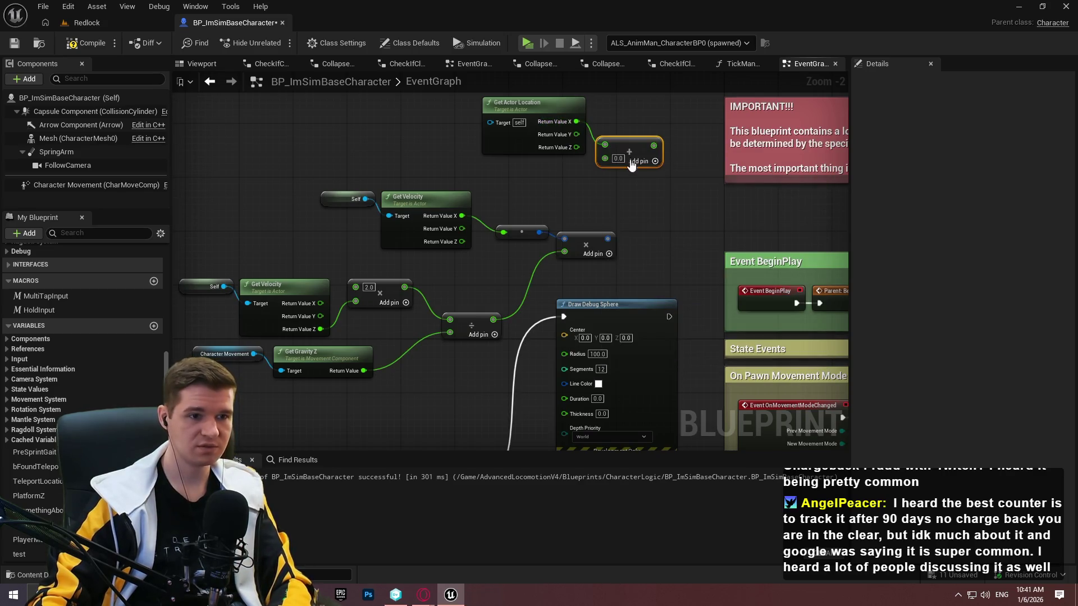
pyautogui.hotkey('ctrl', 'c')
pyautogui.hotkey('ctrl', 'v')
pyautogui.moveTo(572, 134)
pyautogui.mouseDown()
pyautogui.moveTo(613, 167)
pyautogui.moveTo(605, 185)
pyautogui.mouseUp()
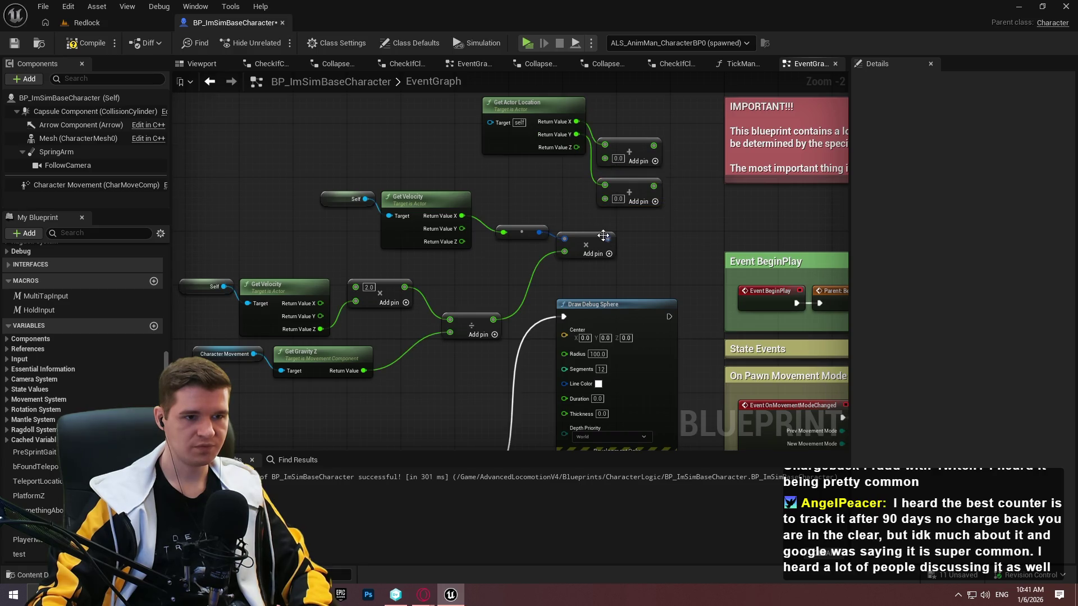
# Feed the Multiply output's scaled X and Y into the two Add nodes
pyautogui.rightClick(604, 241)
pyautogui.press('Escape')
pyautogui.moveTo(608, 239); pyautogui.dragTo(603, 157)
pyautogui.moveTo(606, 251); pyautogui.dragTo(603, 197)
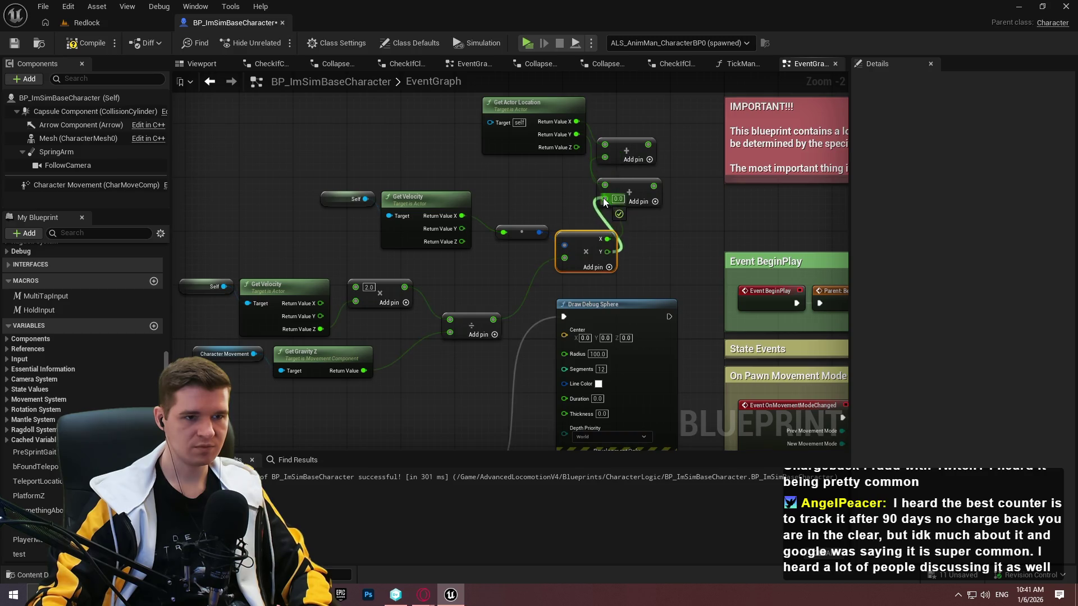
# Build a Make Vector from the two sums and location Z, feeding Draw Debug Sphere Center
pyautogui.moveTo(648, 144); pyautogui.dragTo(713, 162)
pyautogui.write('vector')
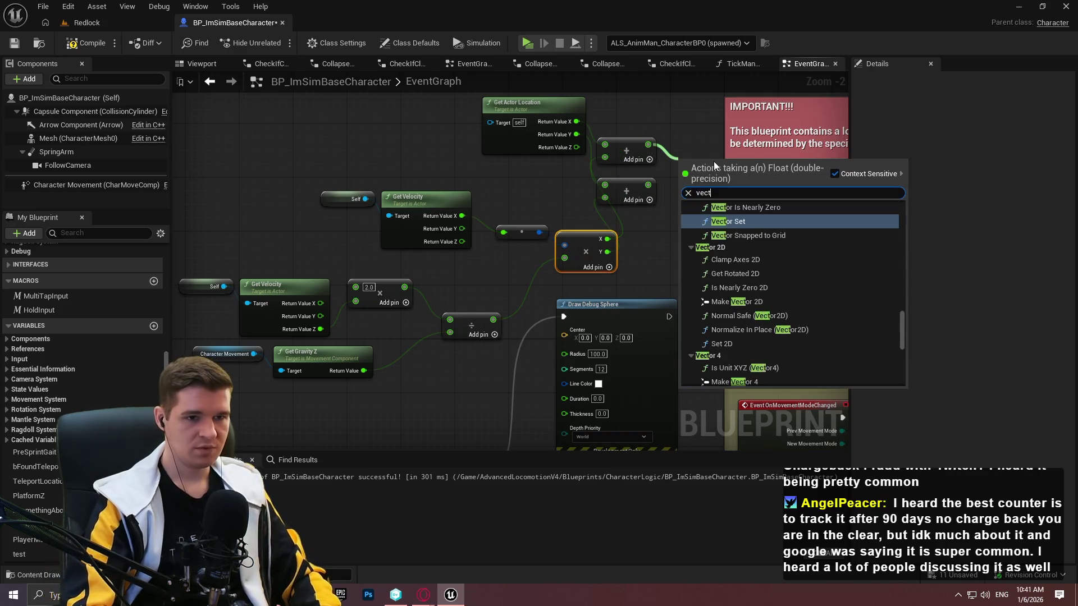
pyautogui.scroll(-3, 772, 350)
pyautogui.scroll(-5, 752, 325)
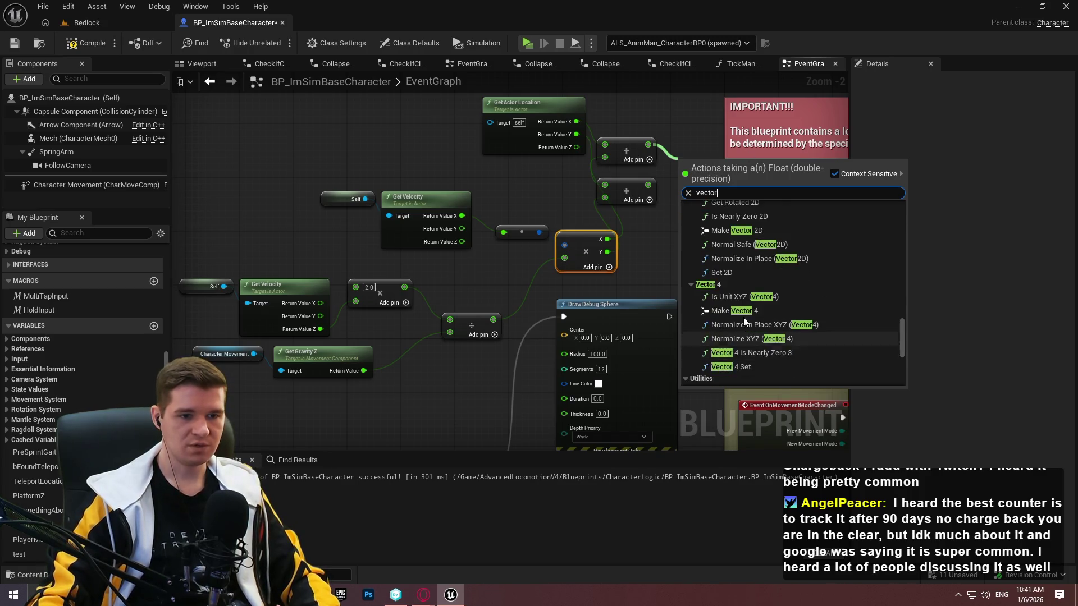
pyautogui.scroll(5, 765, 306)
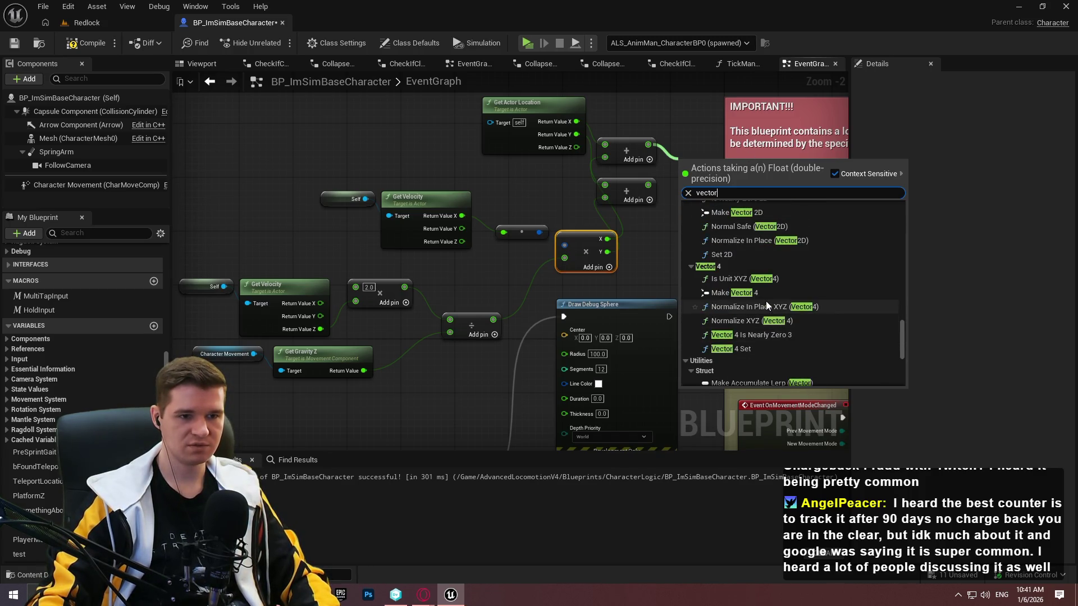
pyautogui.scroll(6, 789, 296)
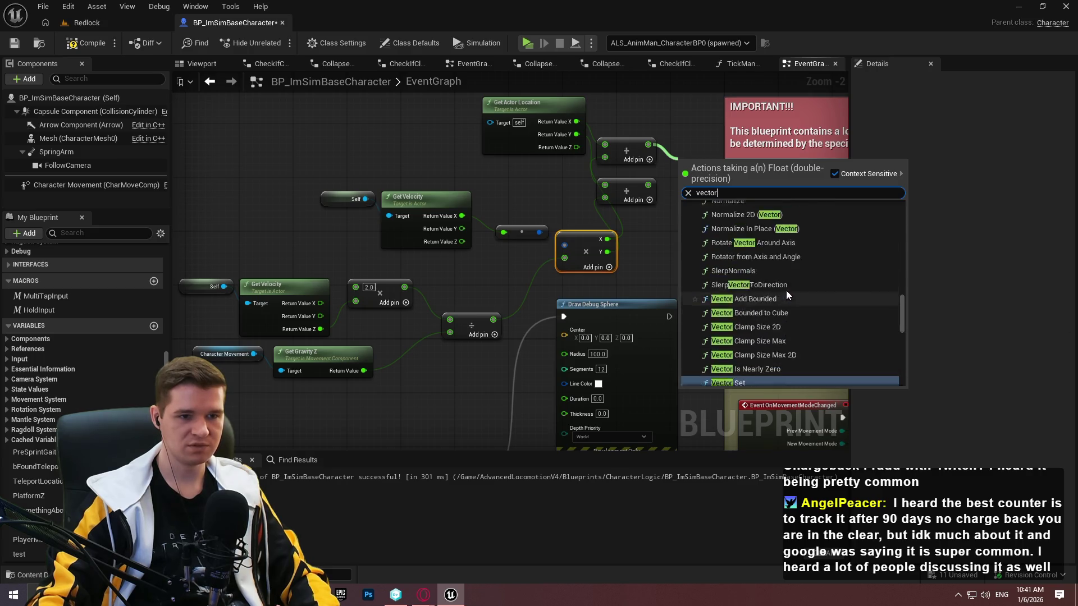
pyautogui.click(759, 309)
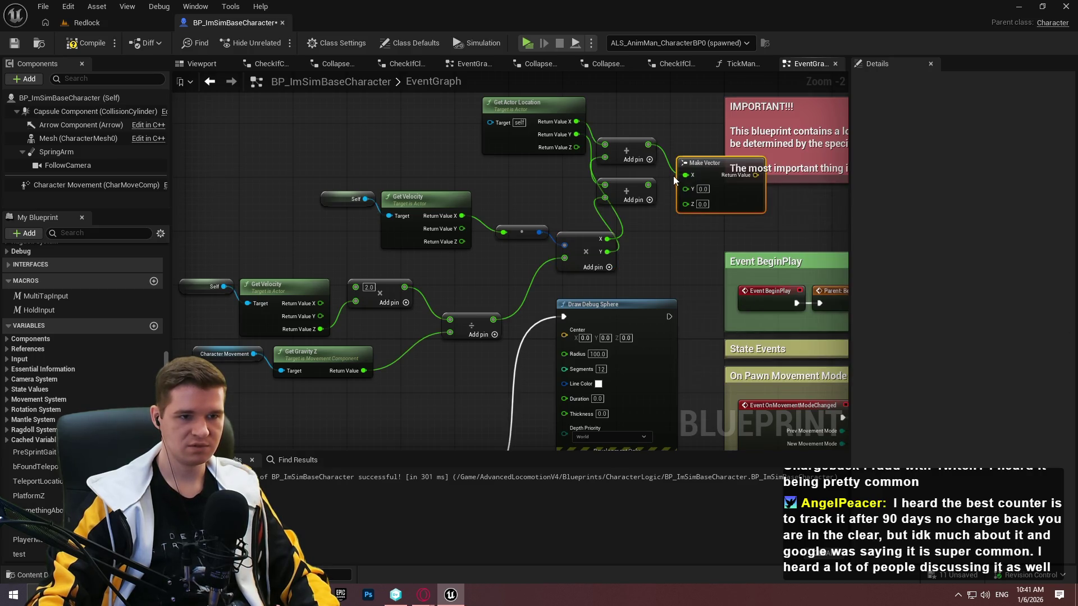
pyautogui.moveTo(693, 190); pyautogui.dragTo(573, 135)
pyautogui.moveTo(644, 154)
pyautogui.mouseDown()
pyautogui.moveTo(646, 222)
pyautogui.moveTo(651, 193)
pyautogui.moveTo(576, 147)
pyautogui.mouseUp()
pyautogui.moveTo(693, 163)
pyautogui.mouseDown()
pyautogui.moveTo(673, 237)
pyautogui.moveTo(565, 335)
pyautogui.mouseUp()
pyautogui.scroll(2, 618, 372)
pyautogui.moveTo(618, 372); pyautogui.dragTo(573, 236)
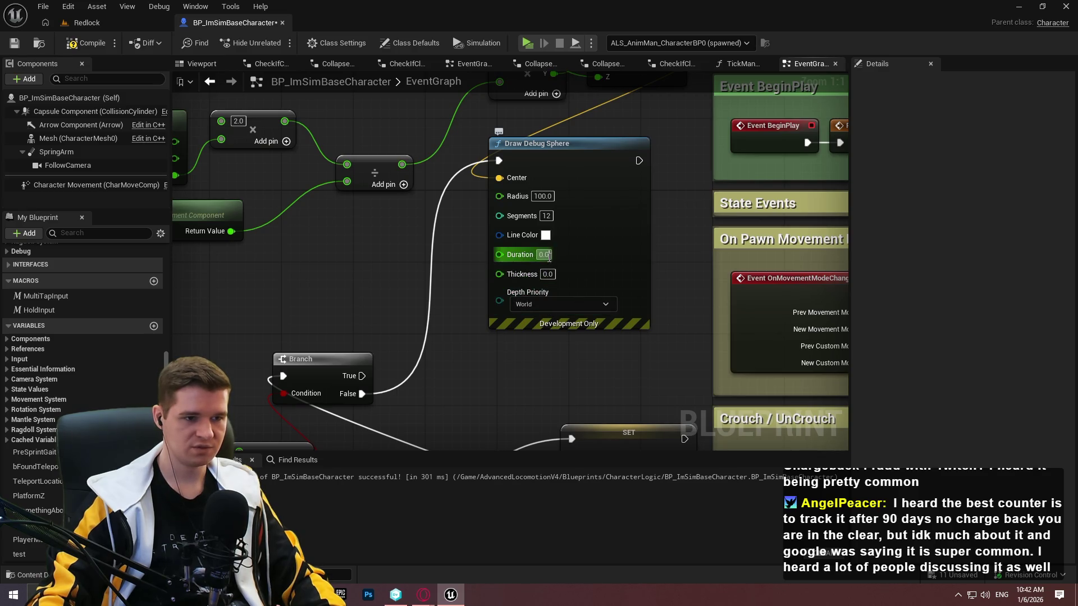
# Set Draw Debug Sphere's Duration to 60 and Thickness to 2.0, then compile
pyautogui.write('60')
pyautogui.click(550, 274)
pyautogui.write('2')
pyautogui.press('Return')
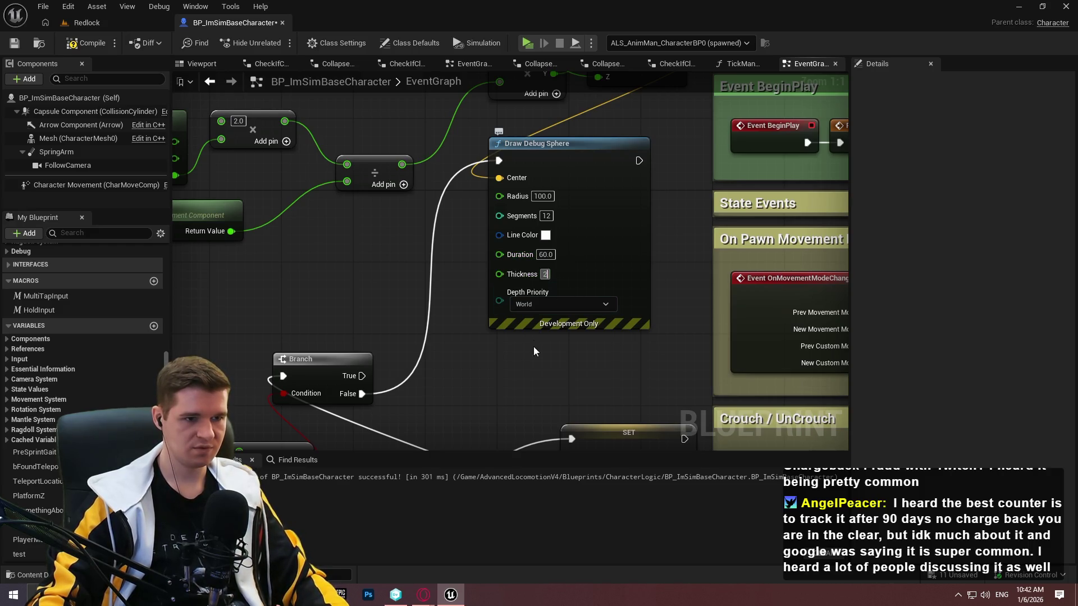
pyautogui.press('F7')
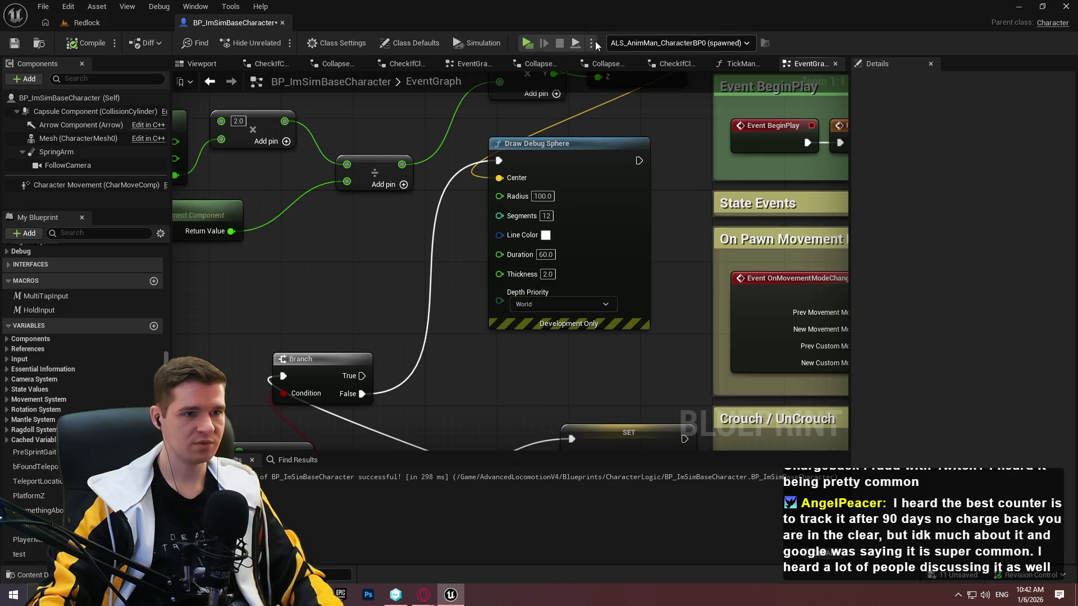
# Playtest running and jumping to see debug spheres drawn around the landing character
pyautogui.press('w')
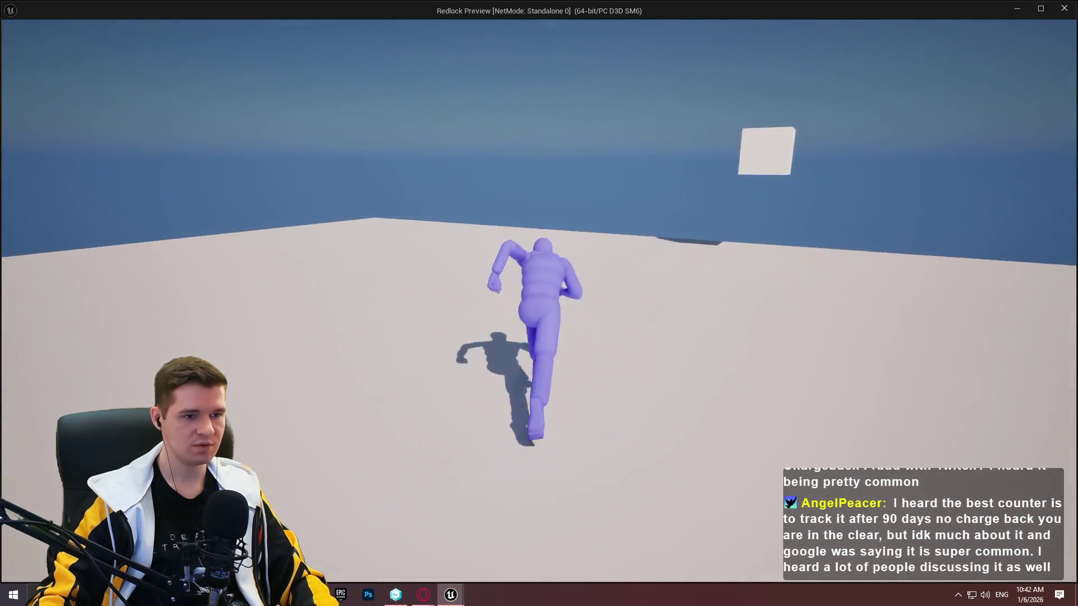
pyautogui.press('space')
pyautogui.press('w')
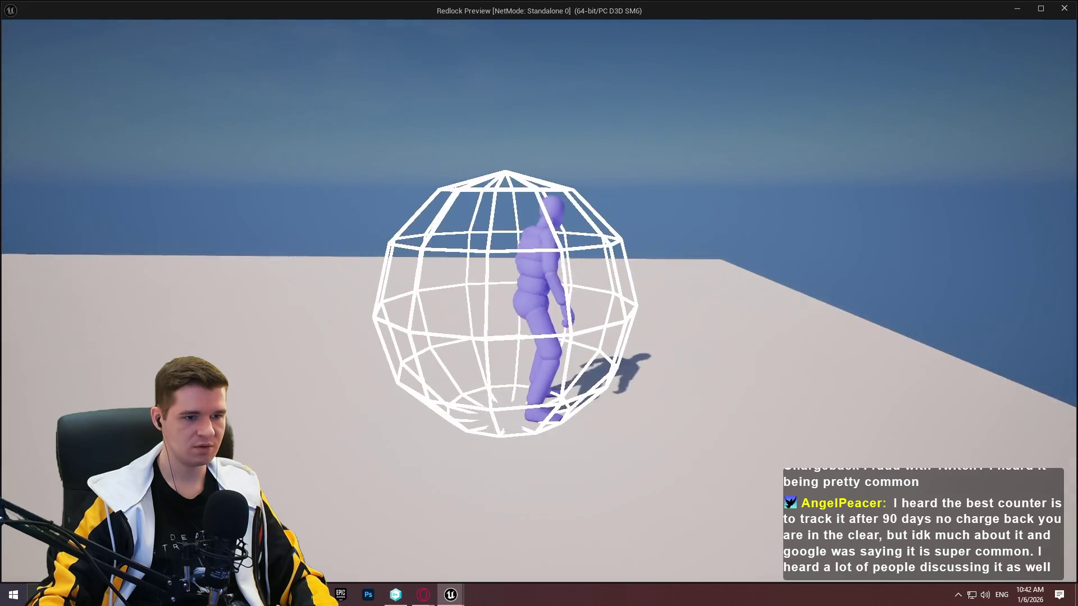
pyautogui.press('space')
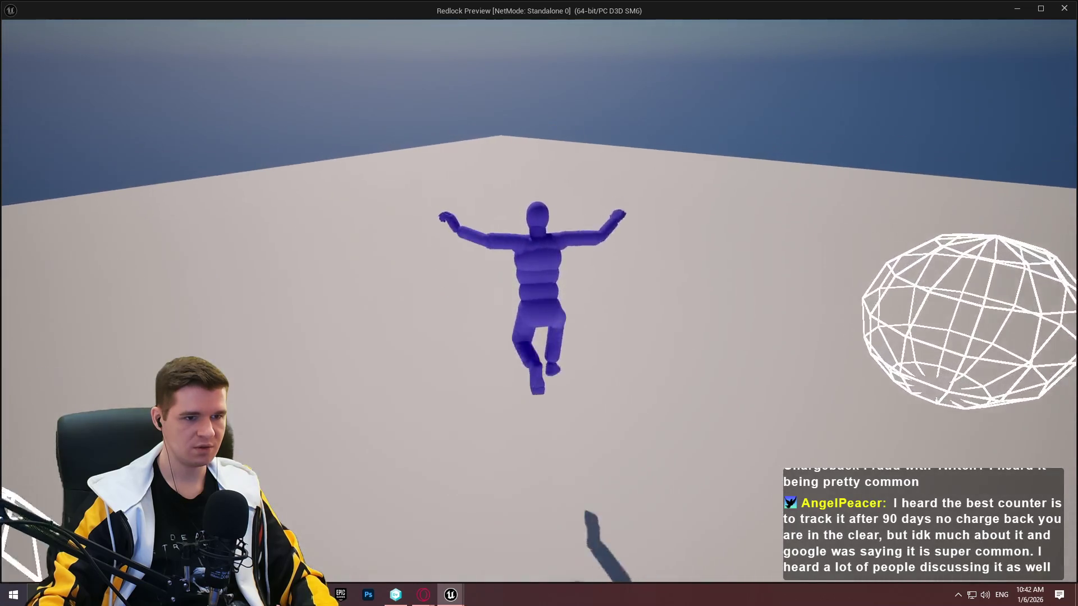
pyautogui.press('w')
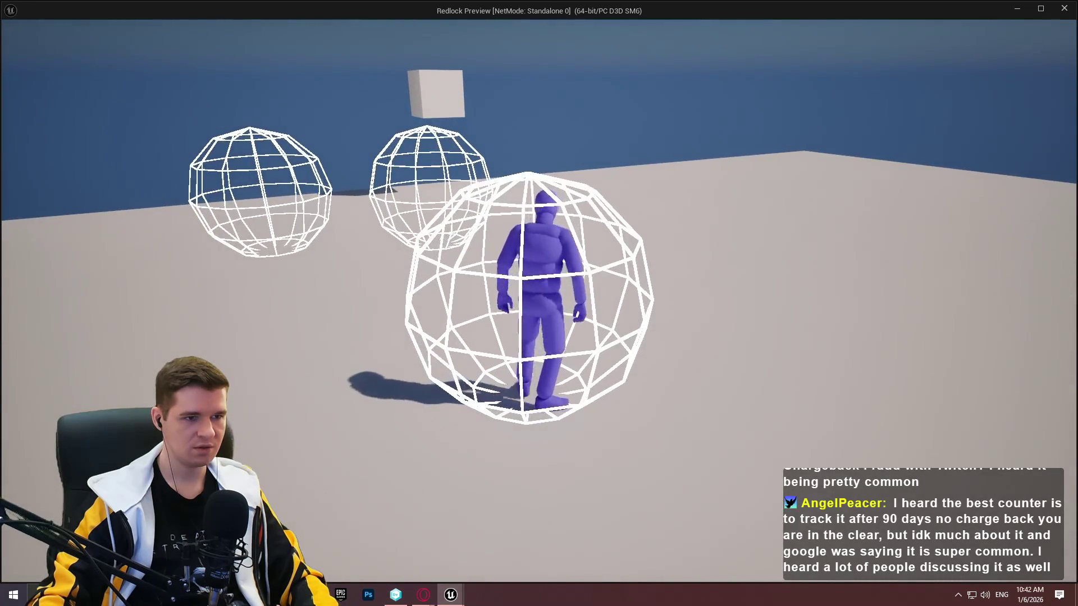
pyautogui.press('space')
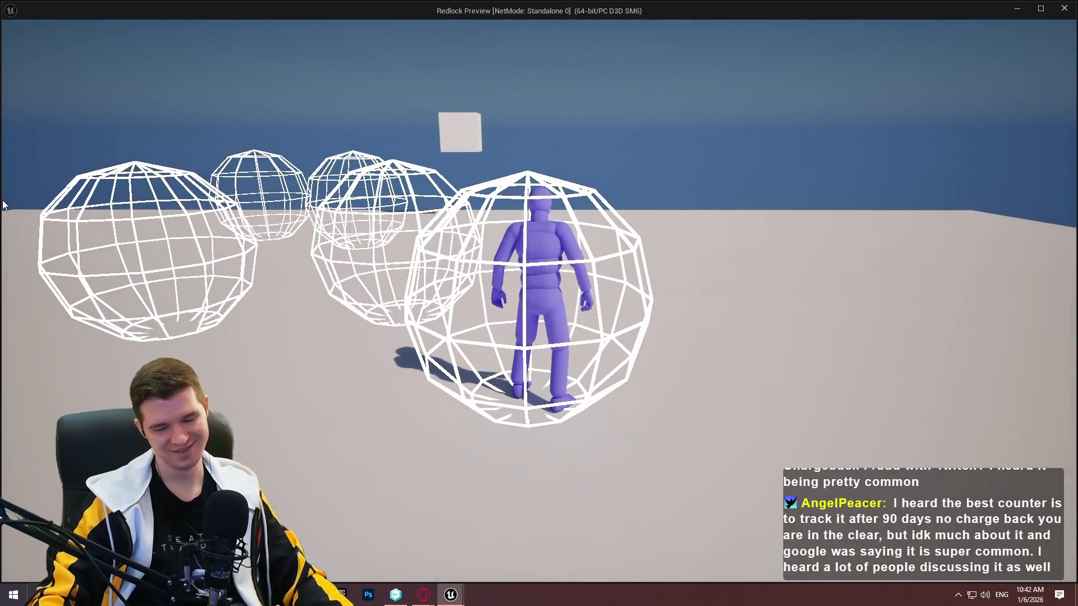
pyautogui.press('Escape')
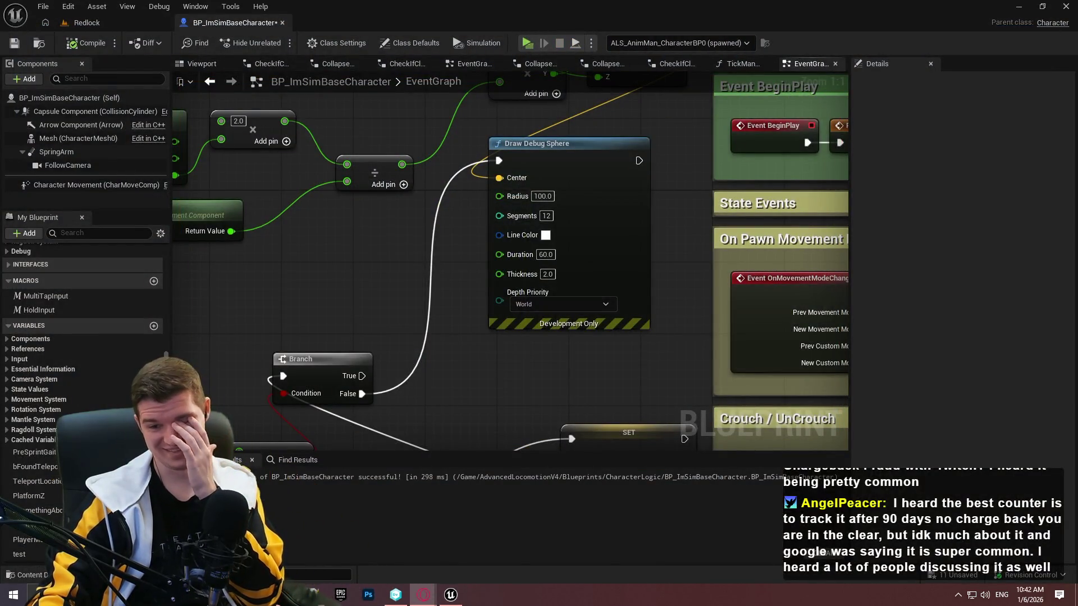
pyautogui.scroll(-3, 247, 361)
# Delete the Get Actor Location, Get Velocity, math, Make Vector and Draw Debug Sphere nodes
pyautogui.moveTo(647, 352)
pyautogui.mouseDown()
pyautogui.moveTo(406, 311)
pyautogui.moveTo(291, 189)
pyautogui.moveTo(665, 398)
pyautogui.moveTo(720, 408)
pyautogui.mouseUp()
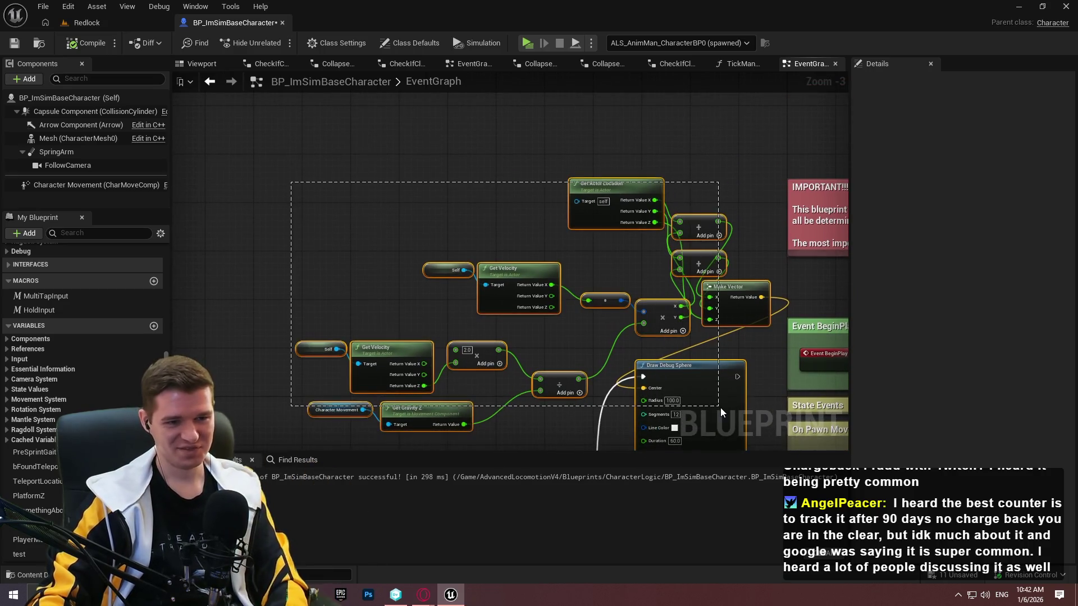
pyautogui.press('Delete')
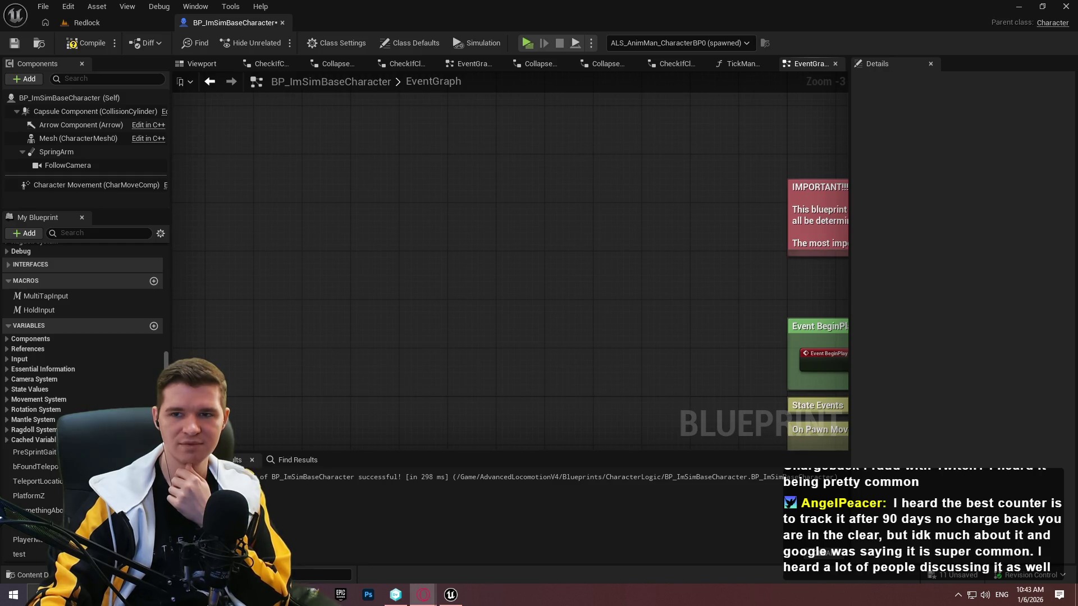
pyautogui.scroll(-3, 575, 250)
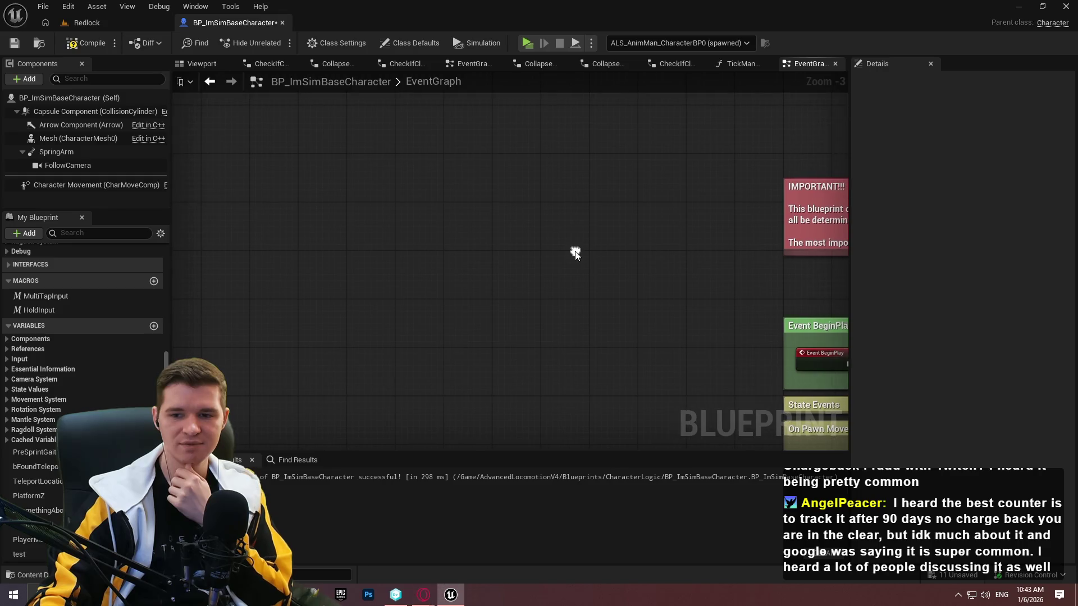
# Move the middle node cluster further left in the EventGraph
pyautogui.scroll(2, 691, 288)
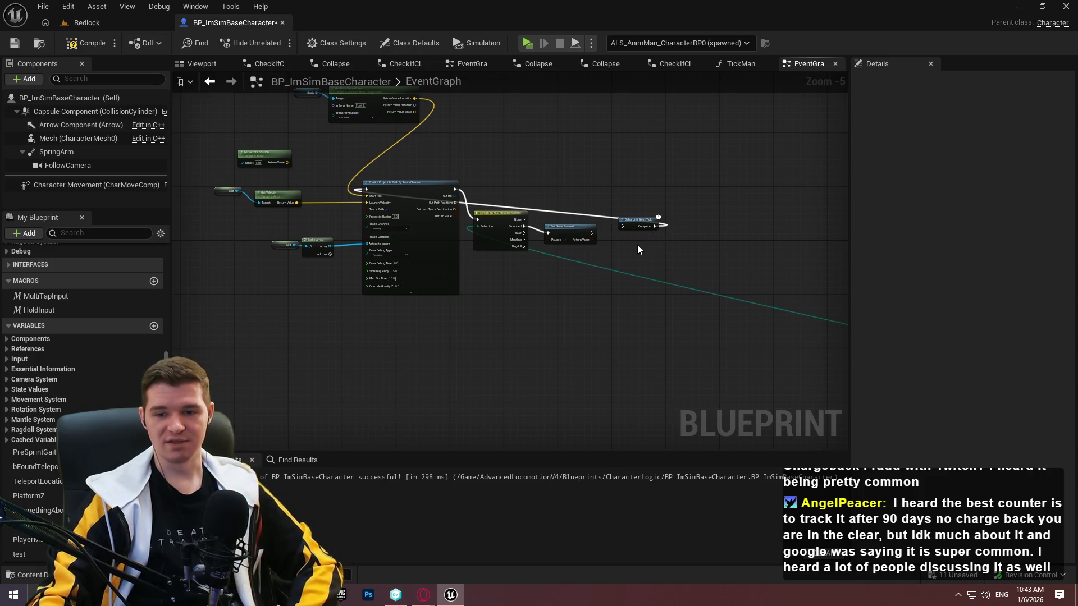
pyautogui.moveTo(722, 325)
pyautogui.mouseDown()
pyautogui.moveTo(561, 294)
pyautogui.moveTo(414, 246)
pyautogui.mouseUp()
pyautogui.moveTo(348, 259)
pyautogui.mouseDown()
pyautogui.moveTo(393, 187)
pyautogui.moveTo(547, 175)
pyautogui.moveTo(494, 230)
pyautogui.mouseUp()
pyautogui.moveTo(329, 185)
pyautogui.mouseDown()
pyautogui.moveTo(550, 361)
pyautogui.moveTo(597, 368)
pyautogui.mouseUp()
pyautogui.moveTo(561, 305); pyautogui.dragTo(440, 308)
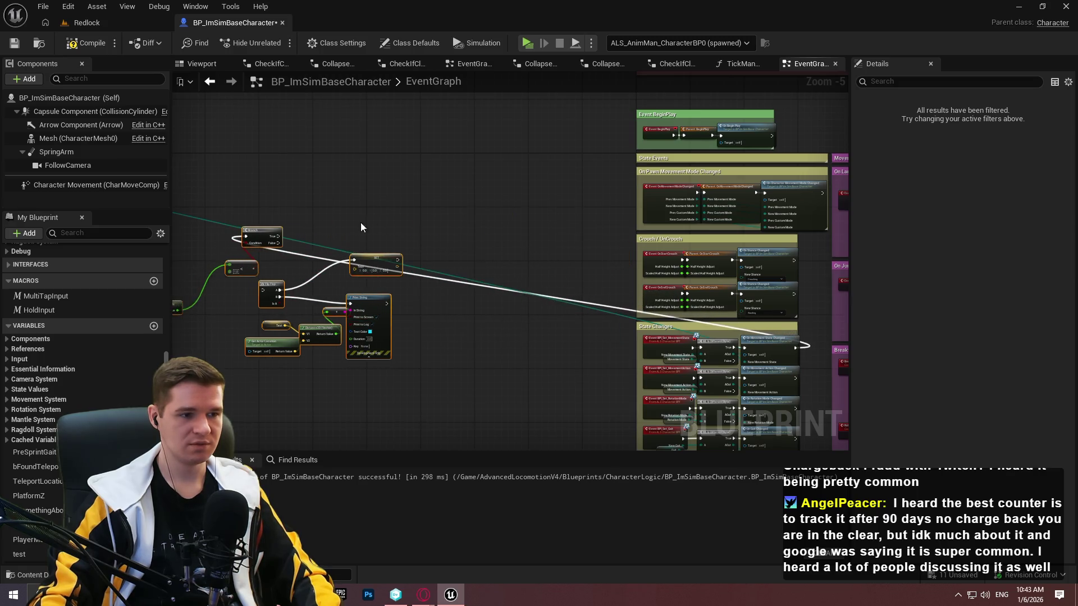
pyautogui.scroll(2, 288, 204)
pyautogui.click(612, 237)
# Add a Branch node beside the Predict Projectile Path By TraceChannel node
pyautogui.moveTo(562, 228)
pyautogui.mouseDown()
pyautogui.moveTo(730, 225)
pyautogui.moveTo(617, 112)
pyautogui.moveTo(617, 253)
pyautogui.moveTo(771, 261)
pyautogui.mouseUp()
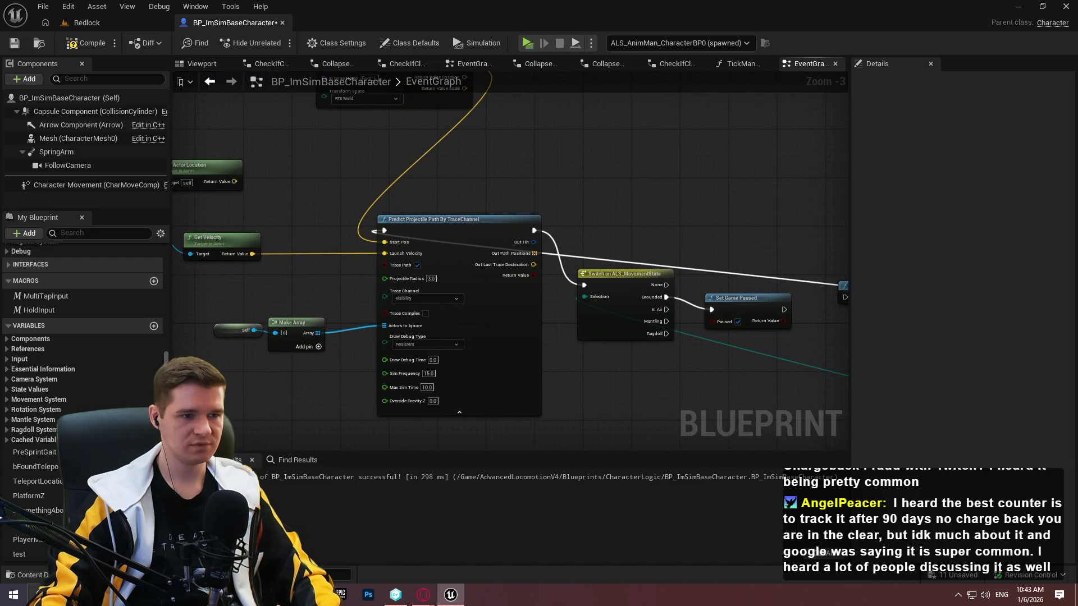
pyautogui.moveTo(771, 261); pyautogui.dragTo(772, 260)
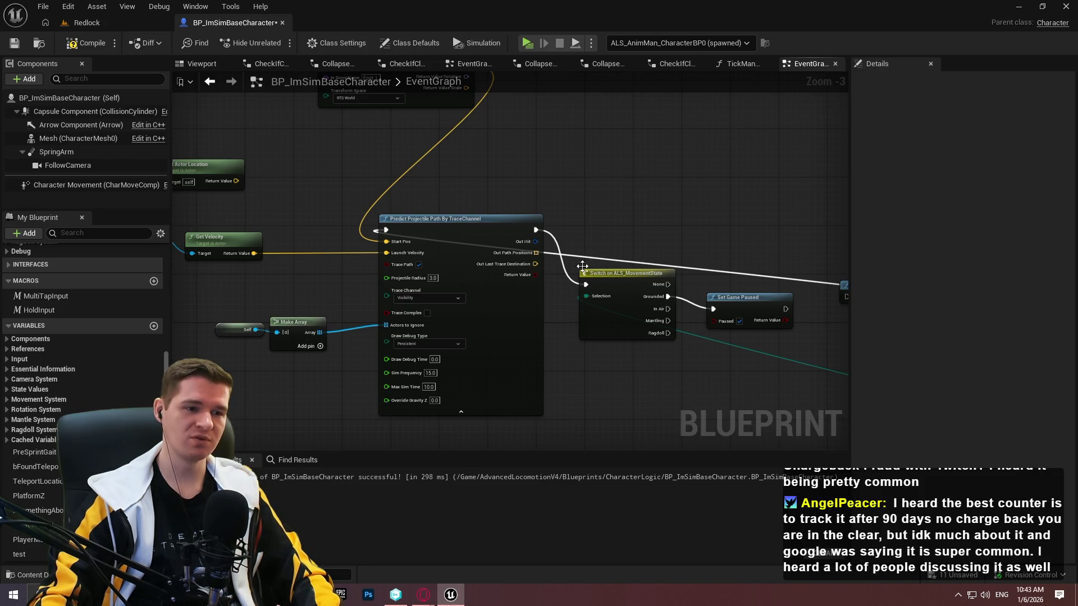
pyautogui.moveTo(574, 240); pyautogui.dragTo(413, 234)
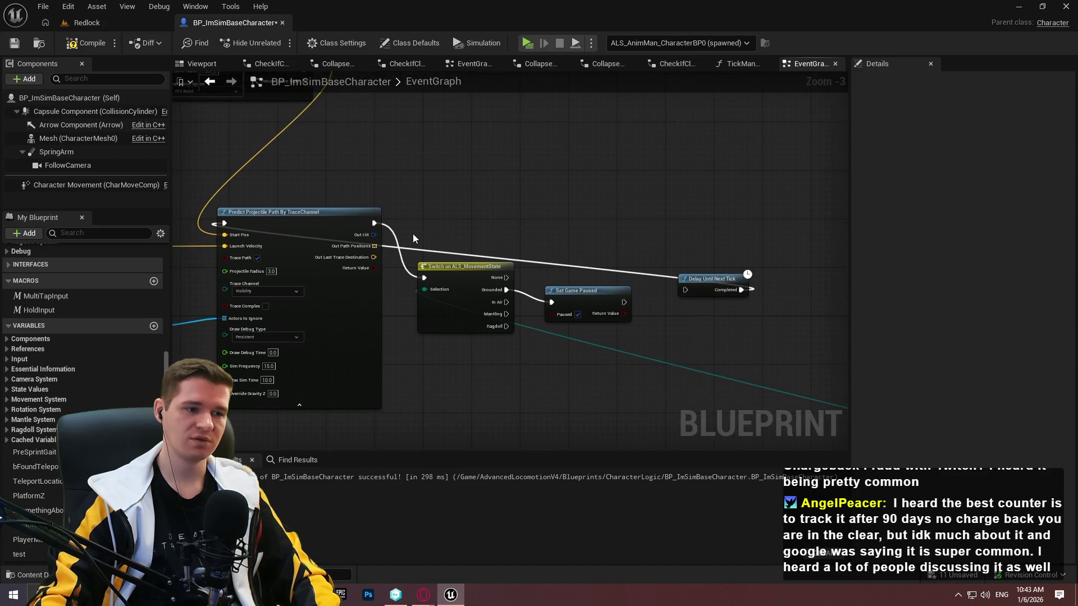
pyautogui.scroll(3, 368, 238)
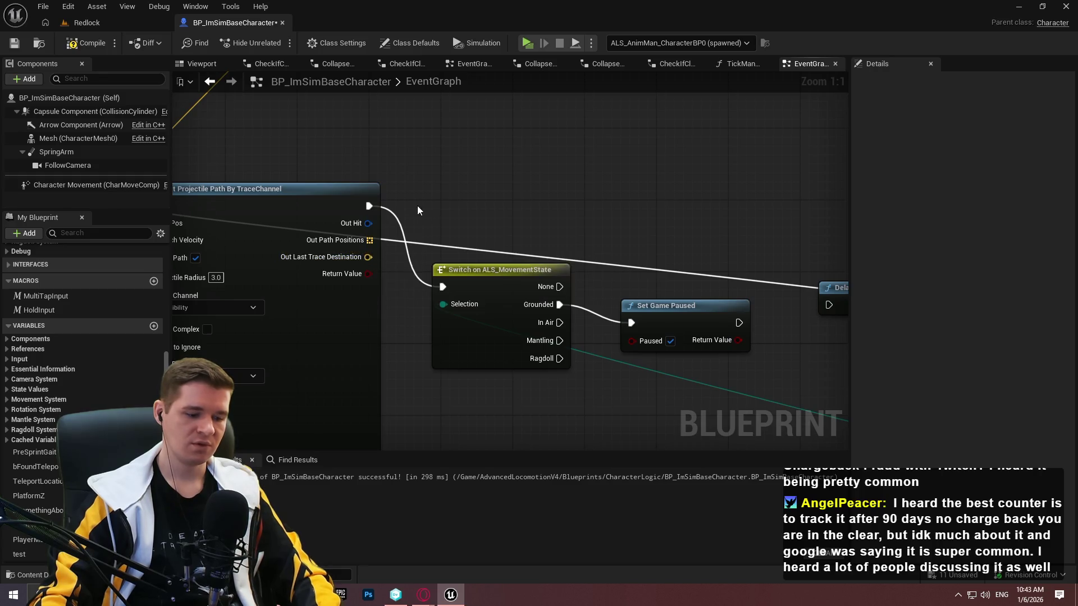
pyautogui.click(460, 208)
# Drive the Branch from the trace's Return Value, adding Draw Debug Sphere at Out Last Trace Destination on True
pyautogui.moveTo(471, 247)
pyautogui.mouseDown()
pyautogui.moveTo(368, 233)
pyautogui.moveTo(363, 272)
pyautogui.mouseUp()
pyautogui.moveTo(470, 228); pyautogui.dragTo(375, 206)
pyautogui.moveTo(494, 216); pyautogui.dragTo(446, 184)
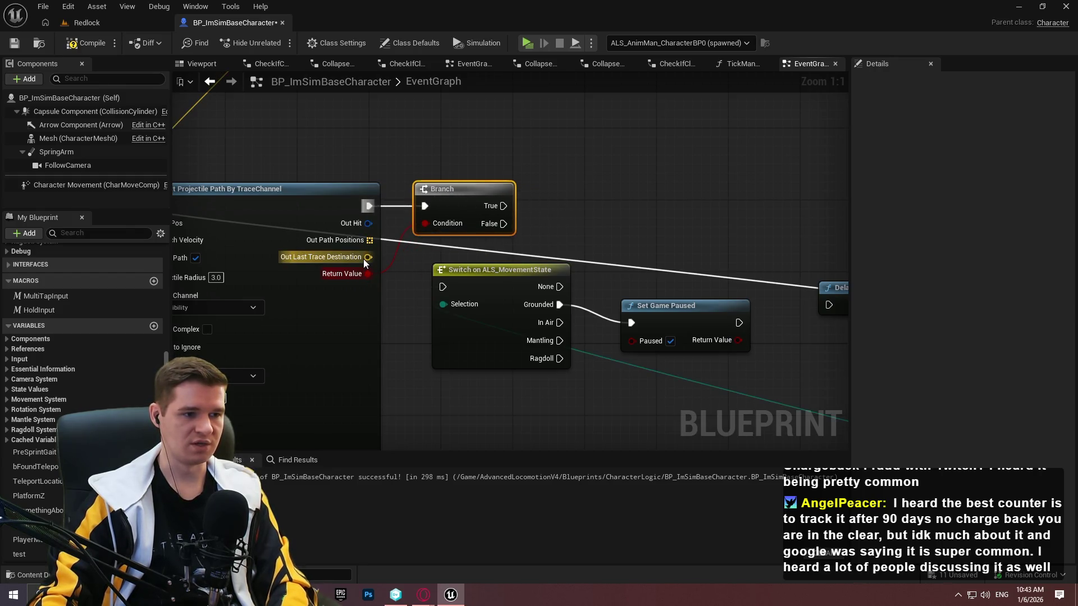
pyautogui.moveTo(365, 257); pyautogui.dragTo(645, 162)
pyautogui.write('draw deb')
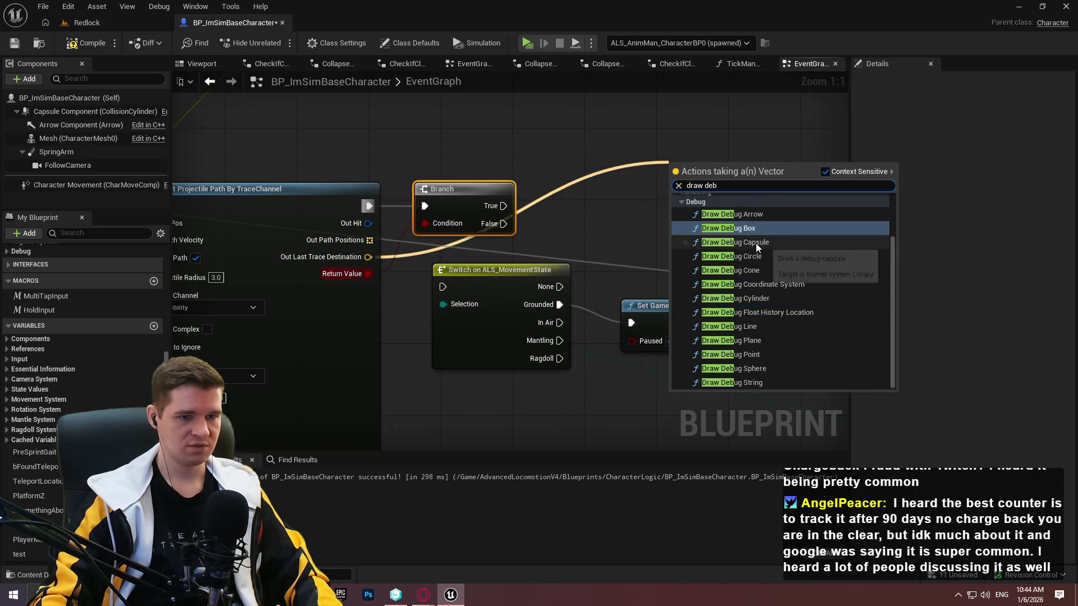
pyautogui.click(781, 368)
pyautogui.moveTo(681, 160); pyautogui.dragTo(591, 224)
pyautogui.moveTo(503, 303)
pyautogui.mouseDown()
pyautogui.moveTo(605, 180)
pyautogui.moveTo(577, 225)
pyautogui.moveTo(743, 256)
pyautogui.moveTo(696, 285)
pyautogui.mouseUp()
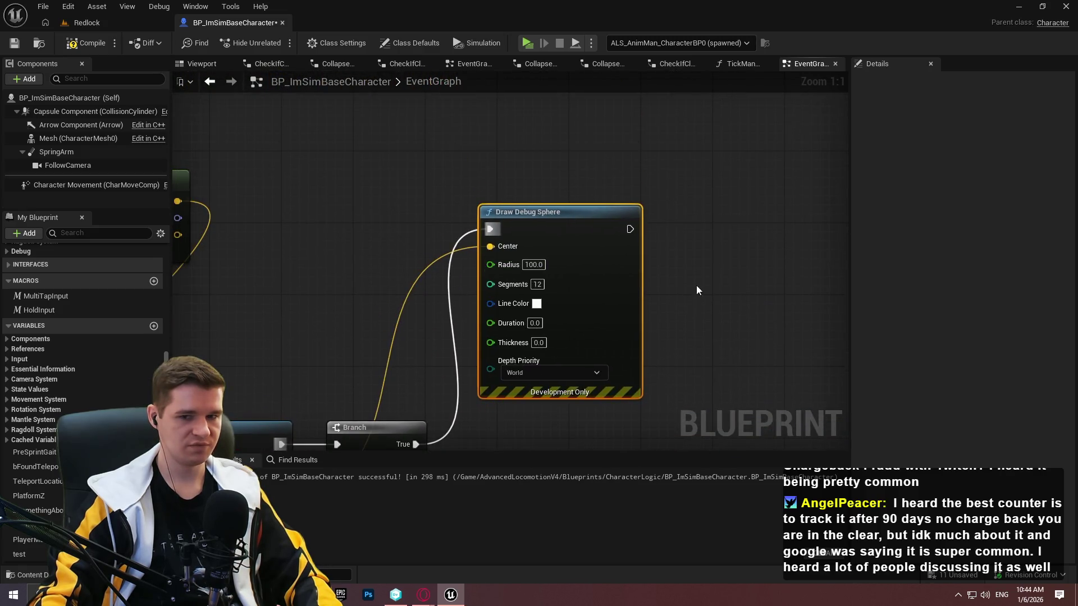
# Set the debug sphere's Radius to 10 and Duration to 60, then compile
pyautogui.moveTo(613, 284)
pyautogui.mouseDown()
pyautogui.moveTo(650, 256)
pyautogui.moveTo(625, 146)
pyautogui.mouseUp()
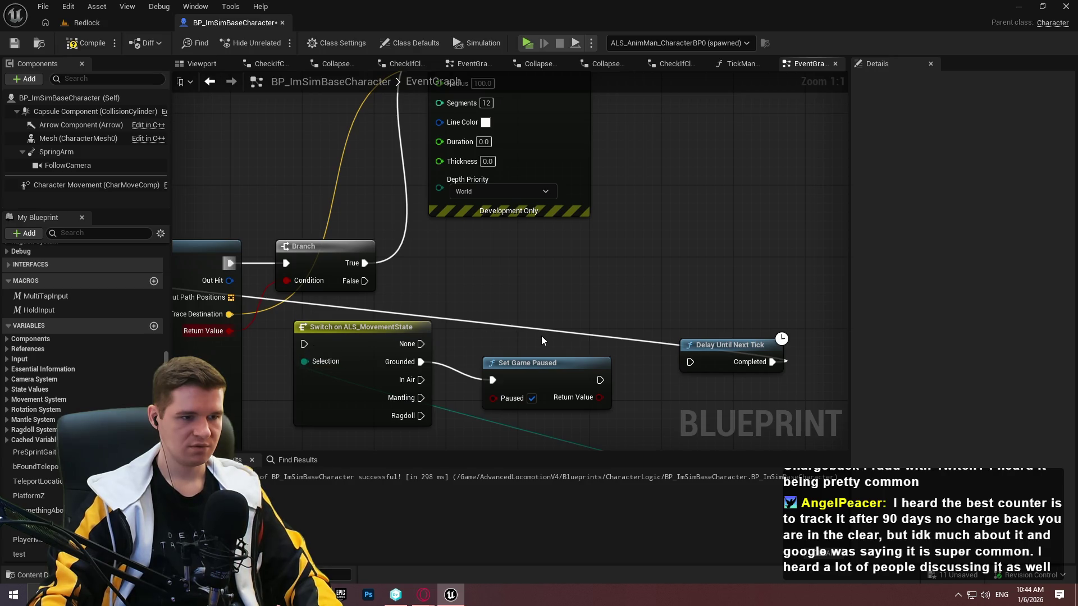
pyautogui.moveTo(541, 336); pyautogui.dragTo(575, 431)
pyautogui.moveTo(557, 345)
pyautogui.mouseDown()
pyautogui.moveTo(701, 392)
pyautogui.moveTo(645, 314)
pyautogui.moveTo(470, 260)
pyautogui.moveTo(388, 338)
pyautogui.mouseUp()
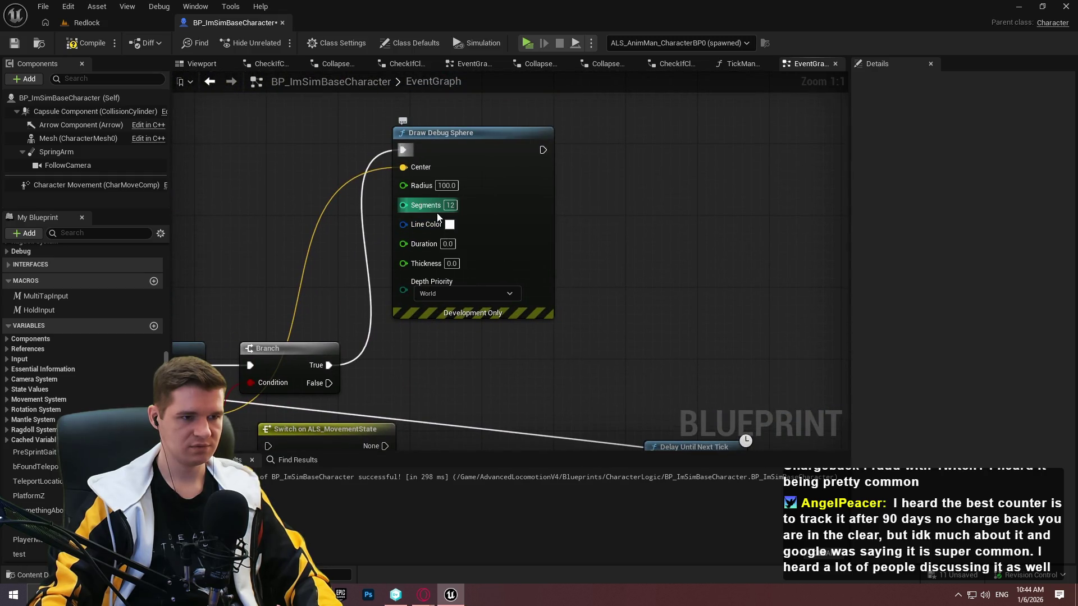
pyautogui.moveTo(437, 215)
pyautogui.mouseDown()
pyautogui.moveTo(413, 238)
pyautogui.moveTo(453, 178)
pyautogui.mouseUp()
pyautogui.rightClick(455, 184)
pyautogui.press('Escape')
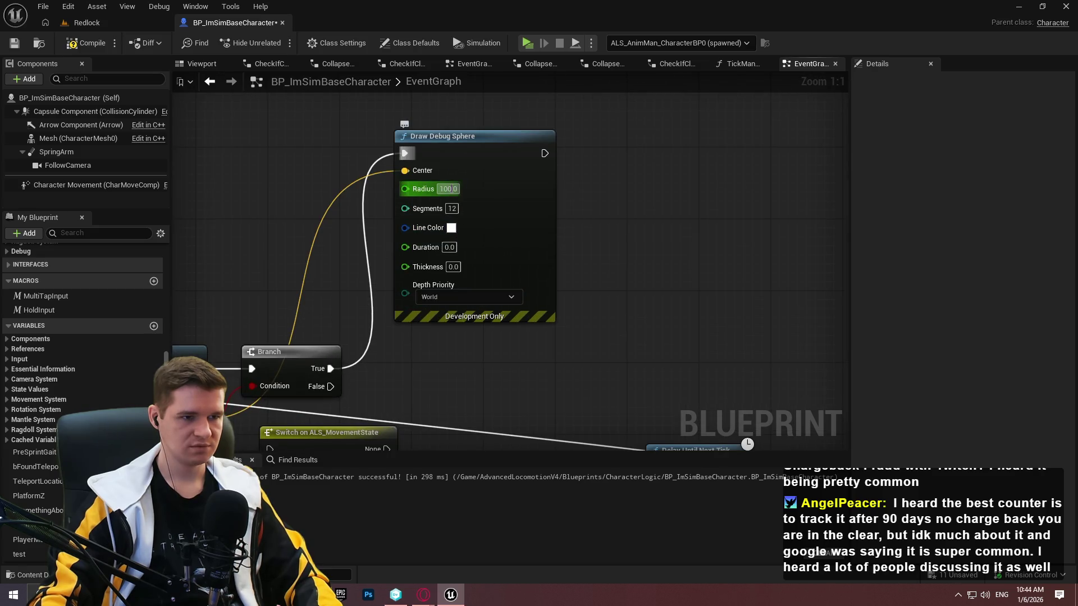
pyautogui.click(449, 189)
pyautogui.write('10')
pyautogui.press('Return')
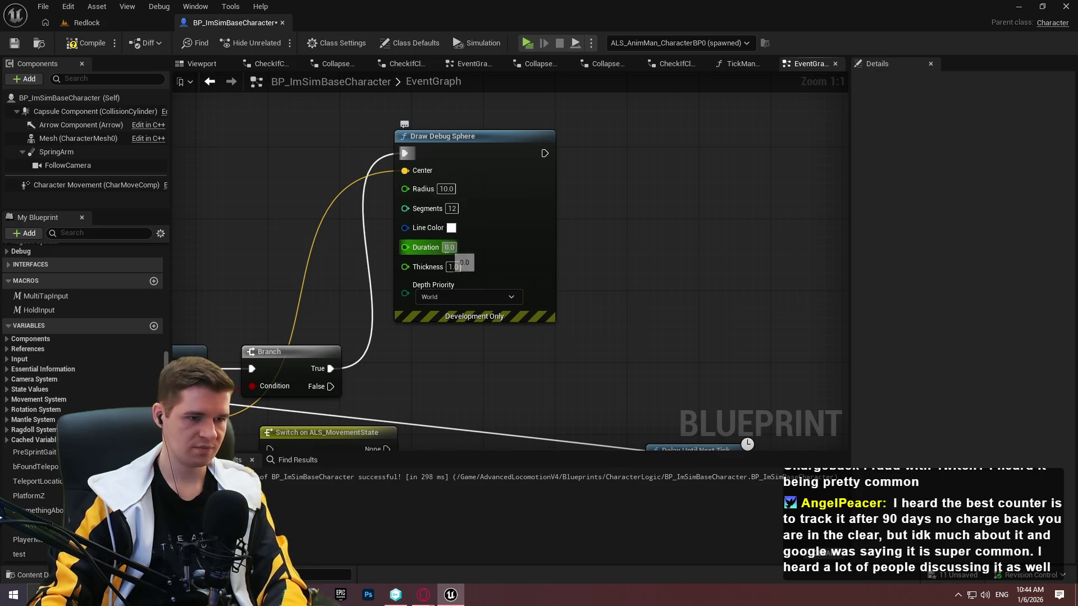
pyautogui.write('60')
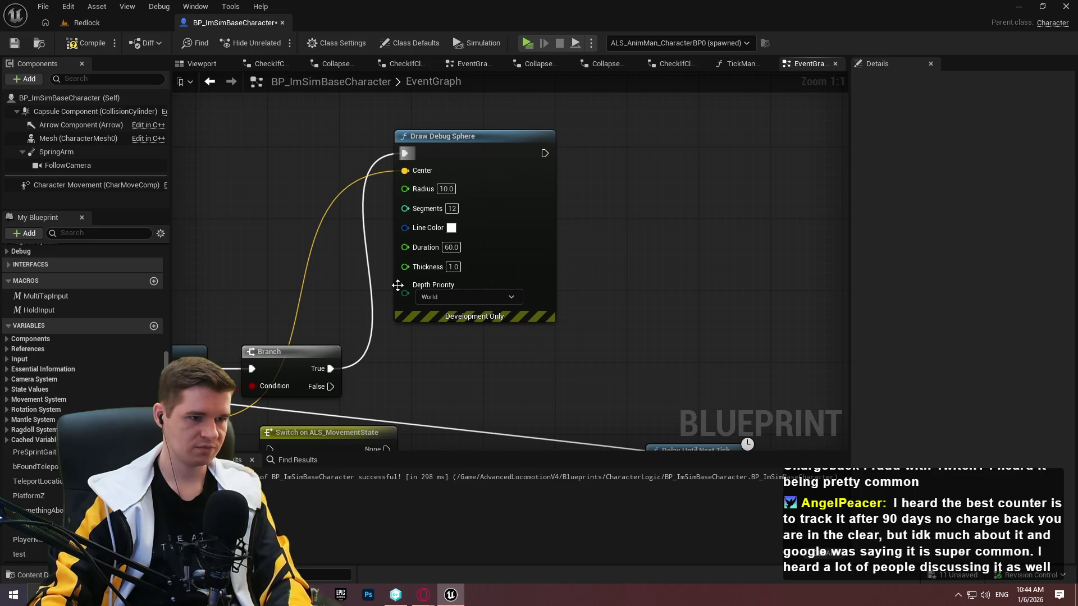
pyautogui.moveTo(397, 285); pyautogui.dragTo(458, 265)
pyautogui.click(85, 43)
pyautogui.moveTo(369, 146)
pyautogui.mouseDown()
pyautogui.moveTo(584, 170)
pyautogui.moveTo(548, 180)
pyautogui.moveTo(553, 152)
pyautogui.mouseUp()
pyautogui.scroll(-1, 584, 170)
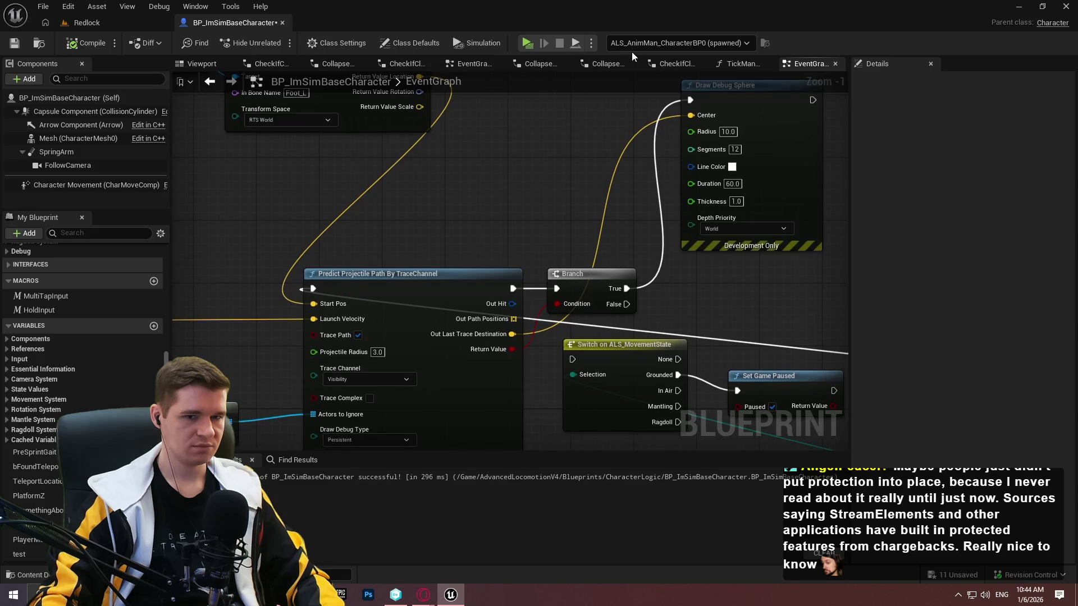
# Run a quick playtest jump of the character
pyautogui.hotkey('alt', 'p')
pyautogui.press('space')
pyautogui.press('Escape')
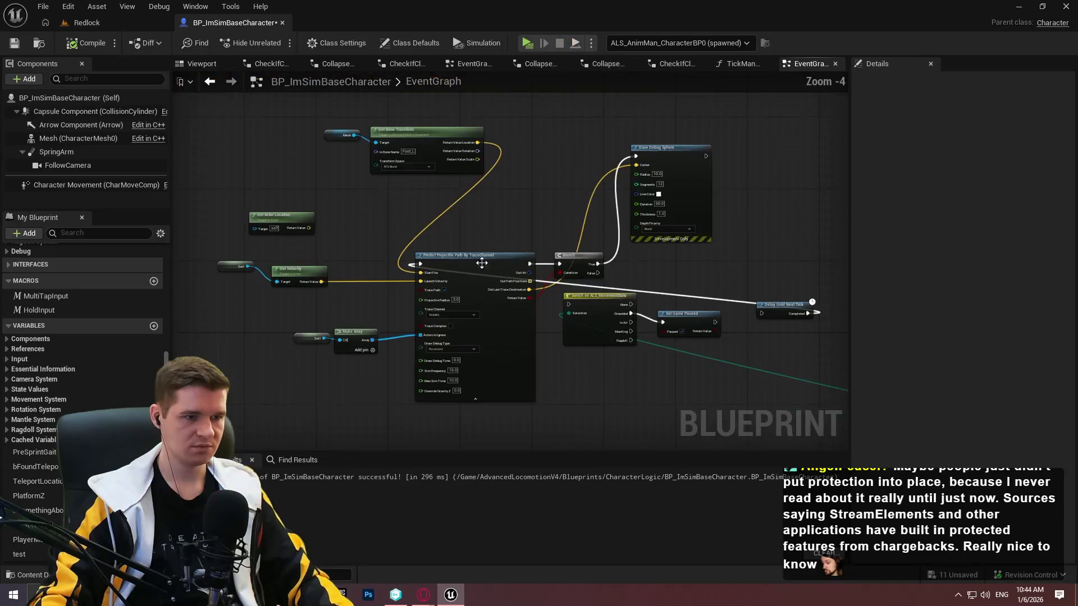
# Wire Delay Until Next Tick's Completed output into the Branch feeding Flip Flop
pyautogui.moveTo(517, 256); pyautogui.dragTo(415, 220)
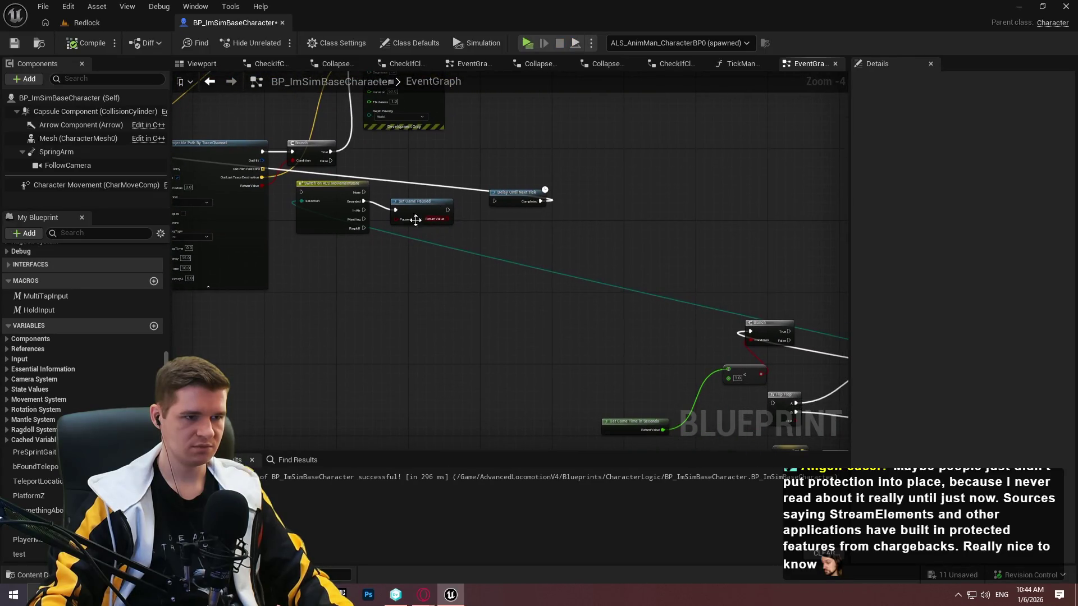
pyautogui.moveTo(313, 197); pyautogui.dragTo(616, 246)
pyautogui.moveTo(425, 209); pyautogui.dragTo(262, 177)
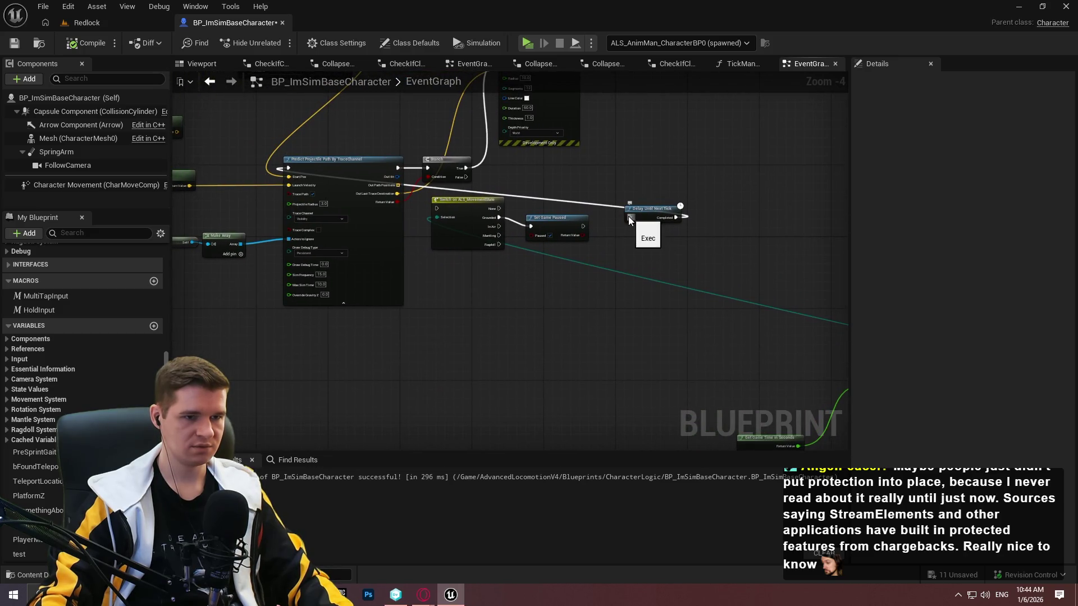
pyautogui.moveTo(628, 217)
pyautogui.mouseDown()
pyautogui.moveTo(844, 300)
pyautogui.moveTo(540, 359)
pyautogui.moveTo(383, 419)
pyautogui.moveTo(305, 207)
pyautogui.moveTo(317, 222)
pyautogui.moveTo(300, 223)
pyautogui.mouseUp()
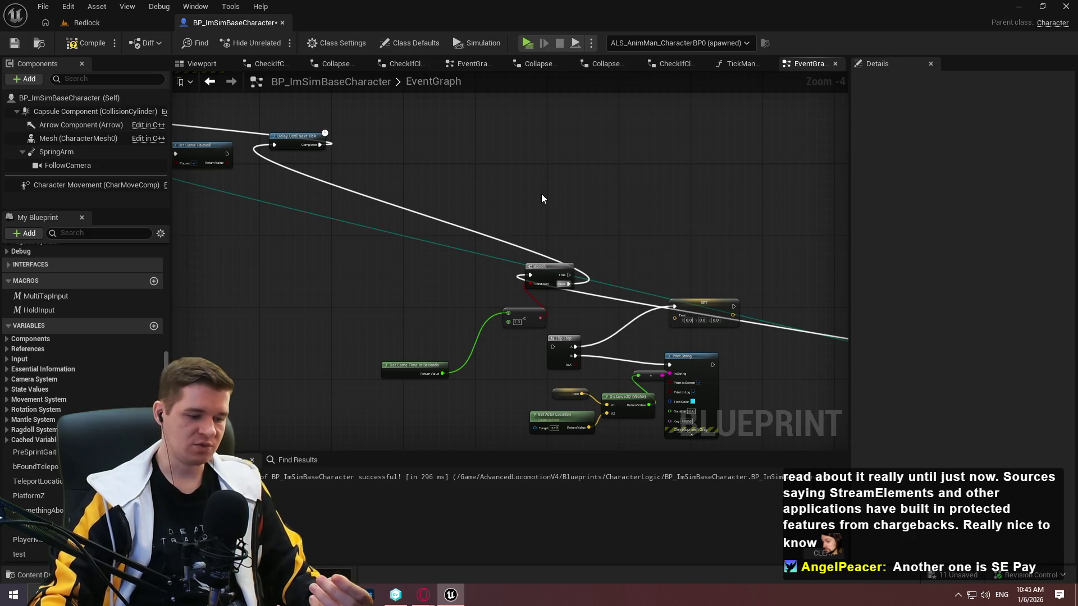
# Save the blueprint and playtest, running and jumping to draw predicted jump paths
pyautogui.click(17, 43)
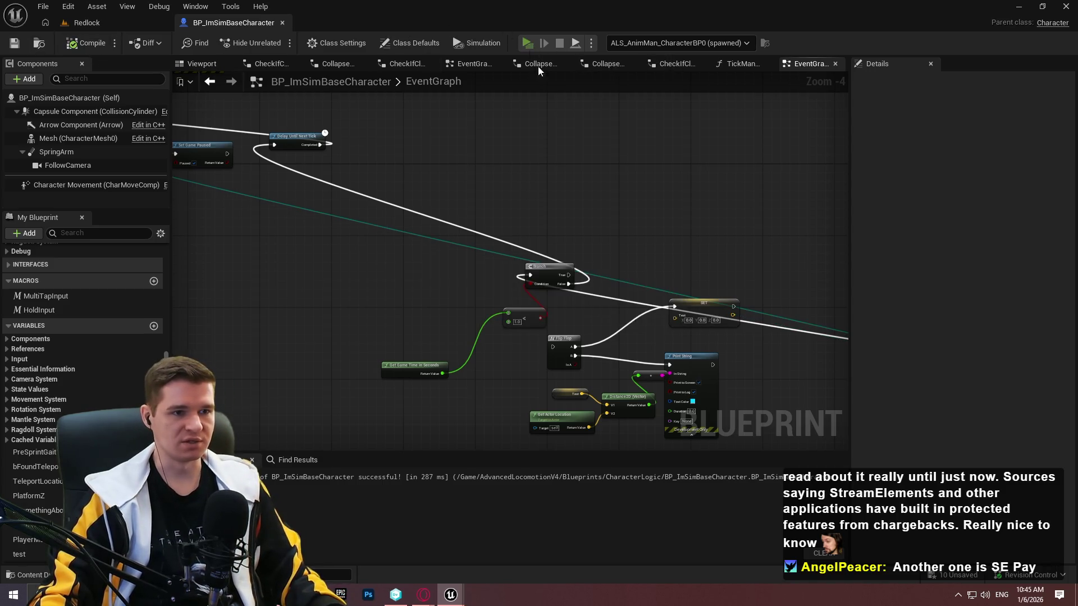
pyautogui.press('w')
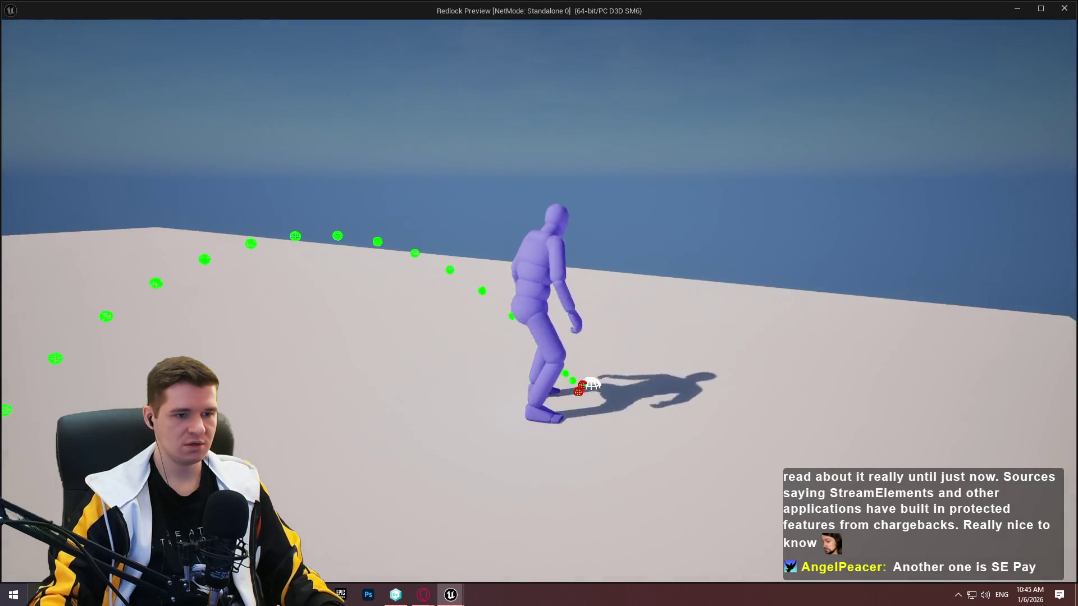
pyautogui.press('space')
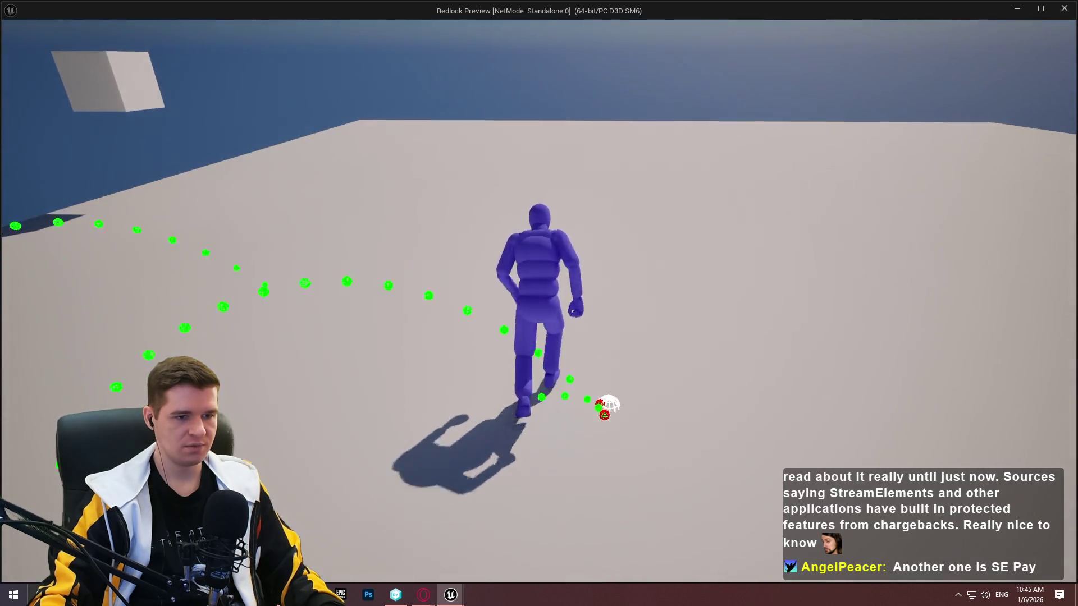
pyautogui.press('space')
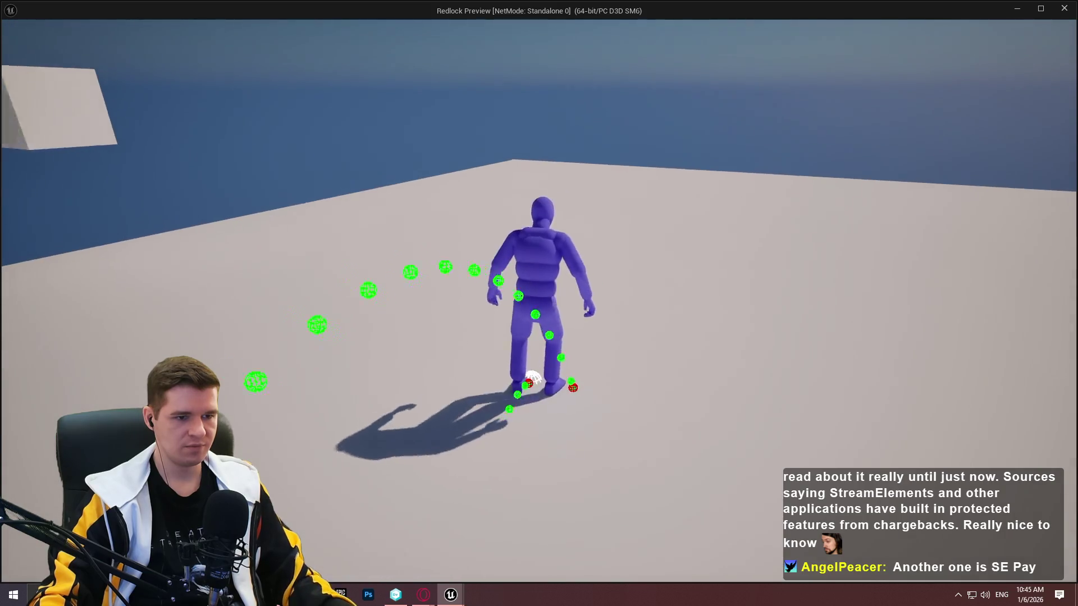
pyautogui.press('Escape')
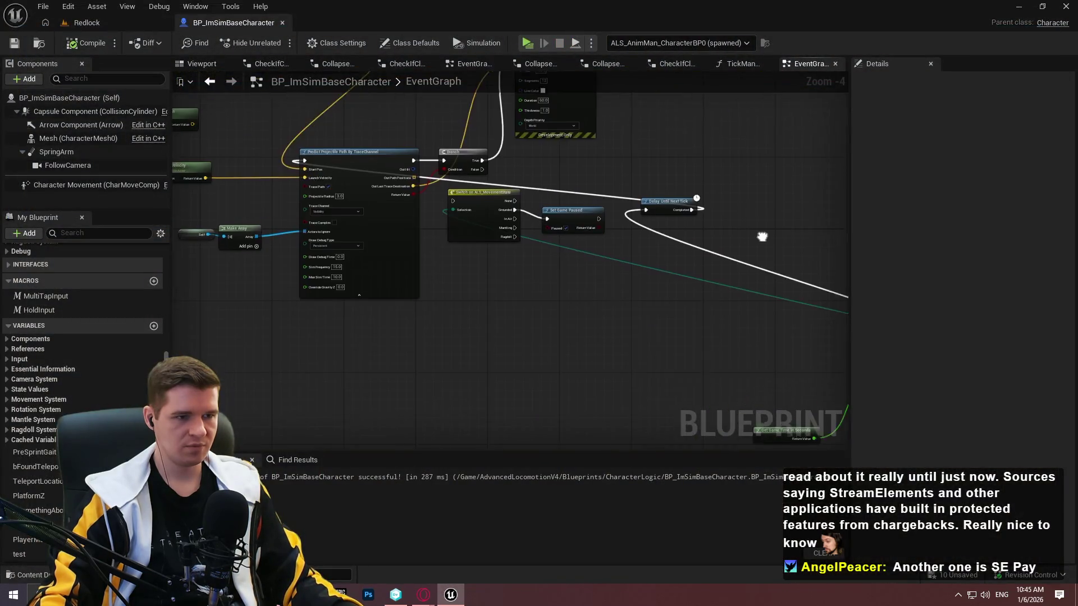
# Reposition the graph view toward the path nodes and start another standalone play session
pyautogui.moveTo(761, 236); pyautogui.dragTo(766, 248)
pyautogui.scroll(2, 456, 254)
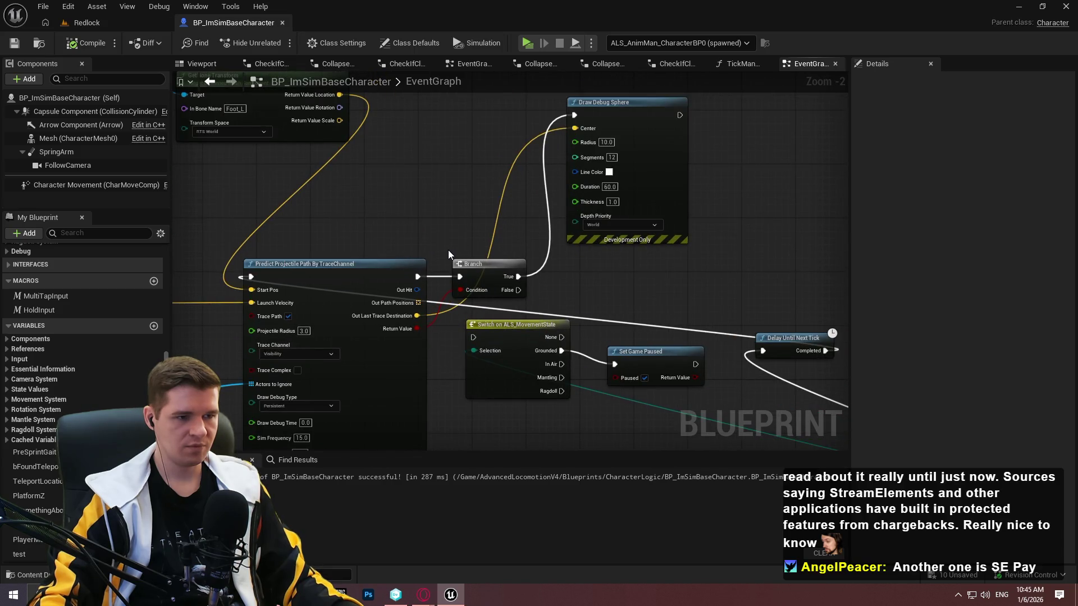
pyautogui.scroll(-2, 435, 247)
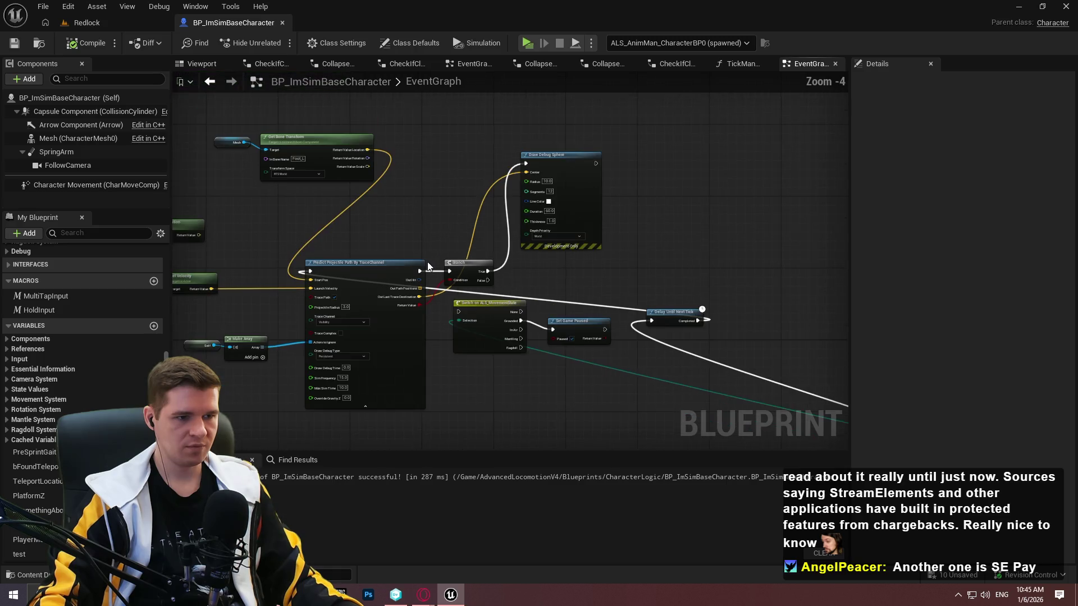
pyautogui.scroll(1, 422, 254)
pyautogui.scroll(1, 417, 202)
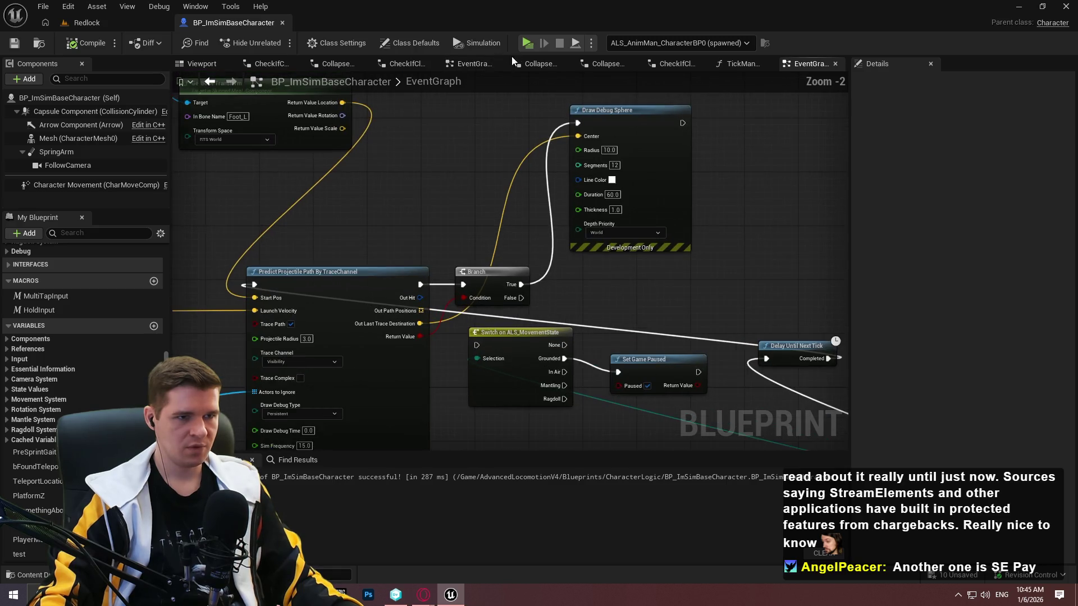
pyautogui.hotkey('alt', 'p')
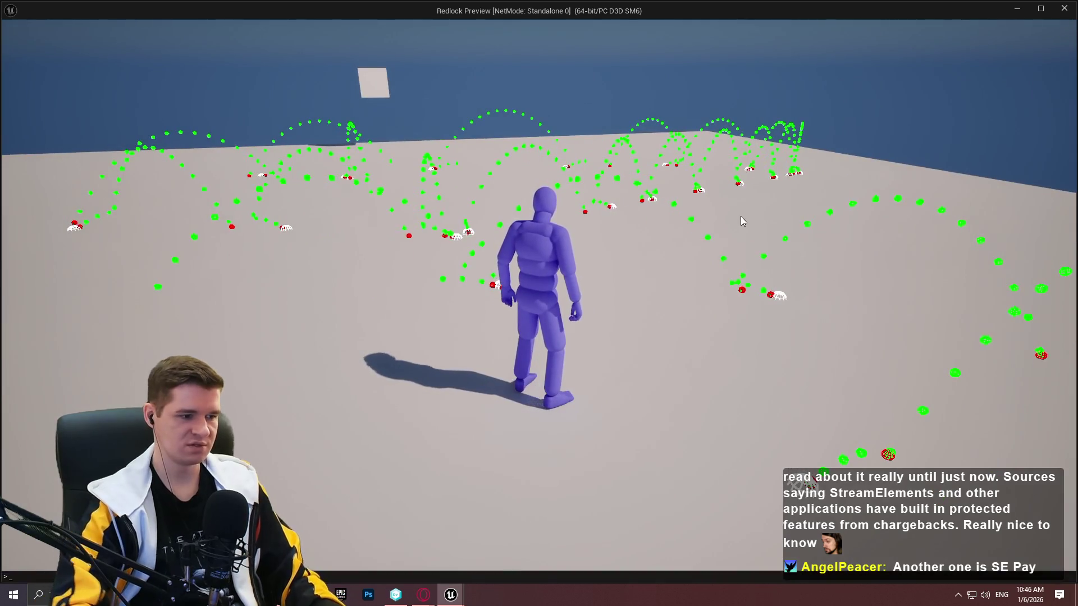
pyautogui.press('`')
pyautogui.write('stat fps')
pyautogui.press('Return')
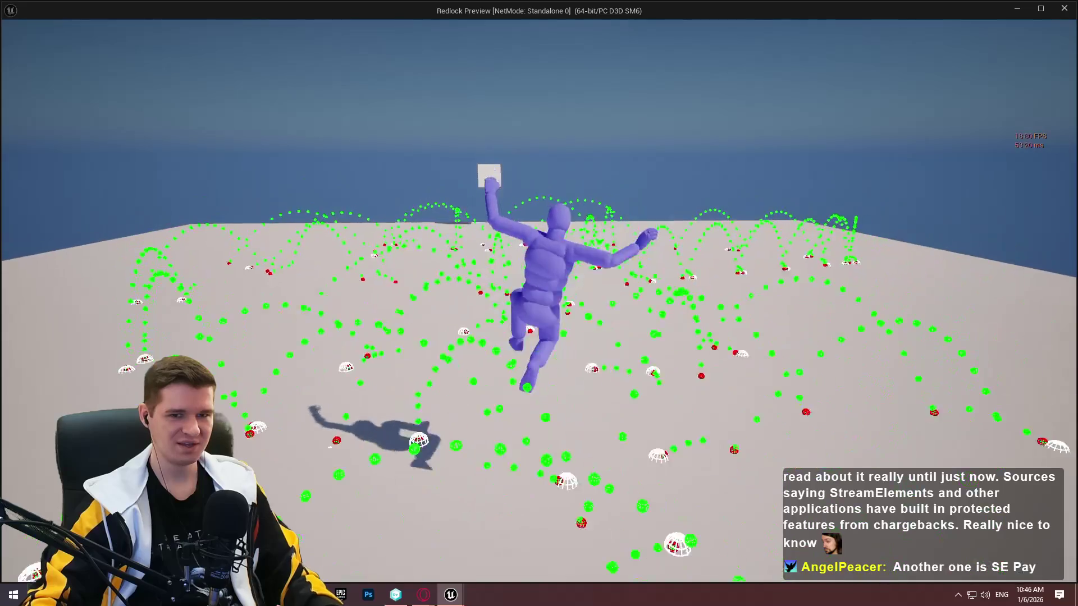
pyautogui.press('Escape')
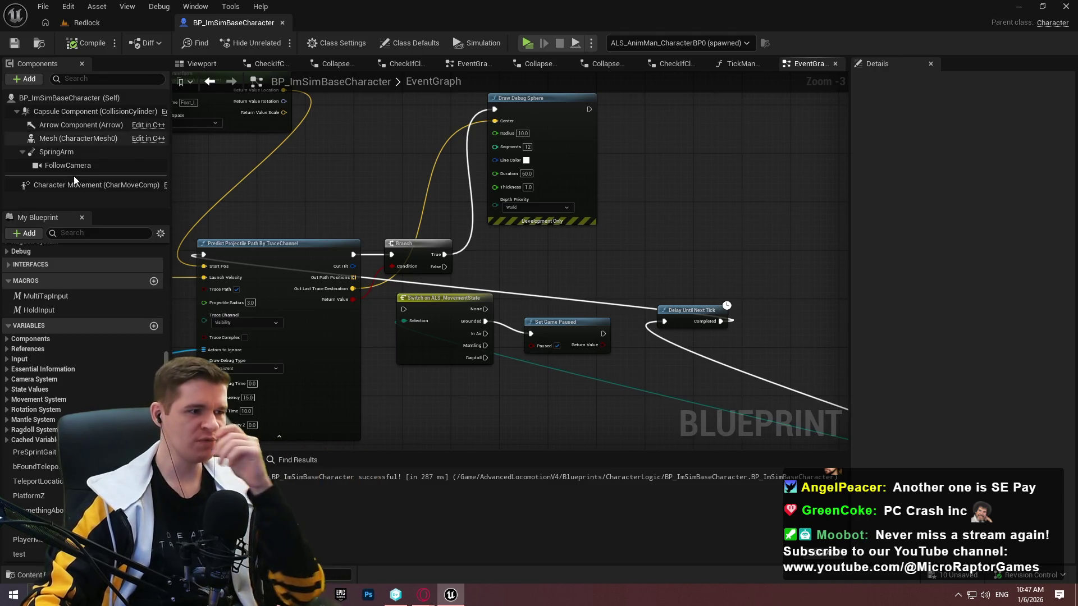
# Select Character Movement and scroll its Details to the Jumping / Falling settings
pyautogui.click(86, 184)
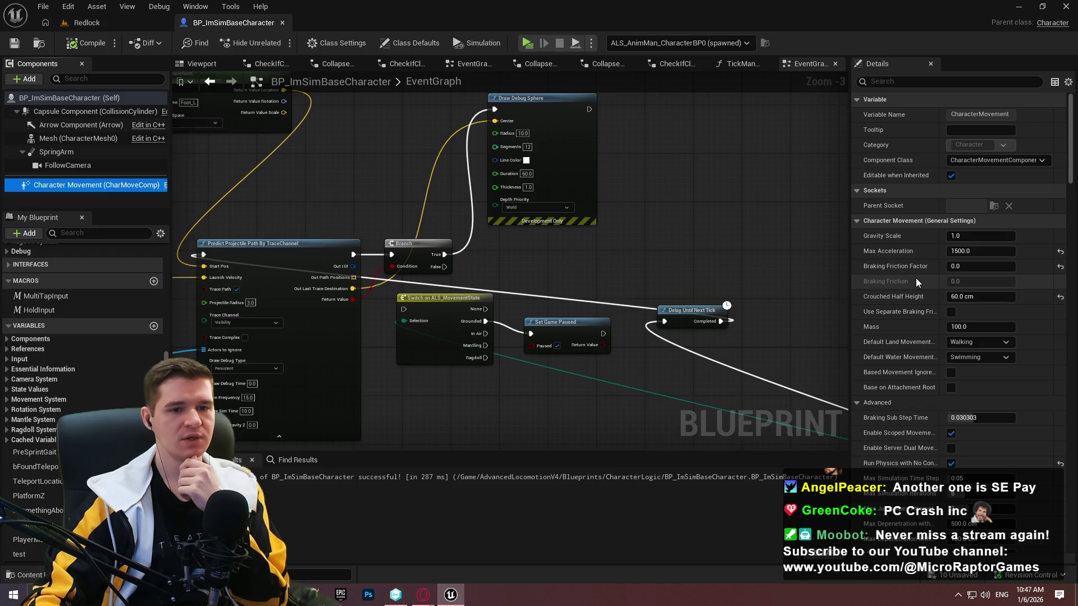
pyautogui.scroll(-3, 920, 294)
pyautogui.scroll(-5, 909, 313)
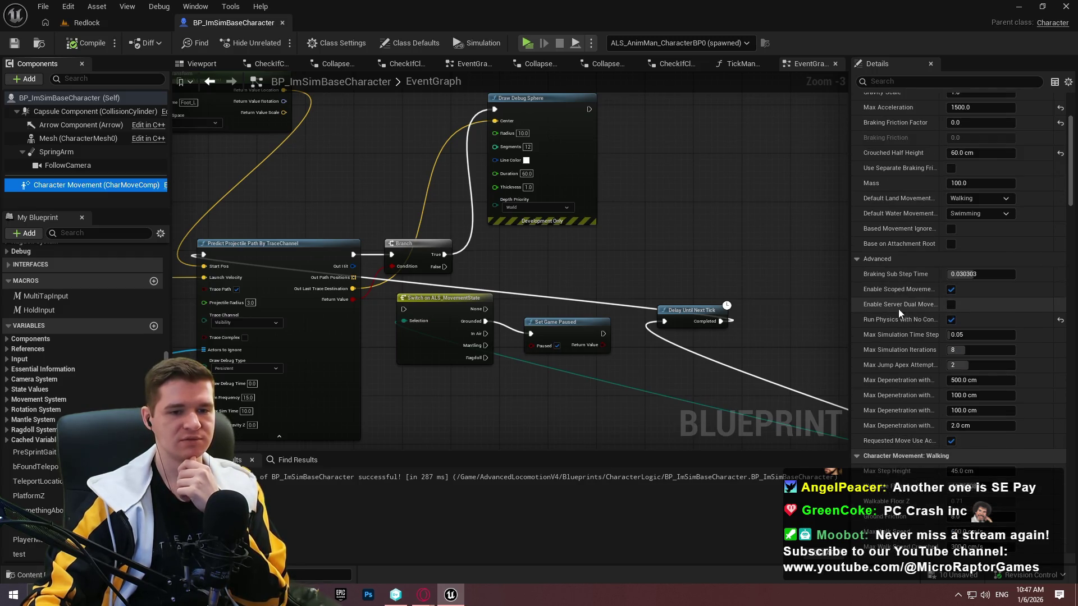
pyautogui.scroll(-8, 910, 379)
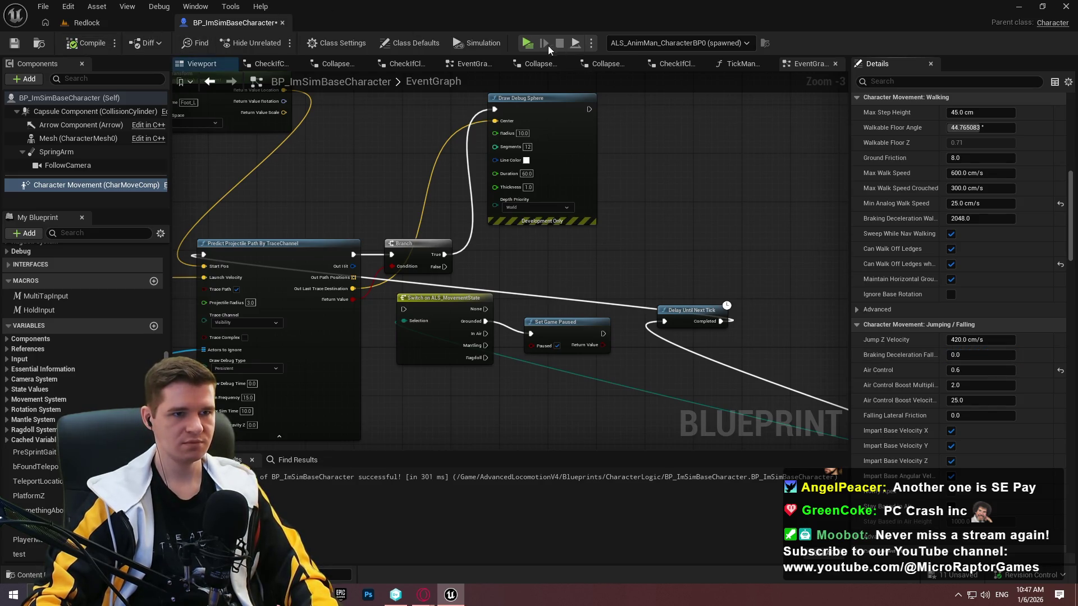
# Playtest standalone, running and jumping to test the new falling settings
pyautogui.press('w')
pyautogui.press('space')
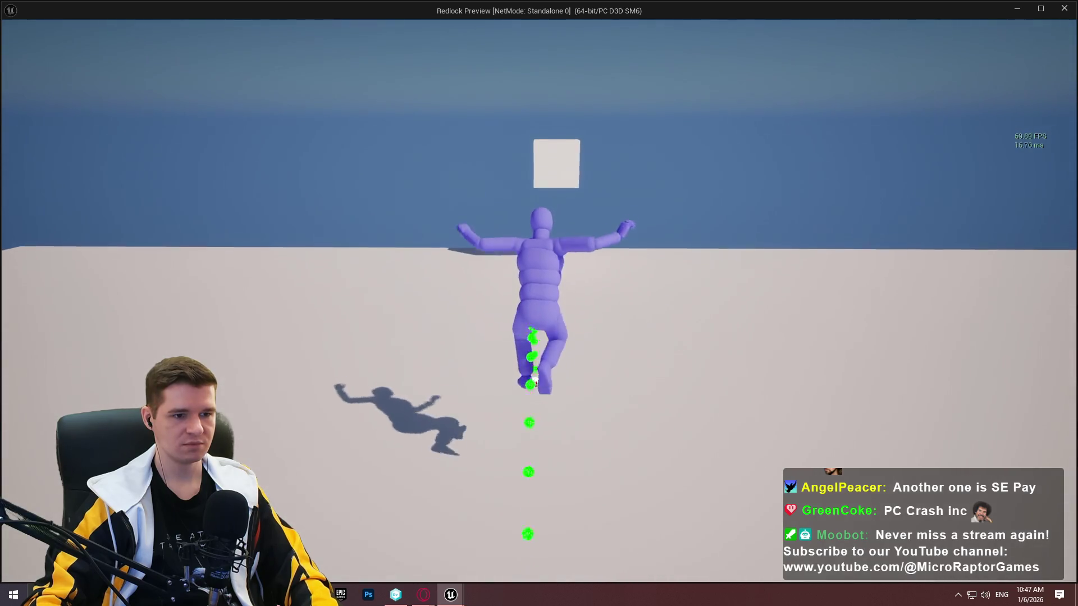
pyautogui.press('space')
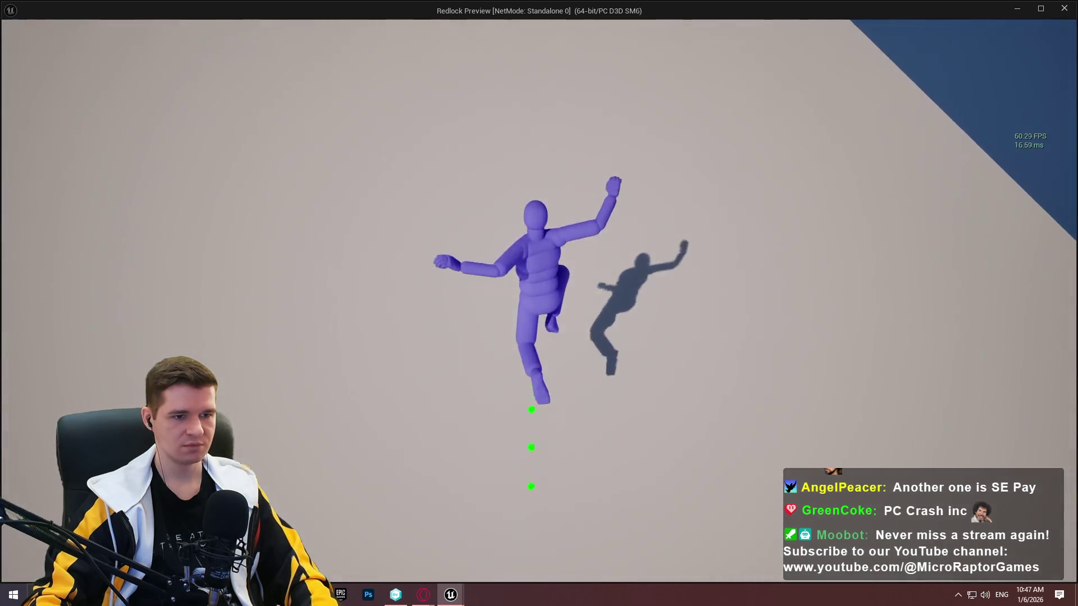
pyautogui.press('space')
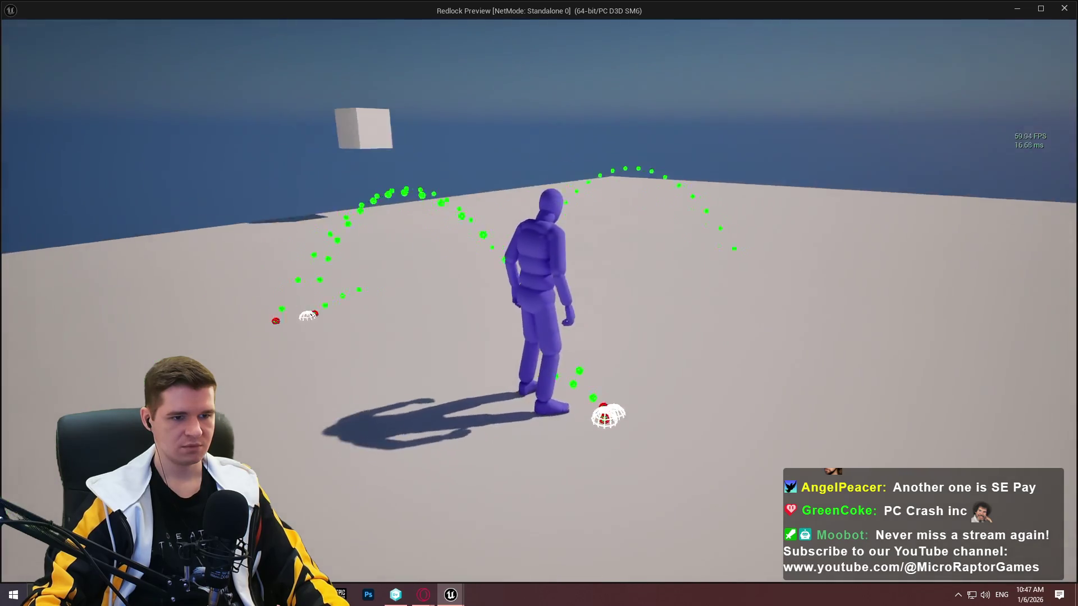
pyautogui.press('Escape')
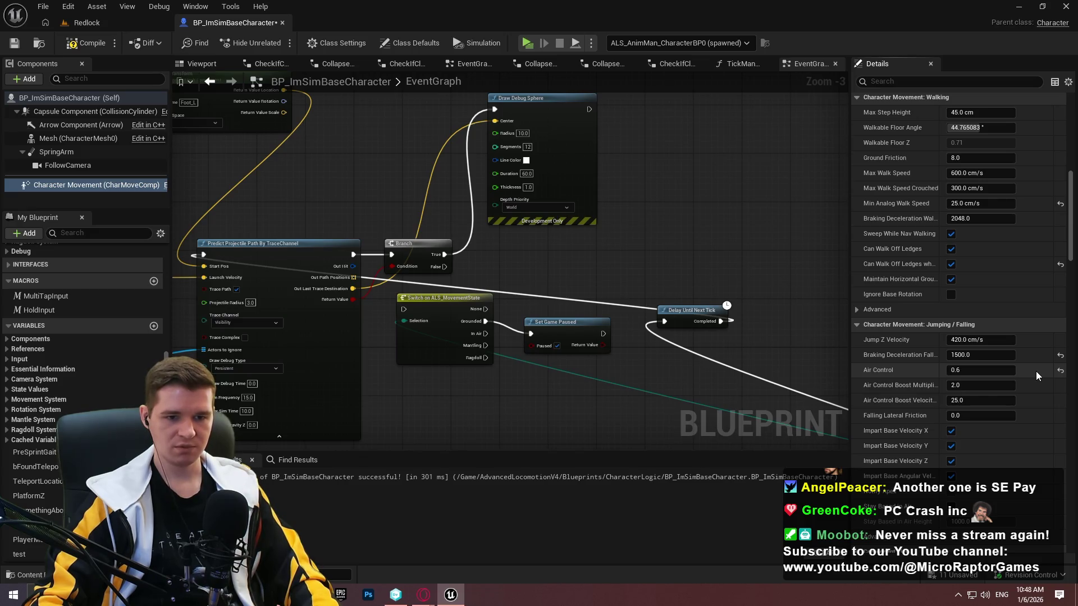
# Recompile BP_ImSimBaseCharacter and switch back to the Redlock level editor
pyautogui.scroll(-5, 1033, 375)
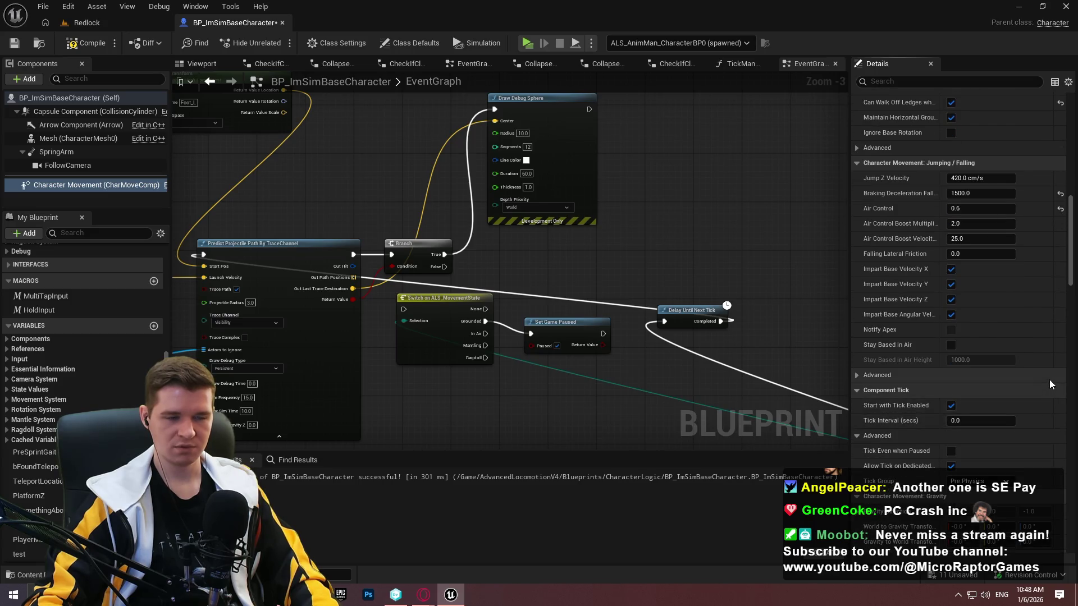
pyautogui.click(90, 43)
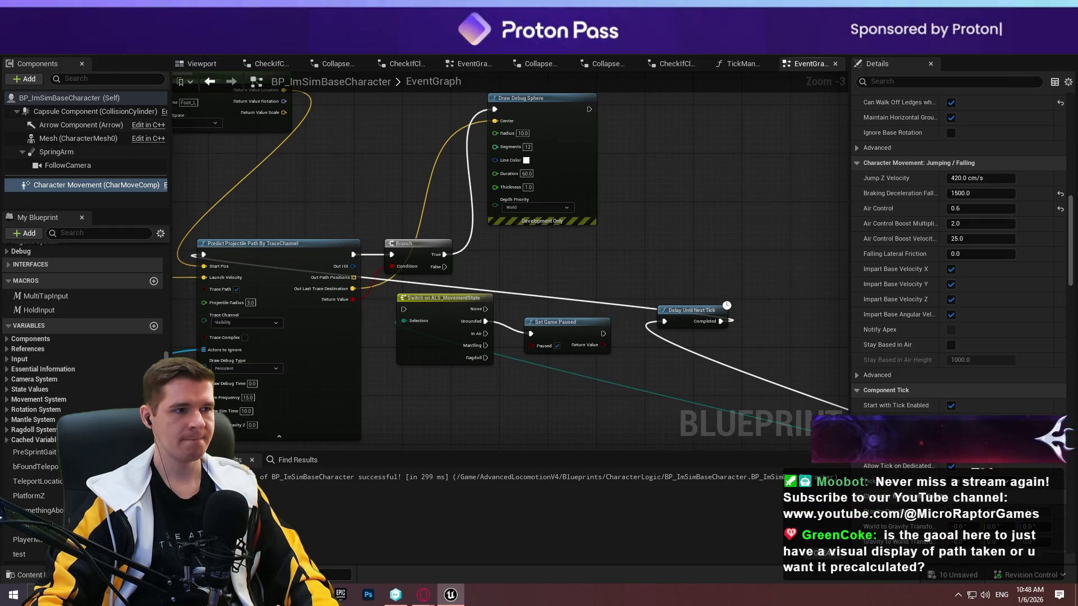
pyautogui.hotkey('alt', 'Tab')
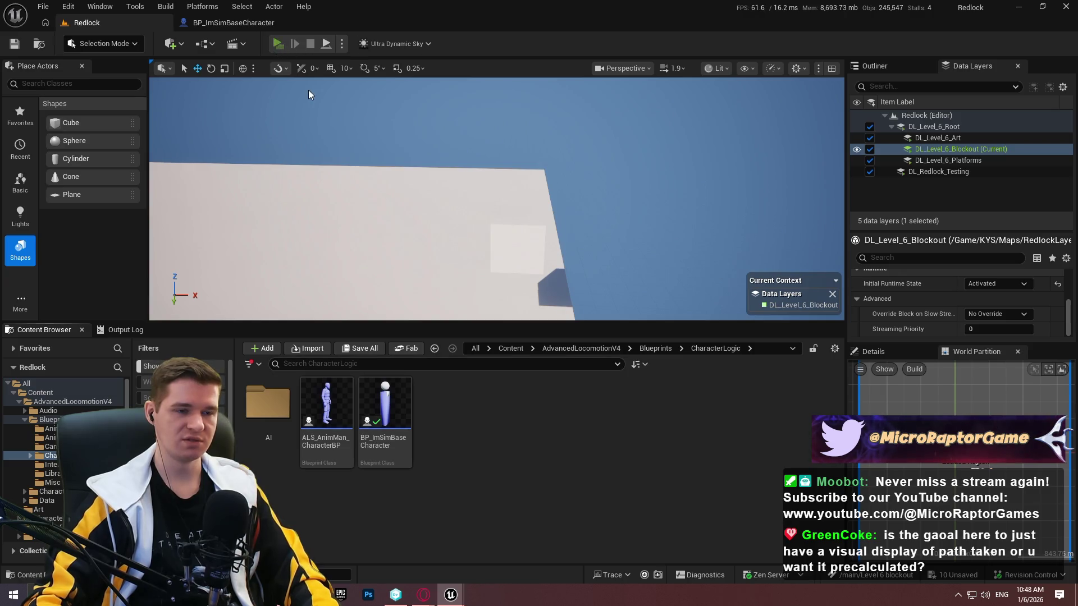
# Run and jump around the level to draw more predicted path arcs
pyautogui.press('s')
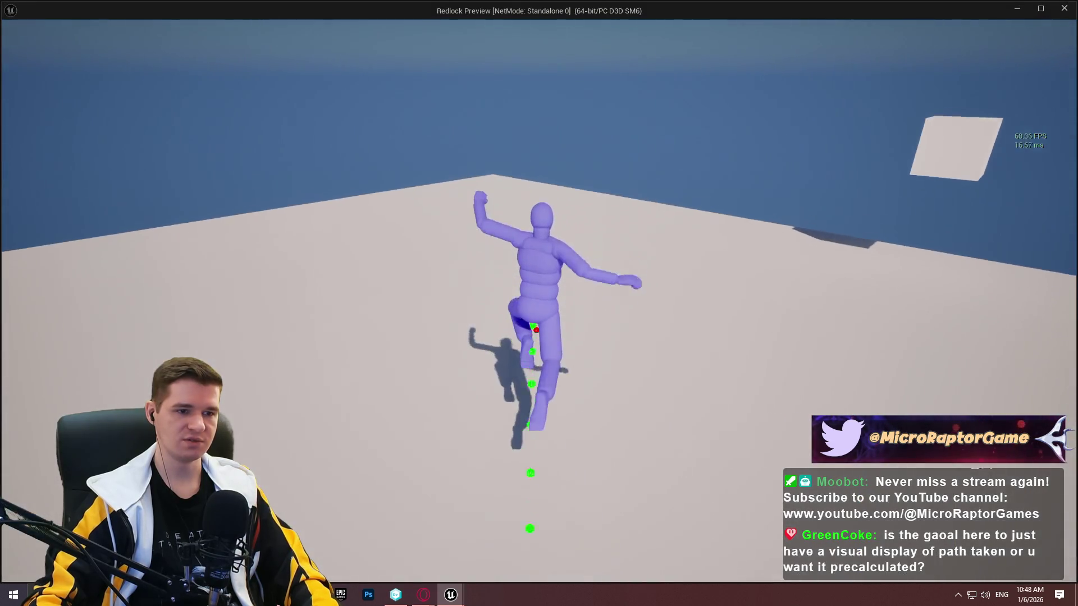
pyautogui.press('w')
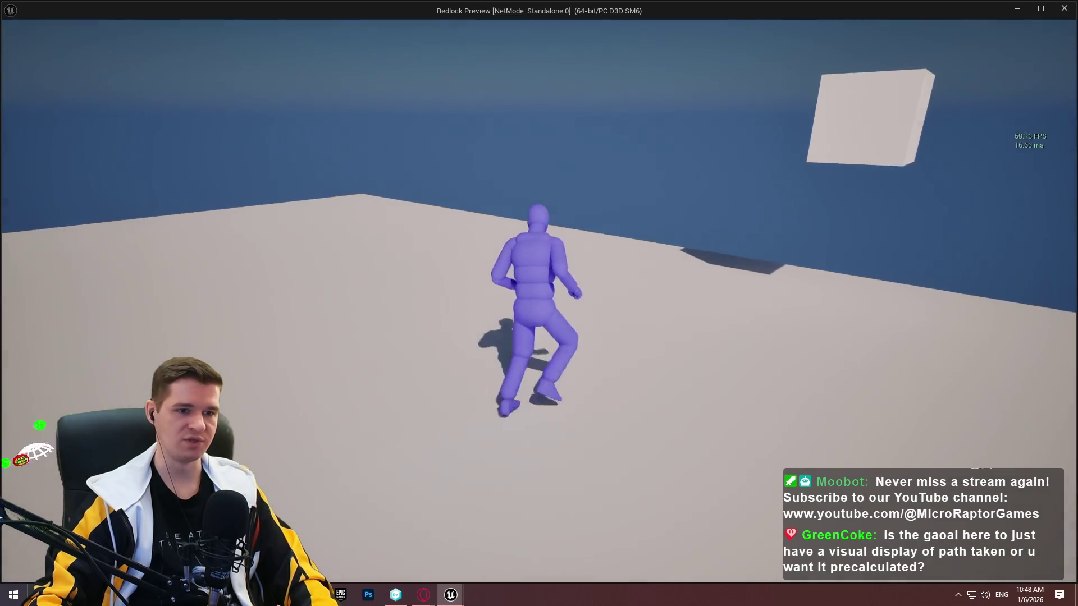
pyautogui.press('space')
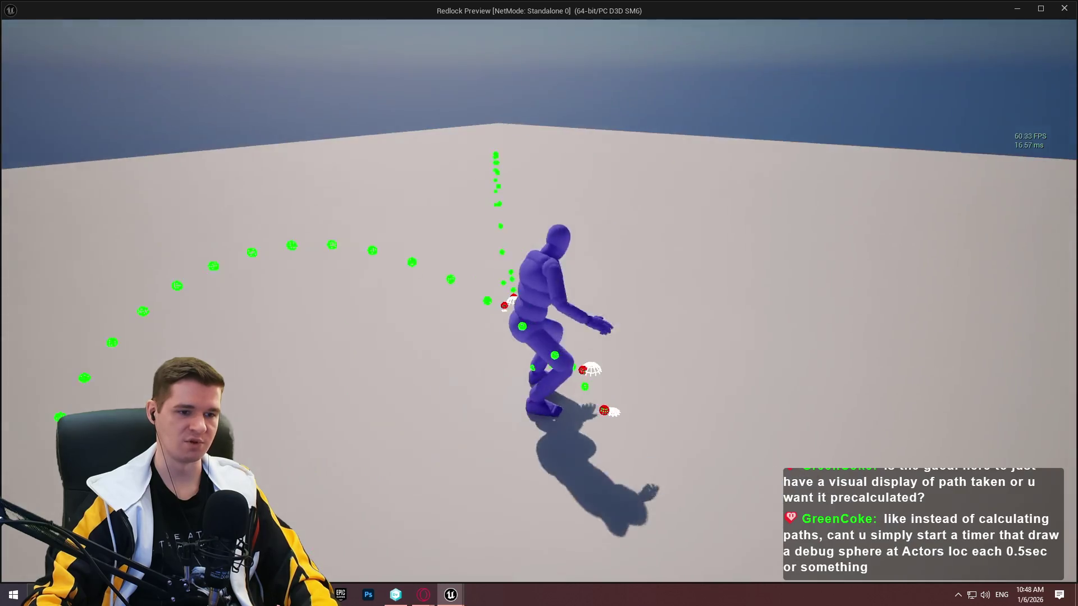
pyautogui.press('w')
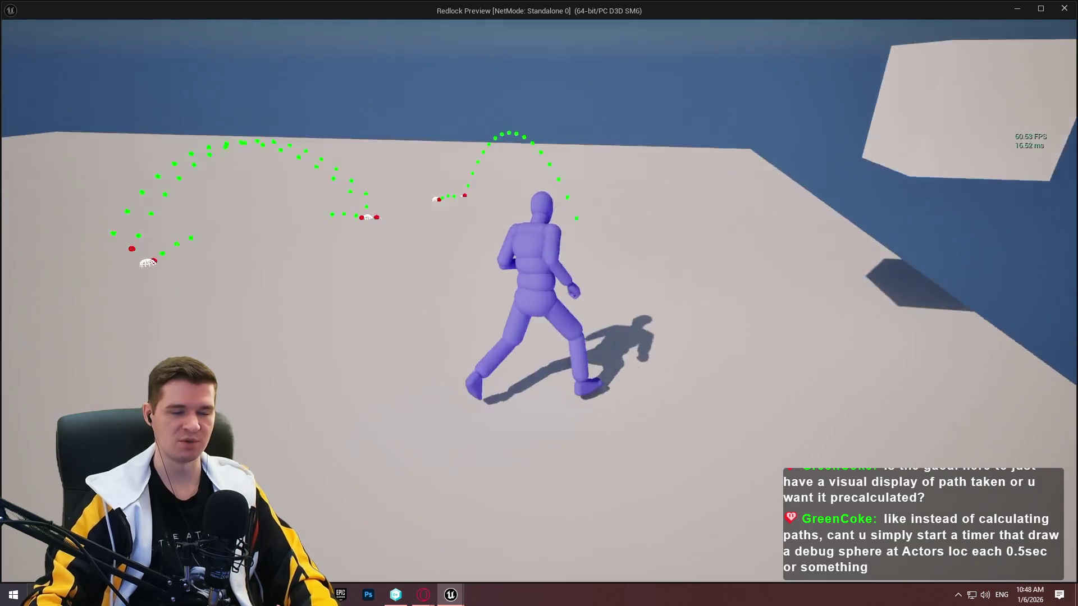
pyautogui.press('space')
pyautogui.press('space')
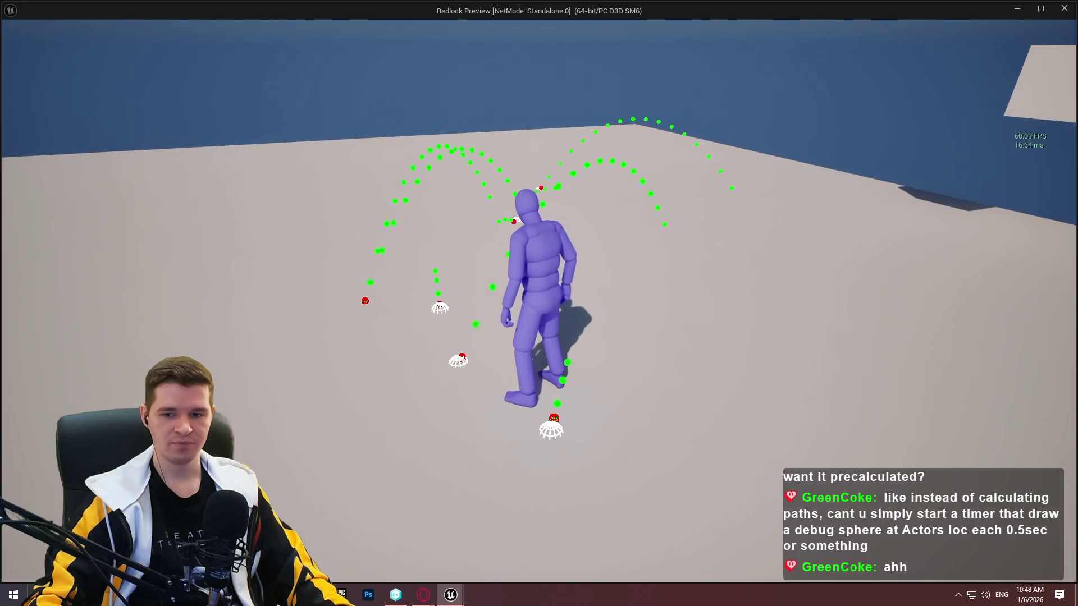
# Exit play and place an ALS_AnimMan_CharacterBP on top of the white block
pyautogui.press('Escape')
pyautogui.moveTo(556, 212)
pyautogui.mouseDown()
pyautogui.moveTo(550, 202)
pyautogui.moveTo(561, 208)
pyautogui.moveTo(555, 225)
pyautogui.mouseUp()
pyautogui.moveTo(329, 431)
pyautogui.mouseDown()
pyautogui.moveTo(516, 185)
pyautogui.moveTo(474, 140)
pyautogui.moveTo(500, 113)
pyautogui.moveTo(501, 209)
pyautogui.mouseUp()
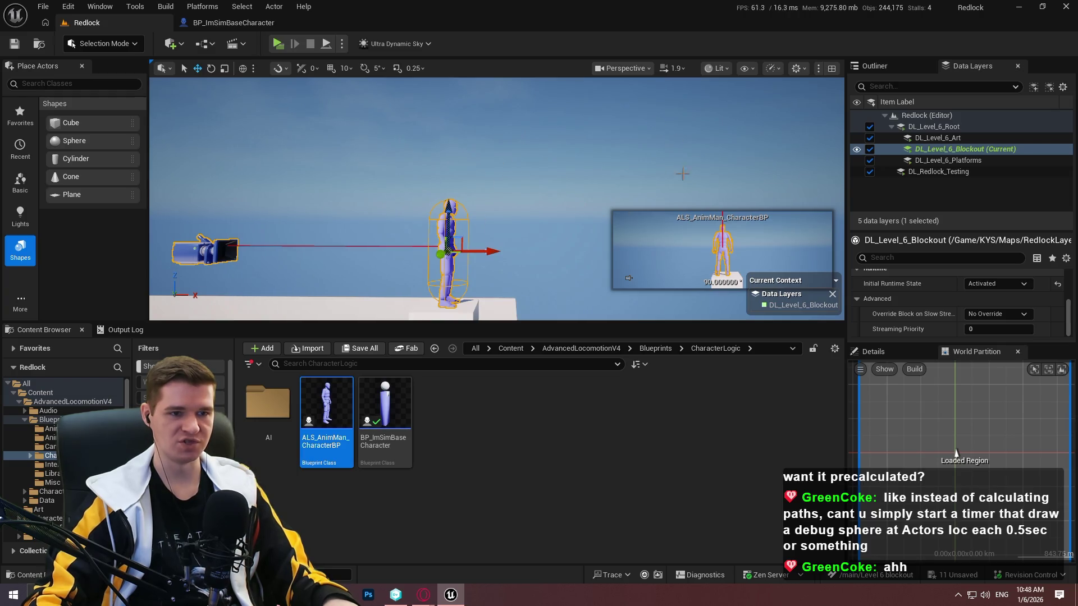
# Delete the placed character from the level and show the Details panel instead of the map
pyautogui.moveTo(516, 204)
pyautogui.mouseDown()
pyautogui.moveTo(527, 203)
pyautogui.moveTo(505, 200)
pyautogui.moveTo(531, 197)
pyautogui.moveTo(510, 194)
pyautogui.moveTo(550, 154)
pyautogui.mouseUp()
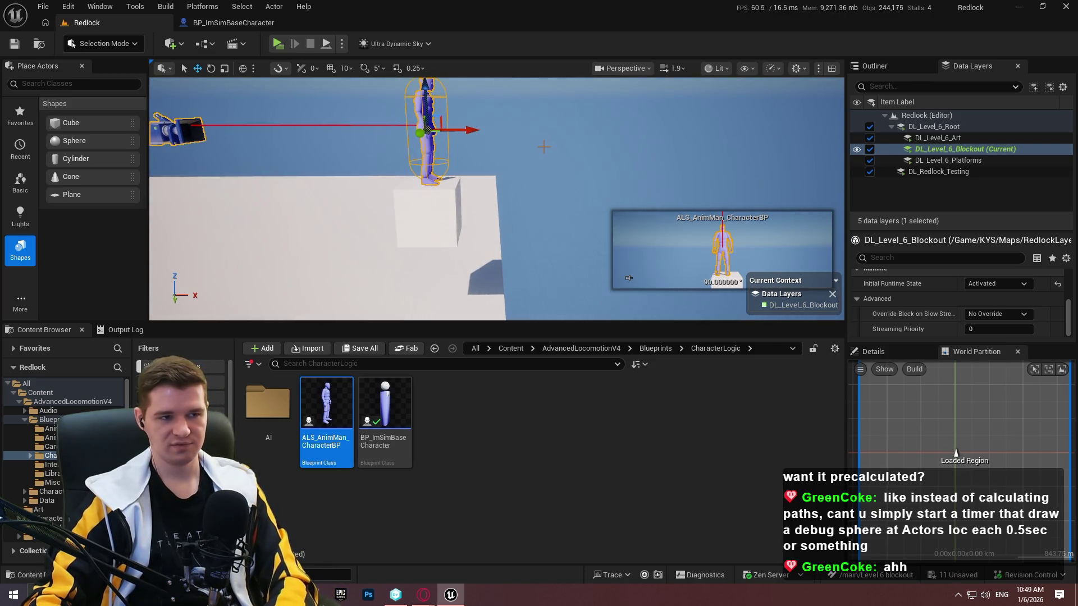
pyautogui.press('Delete')
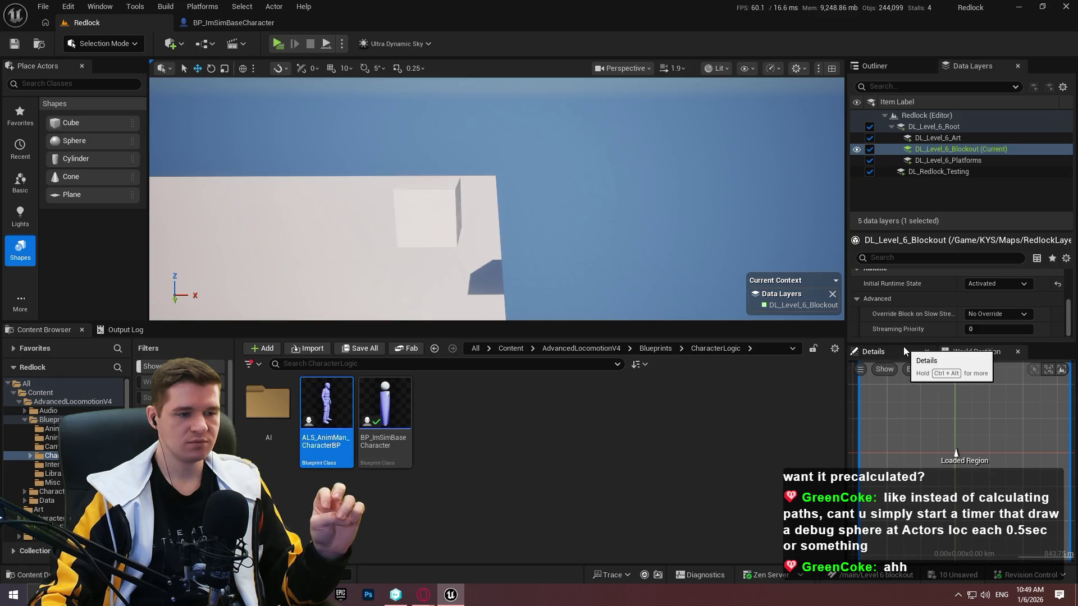
pyautogui.click(625, 431)
pyautogui.click(870, 350)
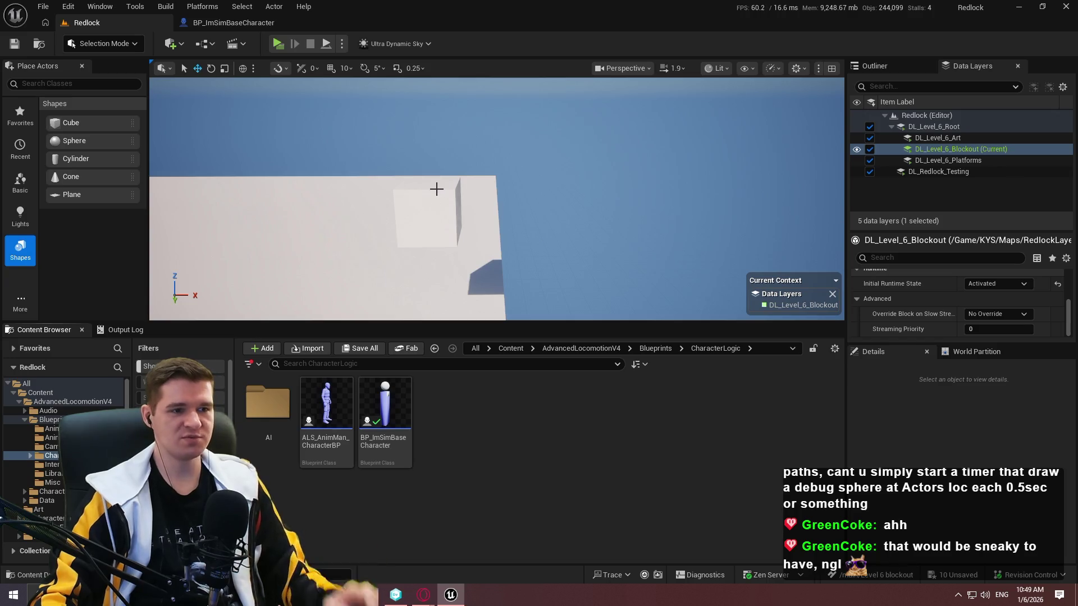
# Duplicate Cube2 as Cube3 further right, raise Cube2 on Z, then start a standalone playtest
pyautogui.click(436, 189)
pyautogui.moveTo(471, 210); pyautogui.dragTo(753, 227)
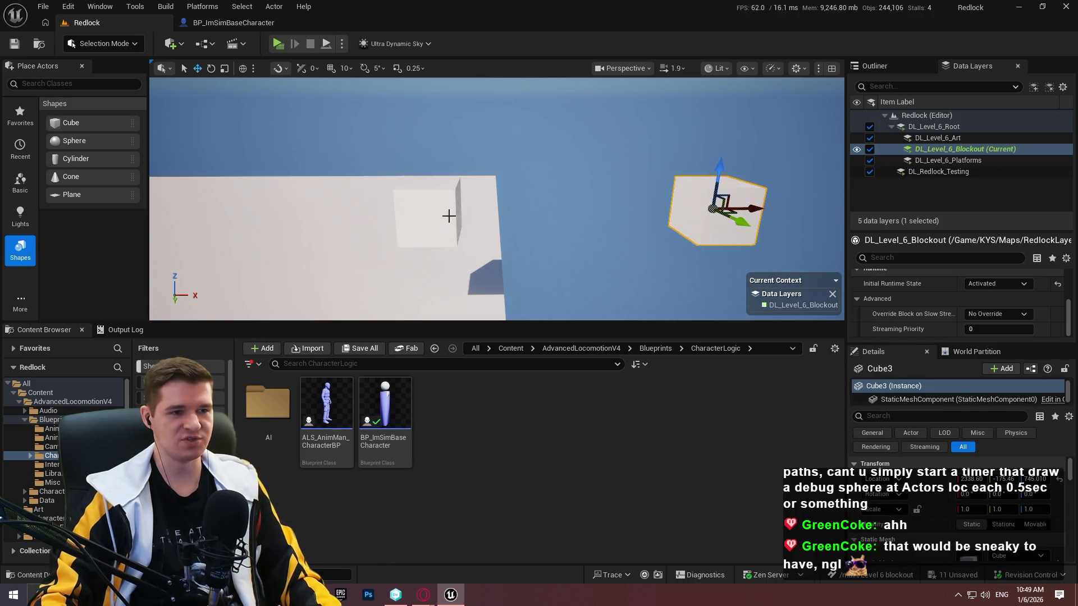
pyautogui.click(416, 214)
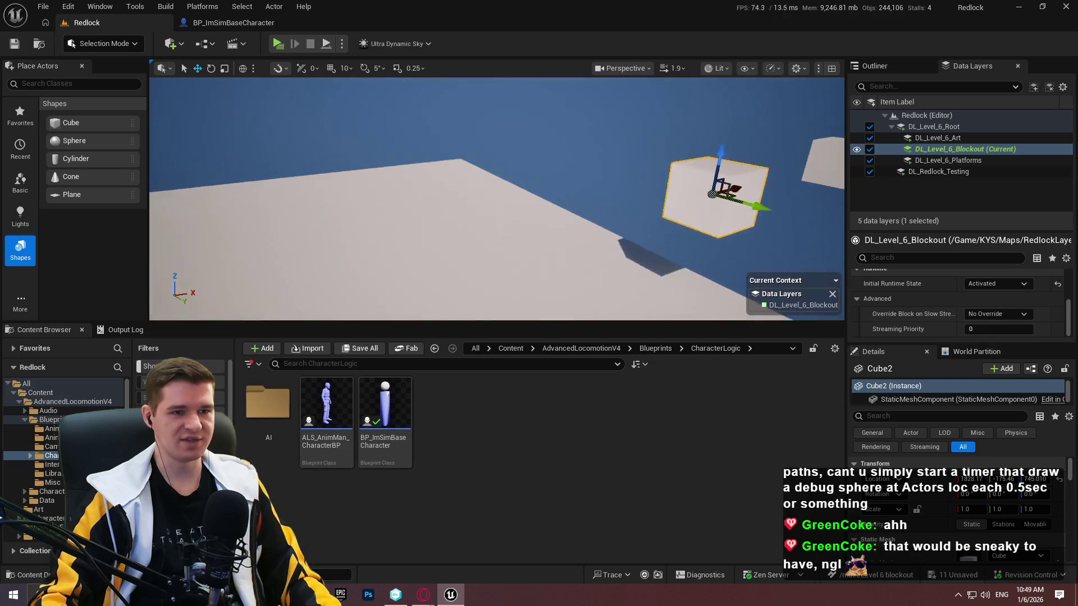
pyautogui.moveTo(623, 159); pyautogui.dragTo(397, 69)
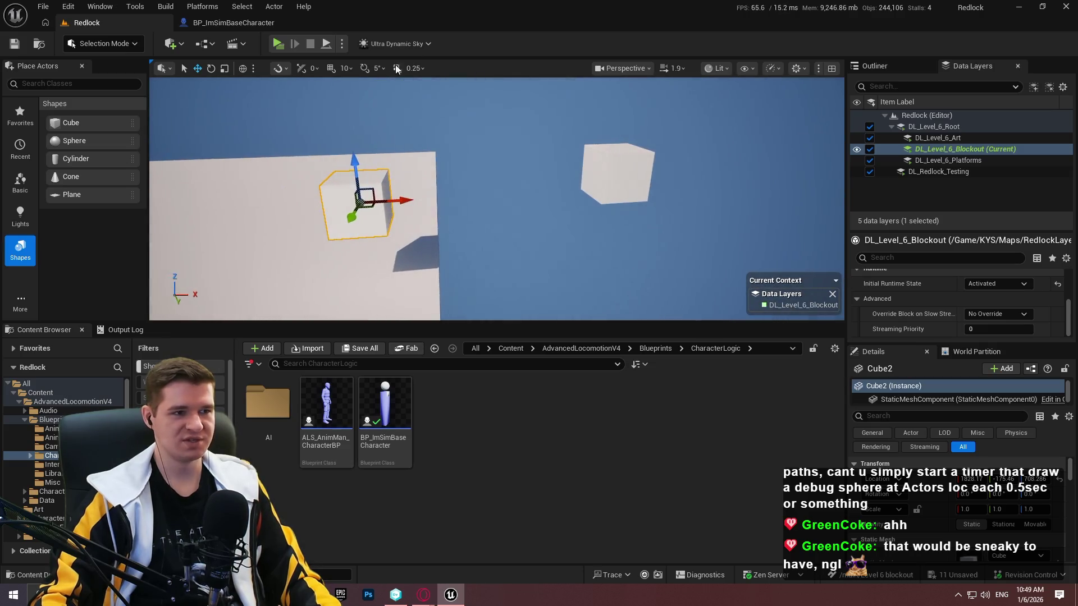
pyautogui.click(278, 43)
# Playtest running and mantling onto the lower cube, then the higher cube, and exit
pyautogui.press('w')
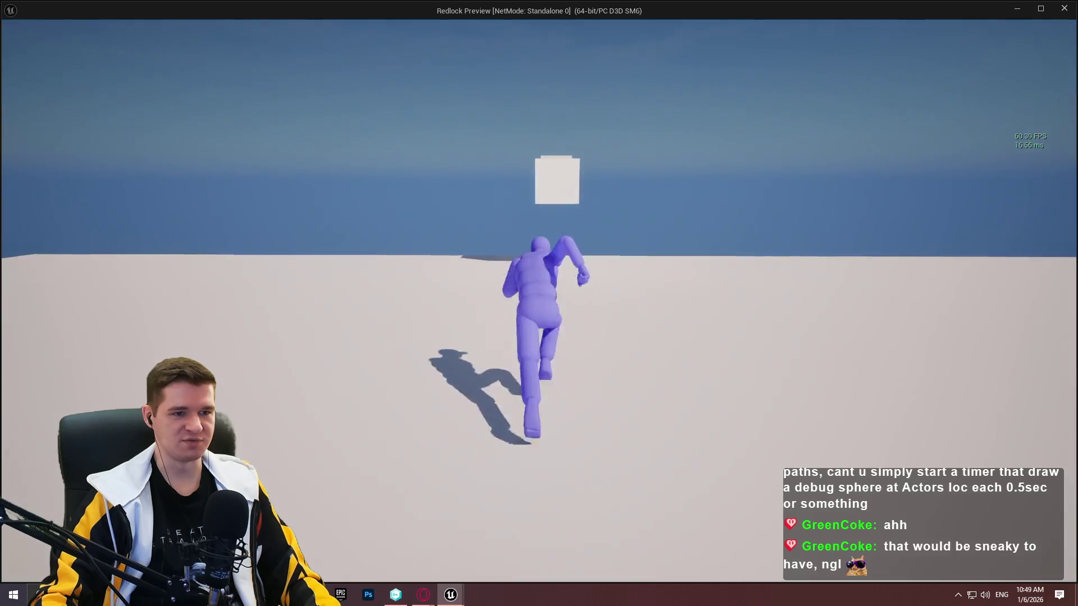
pyautogui.press('space')
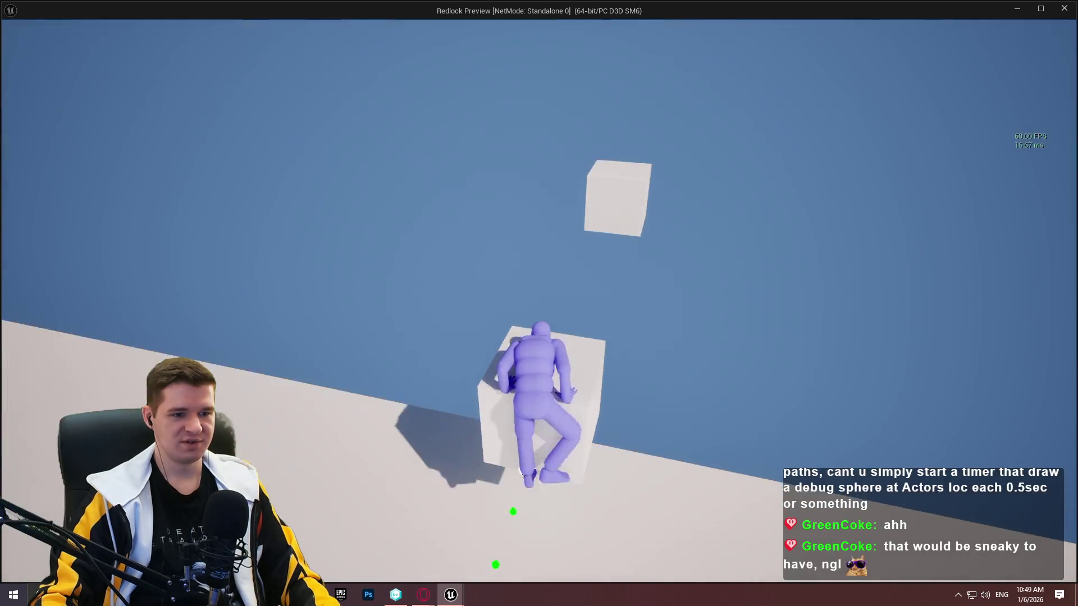
pyautogui.press('space')
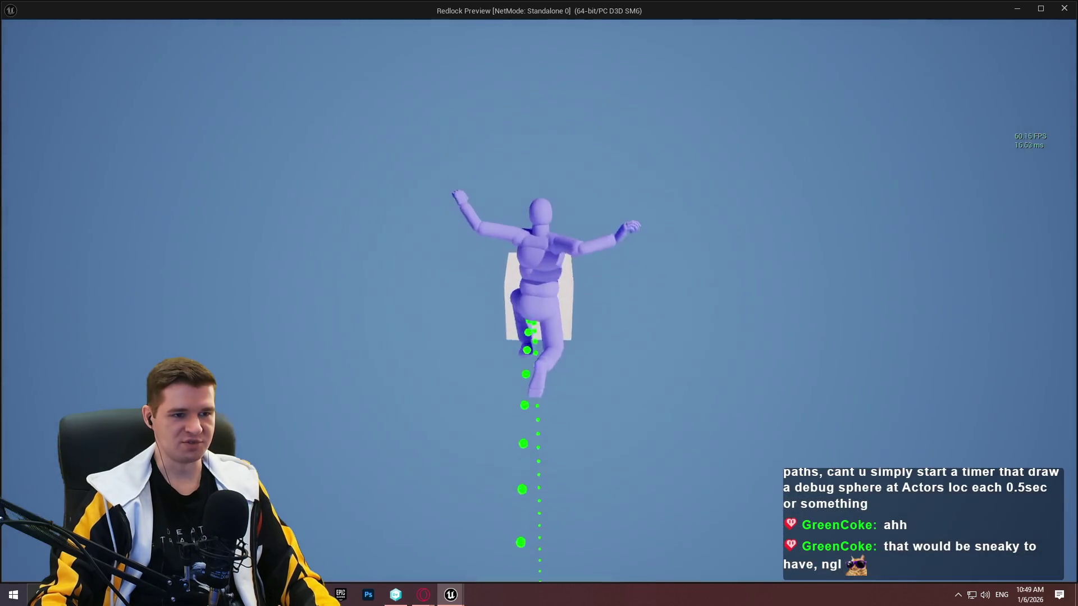
pyautogui.press('space')
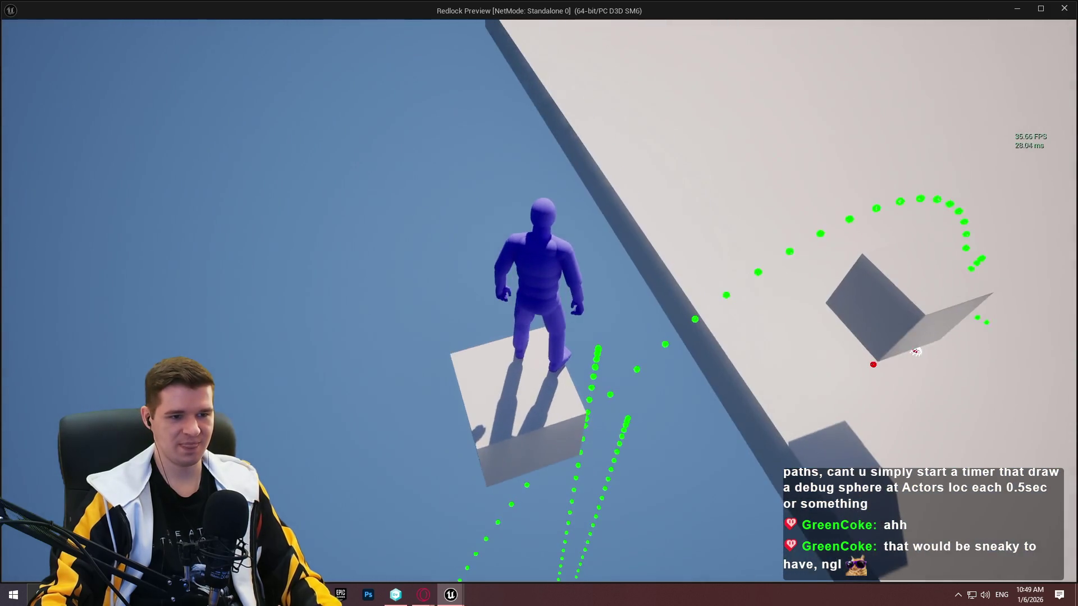
pyautogui.press('Escape')
# Delete the predicted-path debug nodes from BP_ImSimBaseCharacter's EventGraph
pyautogui.click(218, 25)
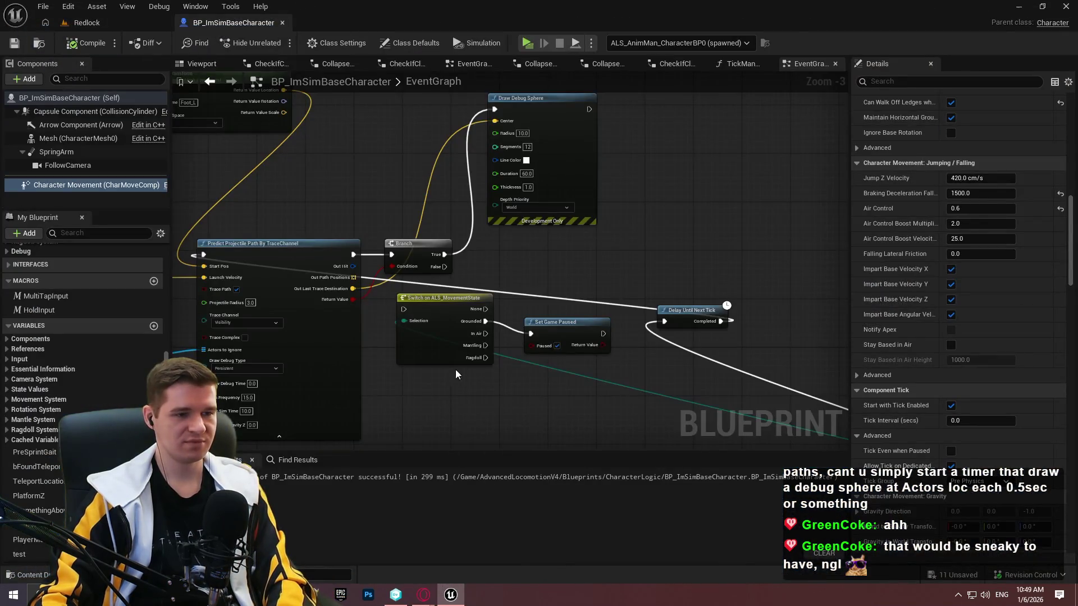
pyautogui.scroll(-7, 456, 369)
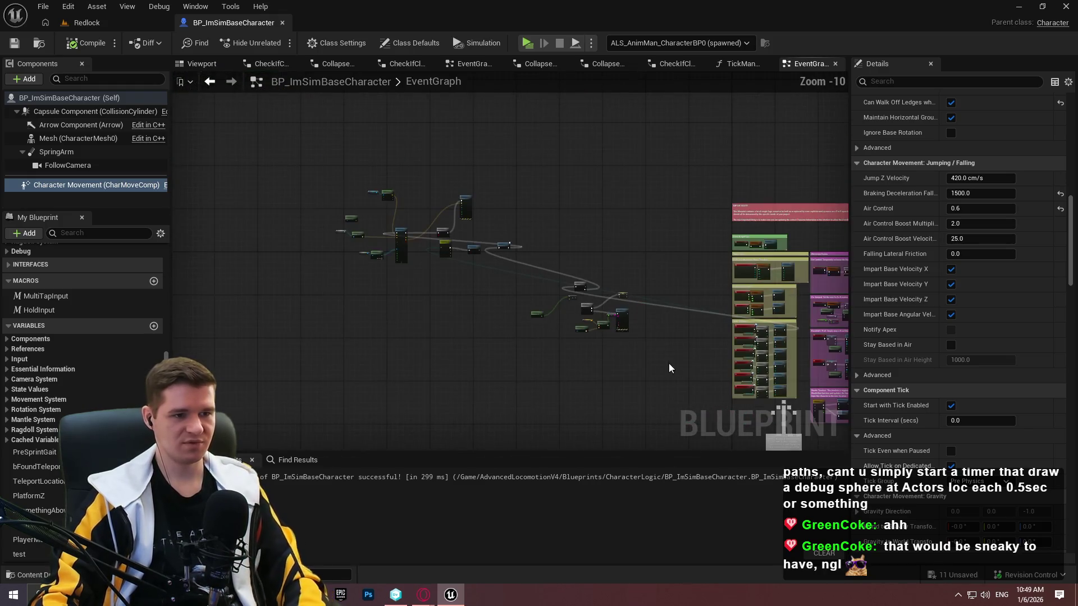
pyautogui.moveTo(307, 147); pyautogui.dragTo(307, 148)
pyautogui.press('Delete')
pyautogui.press('Home')
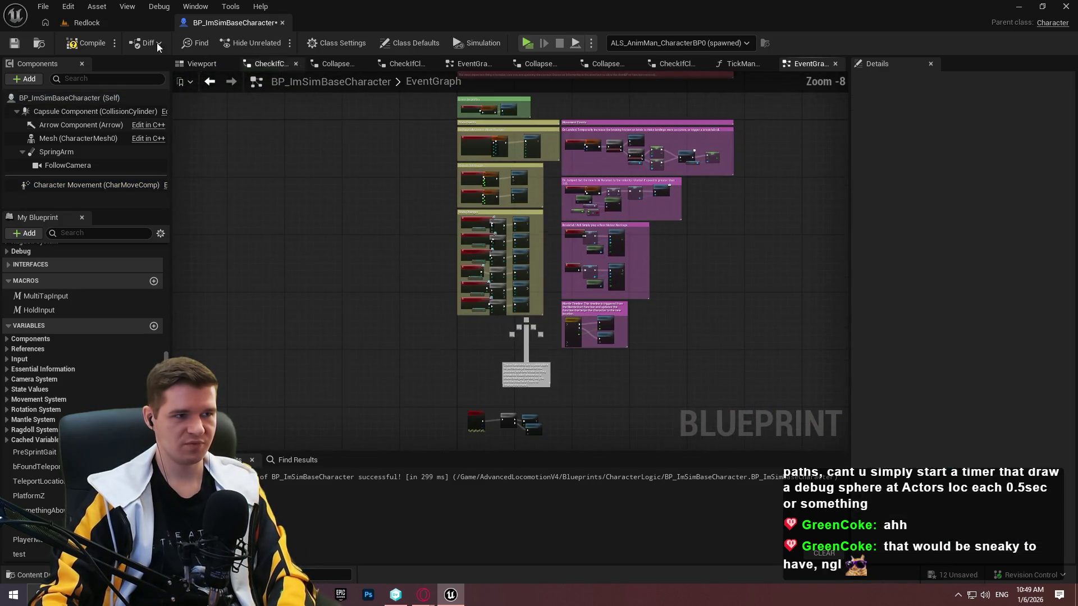
# Playtest again, jumping onto the lower and upper boxes, then return to the graph
pyautogui.click(534, 41)
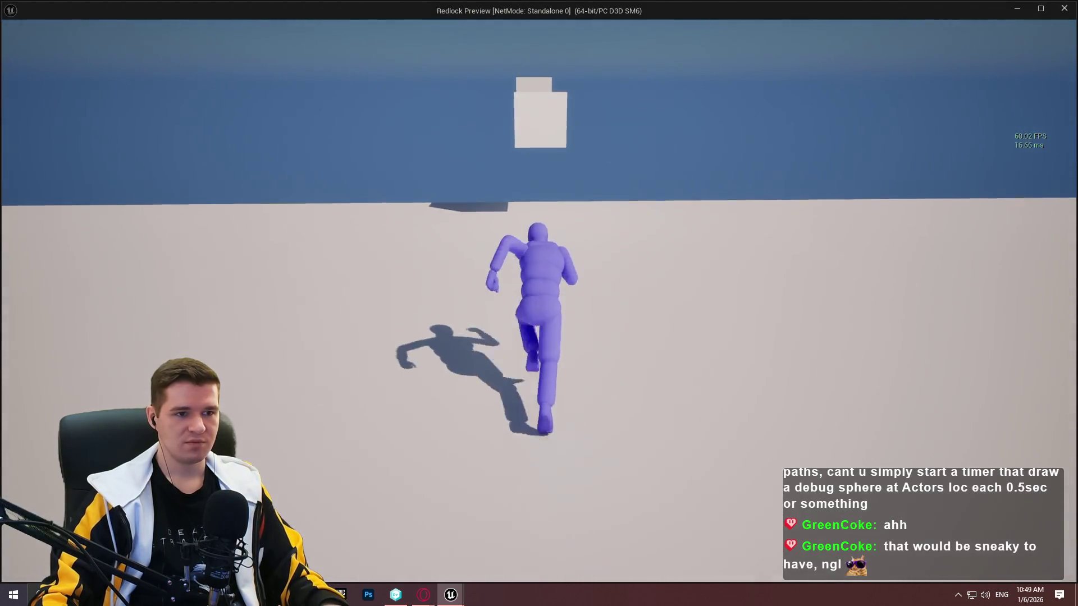
pyautogui.press('space')
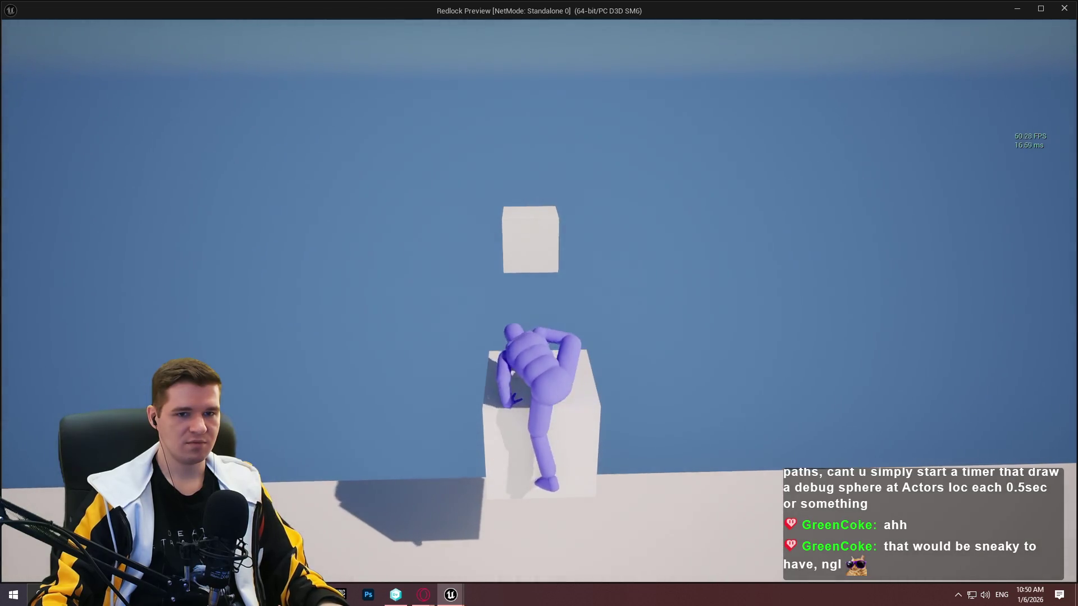
pyautogui.press('space')
pyautogui.press('space')
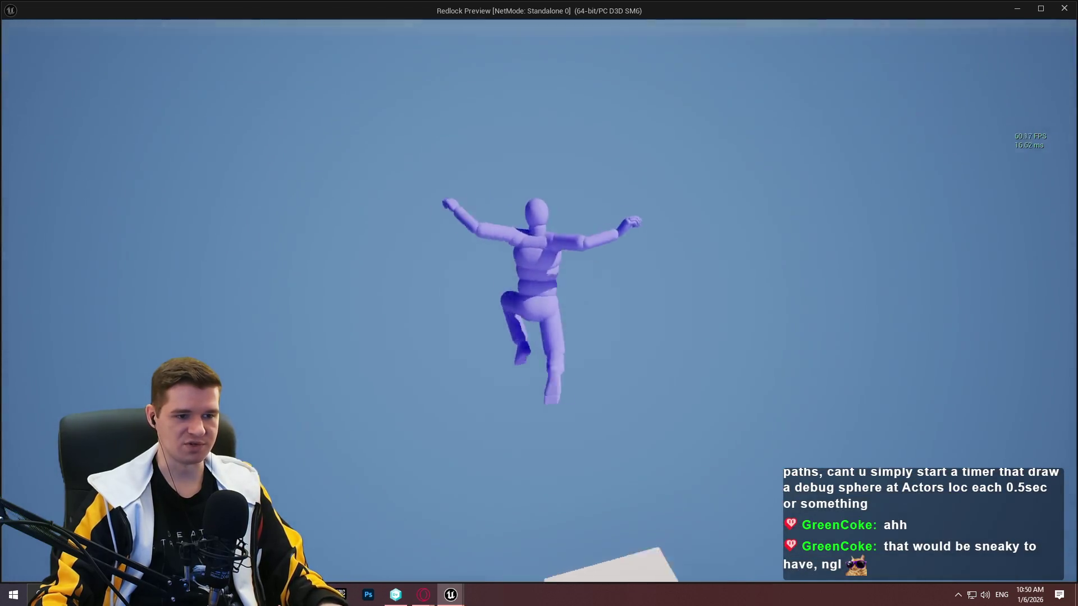
pyautogui.press('Escape')
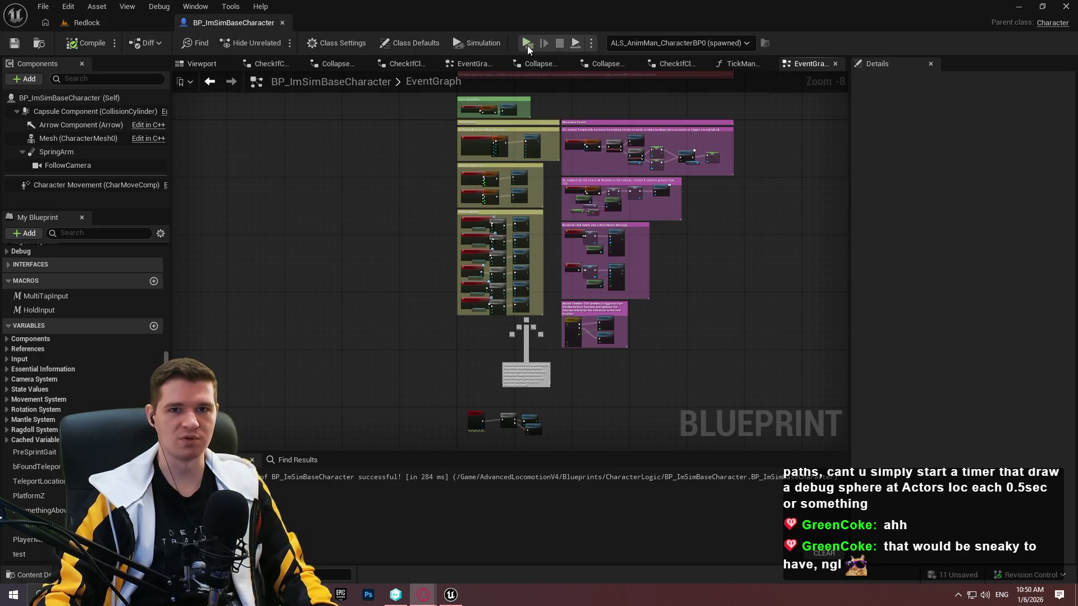
# In the Redlock level, duplicate Cube2 as Cube4 to the left and launch a playtest
pyautogui.click(87, 22)
pyautogui.moveTo(444, 194); pyautogui.dragTo(393, 196)
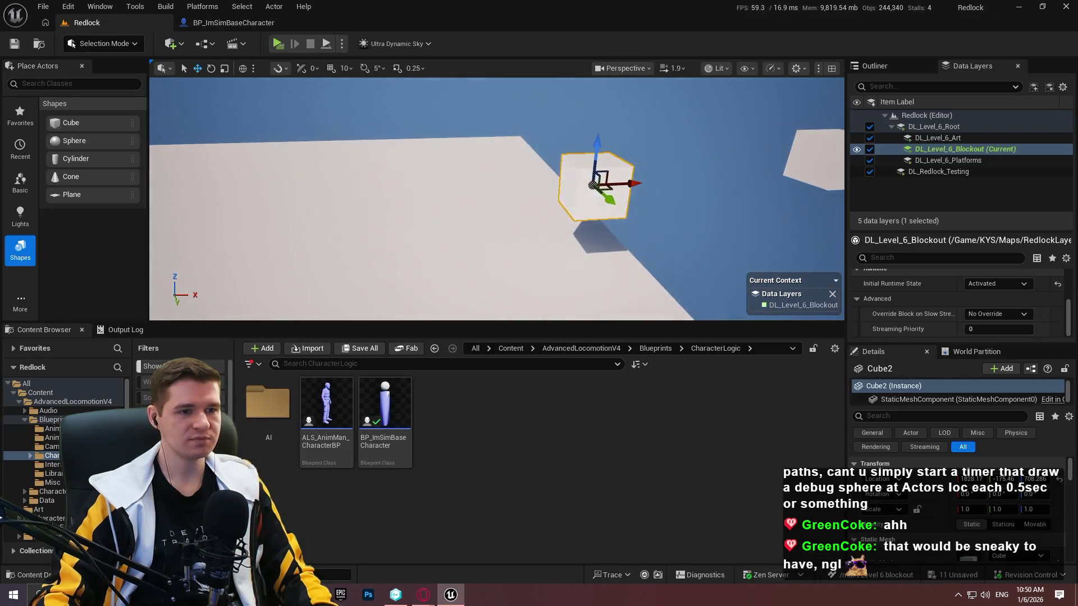
pyautogui.moveTo(639, 187)
pyautogui.mouseDown()
pyautogui.moveTo(329, 200)
pyautogui.moveTo(255, 224)
pyautogui.mouseUp()
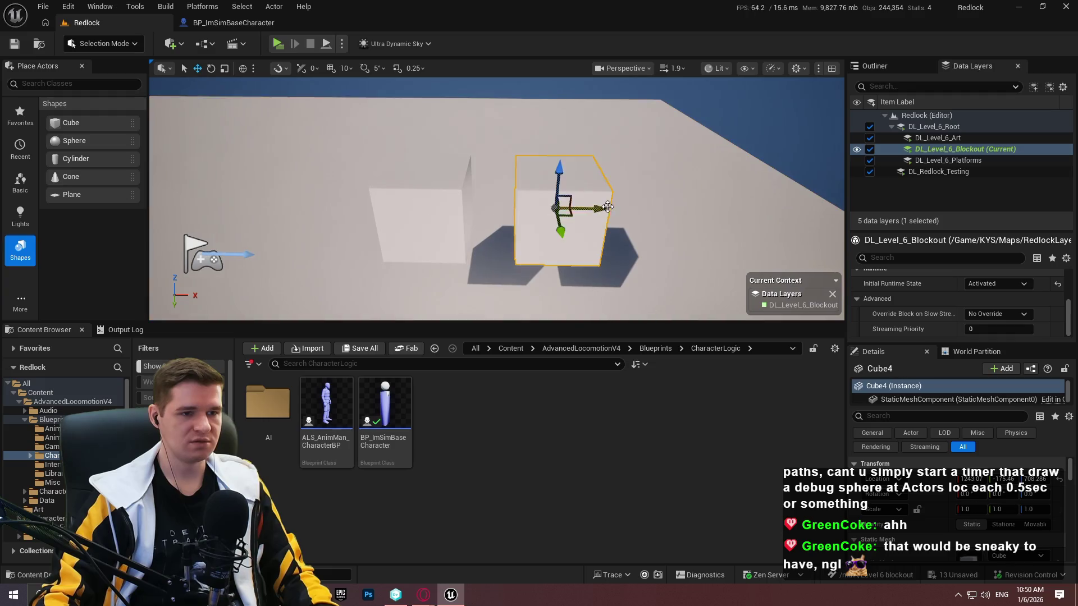
pyautogui.press('Left')
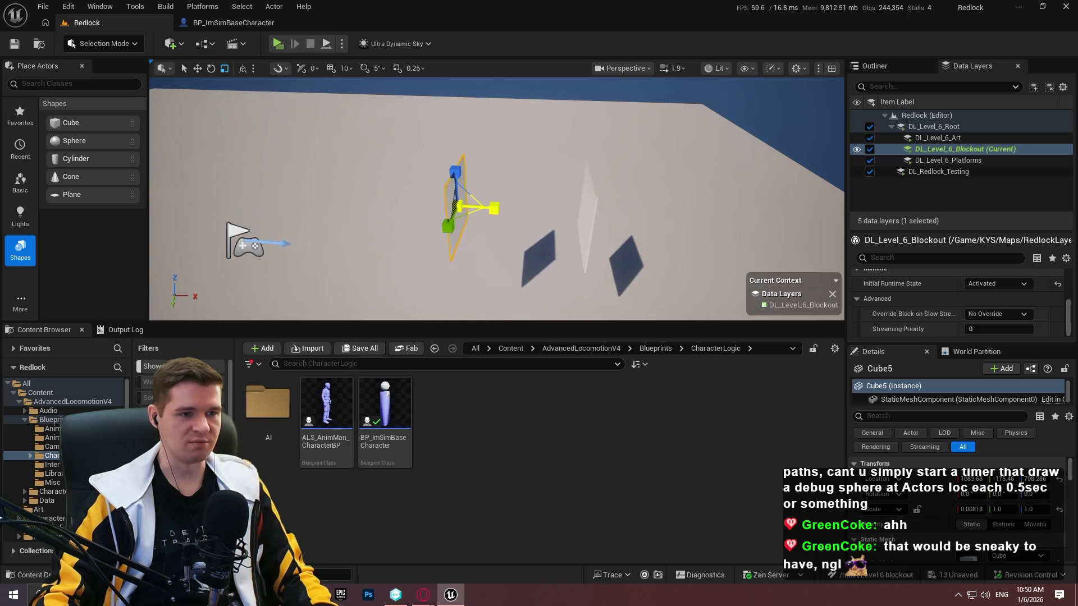
pyautogui.click(277, 44)
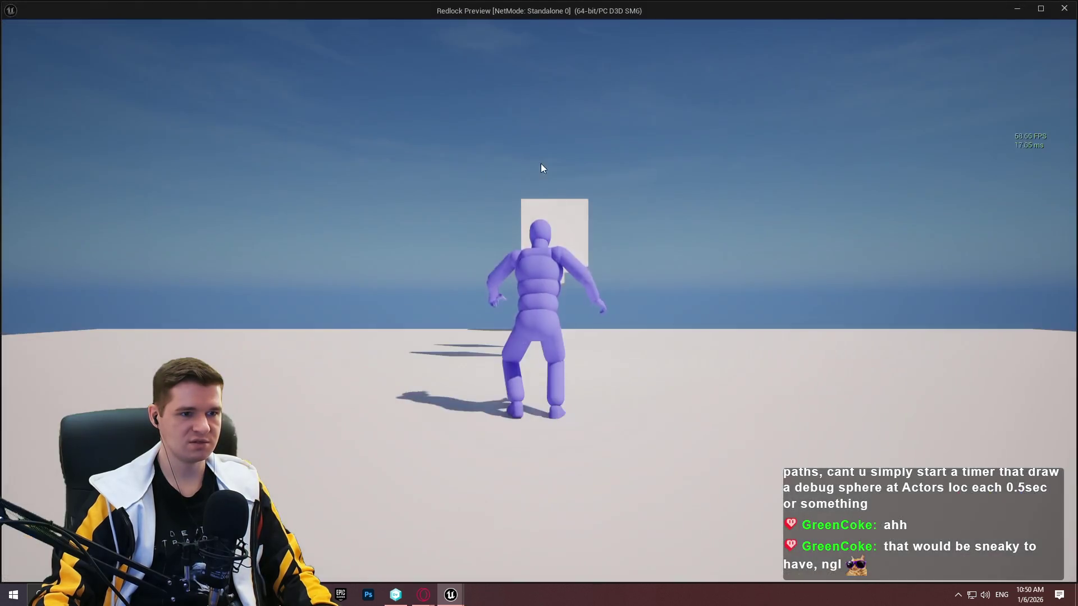
# Climb the white wall repeatedly, crouch, then vault over walls and flip off them
pyautogui.press('w')
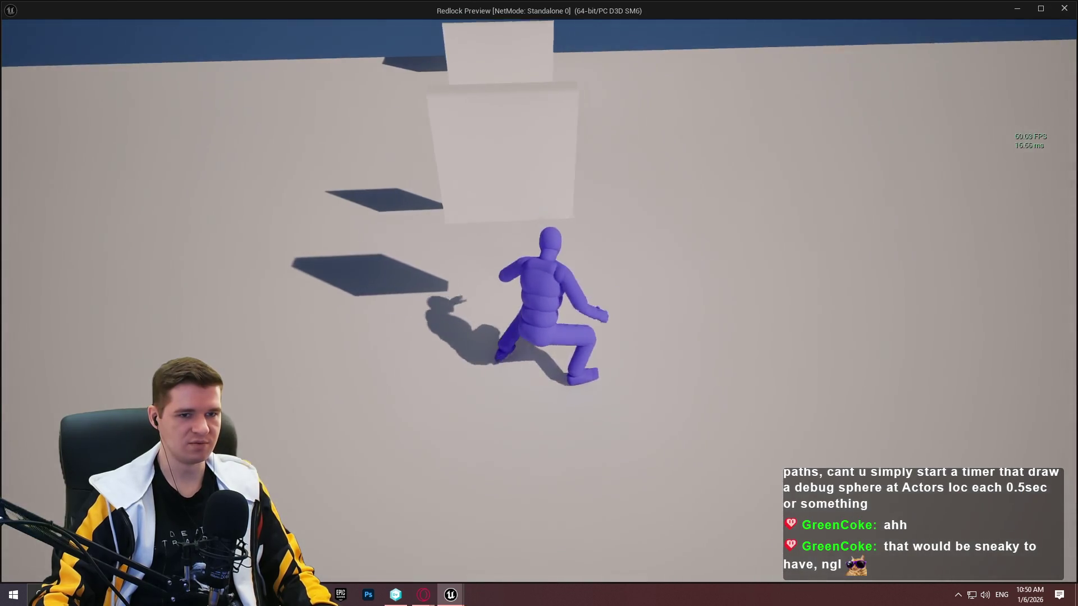
pyautogui.press('w')
pyautogui.press('w')
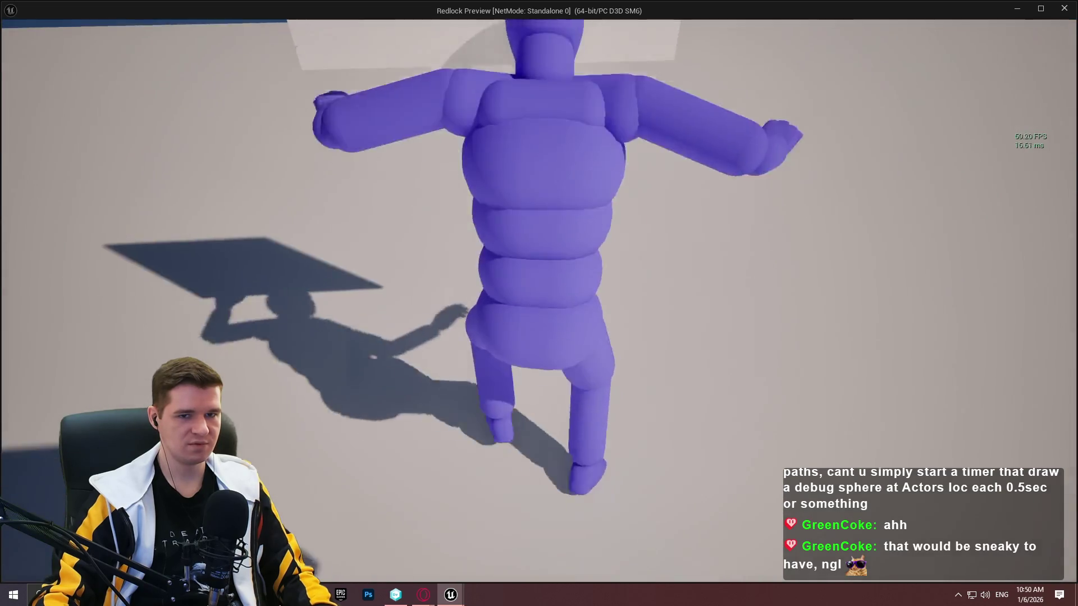
pyautogui.press('w')
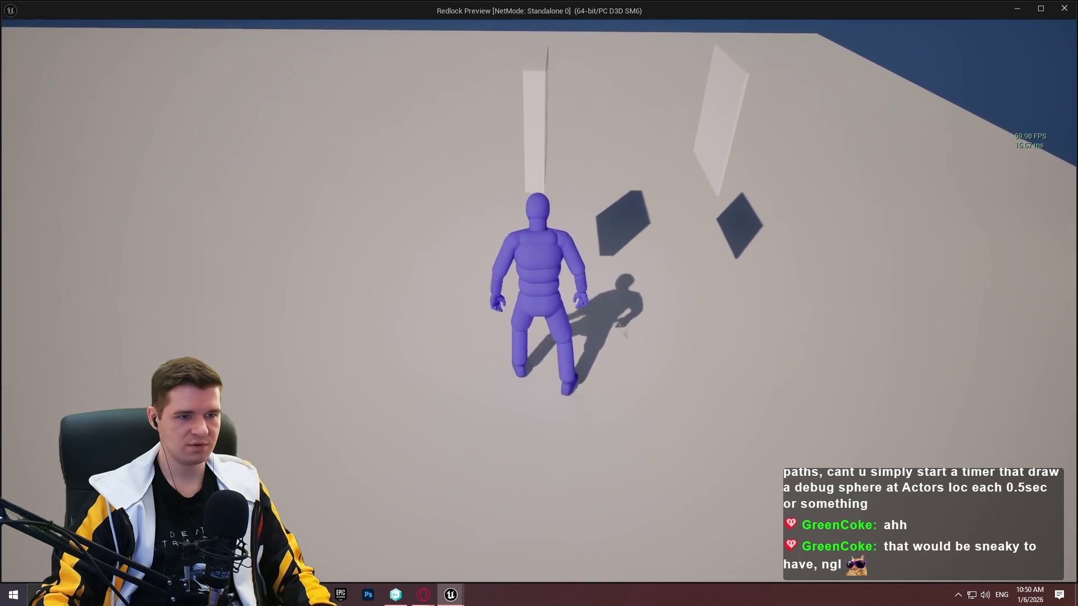
pyautogui.press('c')
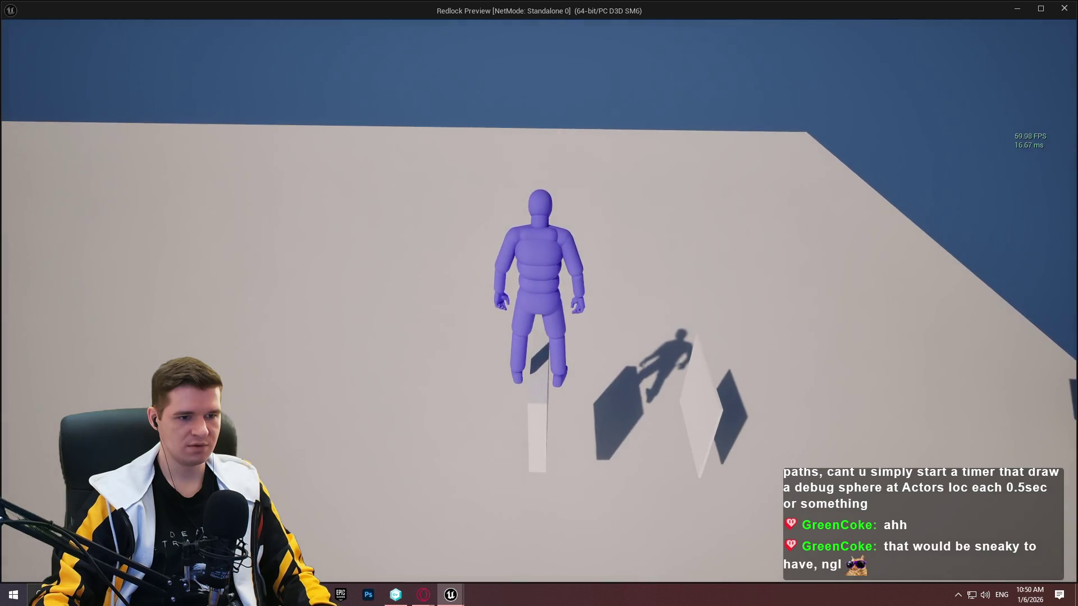
pyautogui.press('w')
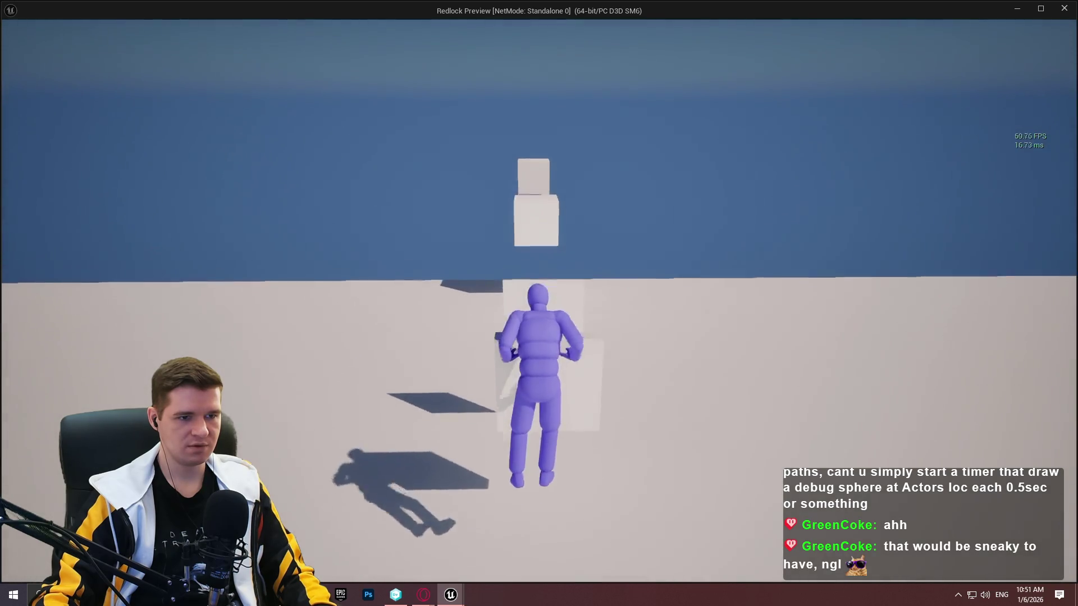
pyautogui.press('space')
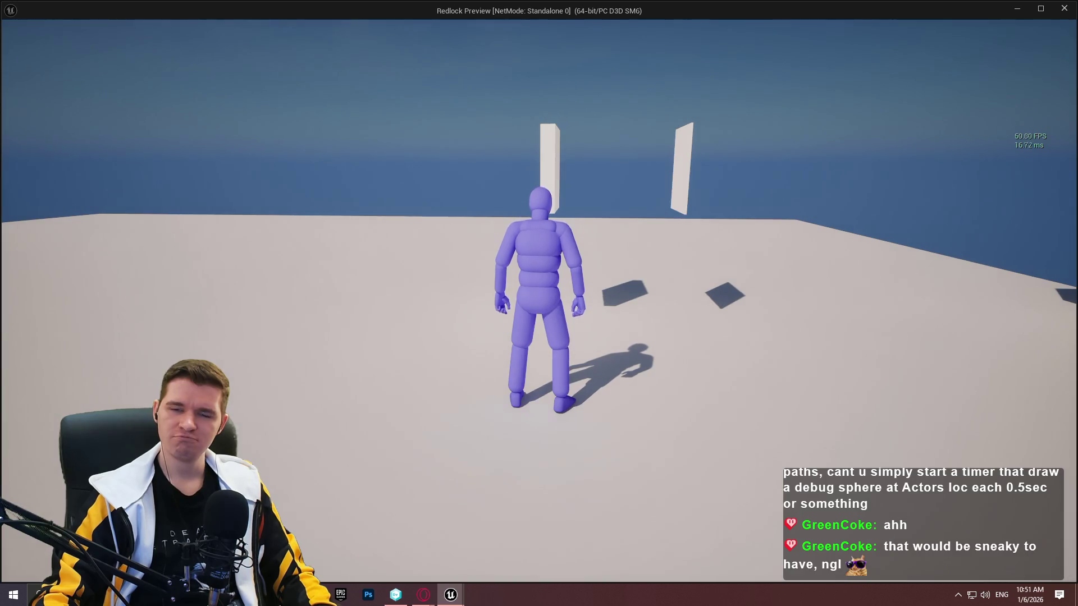
pyautogui.press('space')
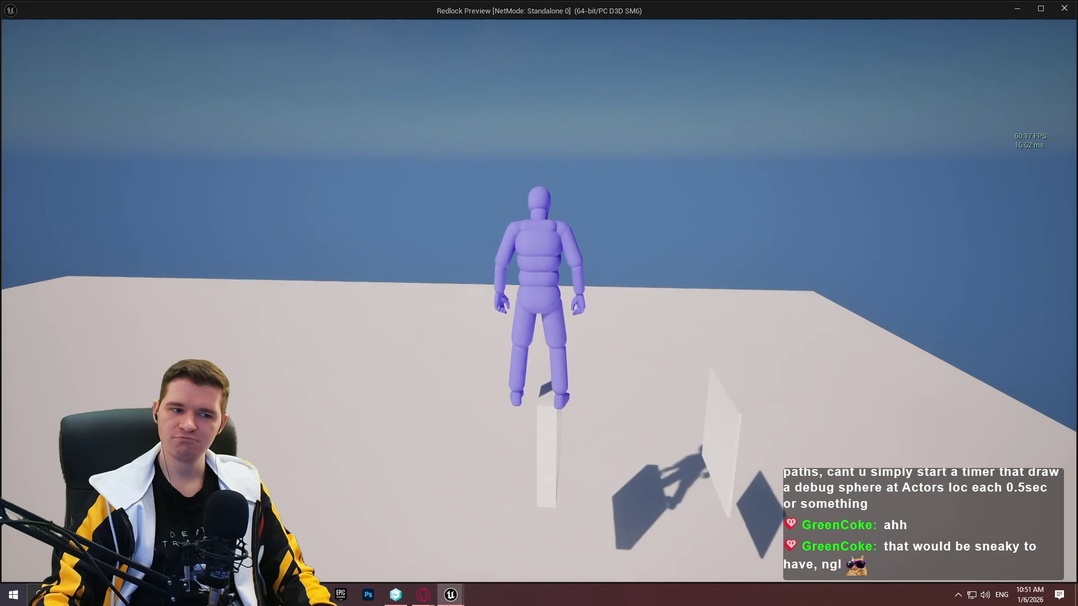
pyautogui.press('w')
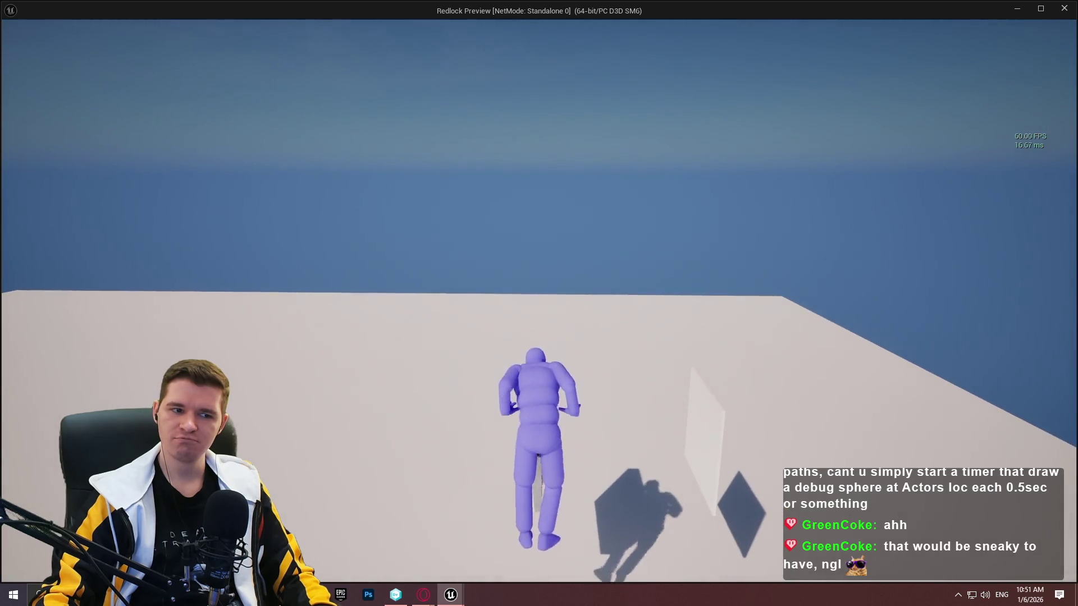
pyautogui.press('space')
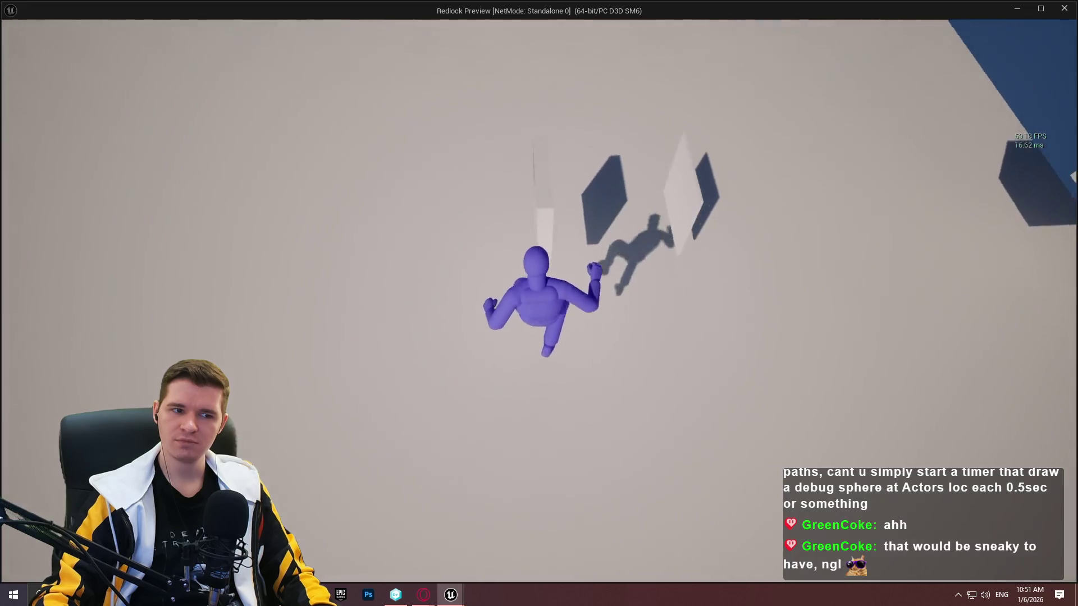
# Keep climbing walls and the low ledge, dropping back to the floor between climbs
pyautogui.press('space')
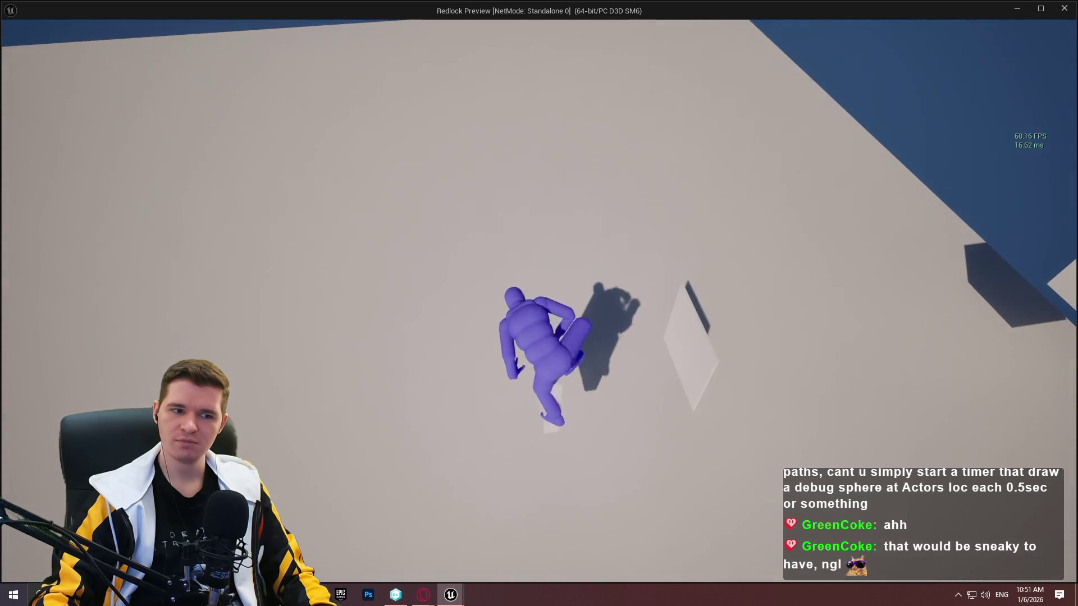
pyautogui.press('w')
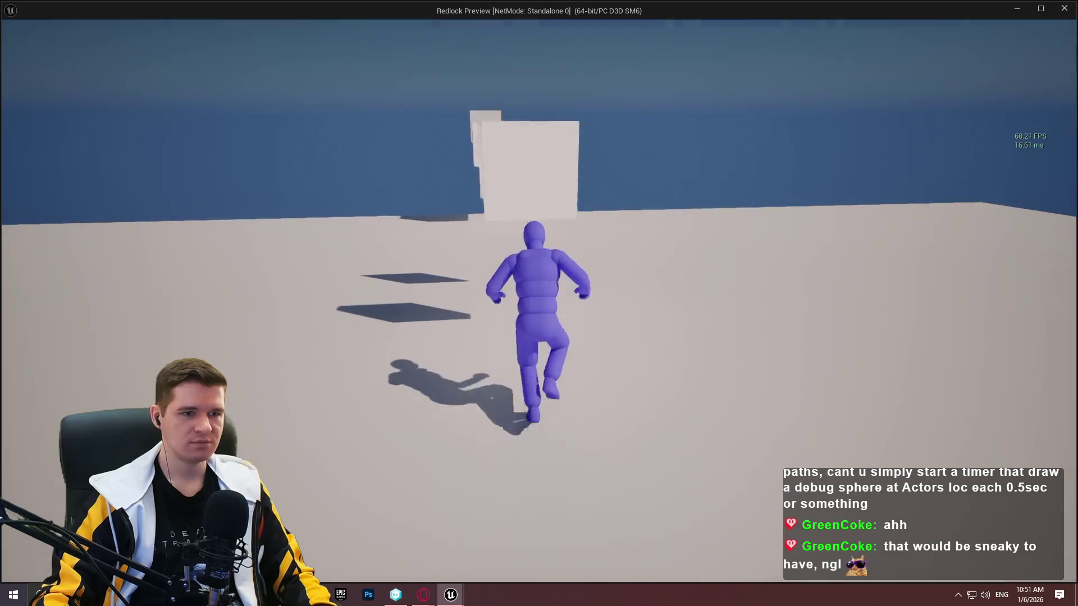
pyautogui.press('space')
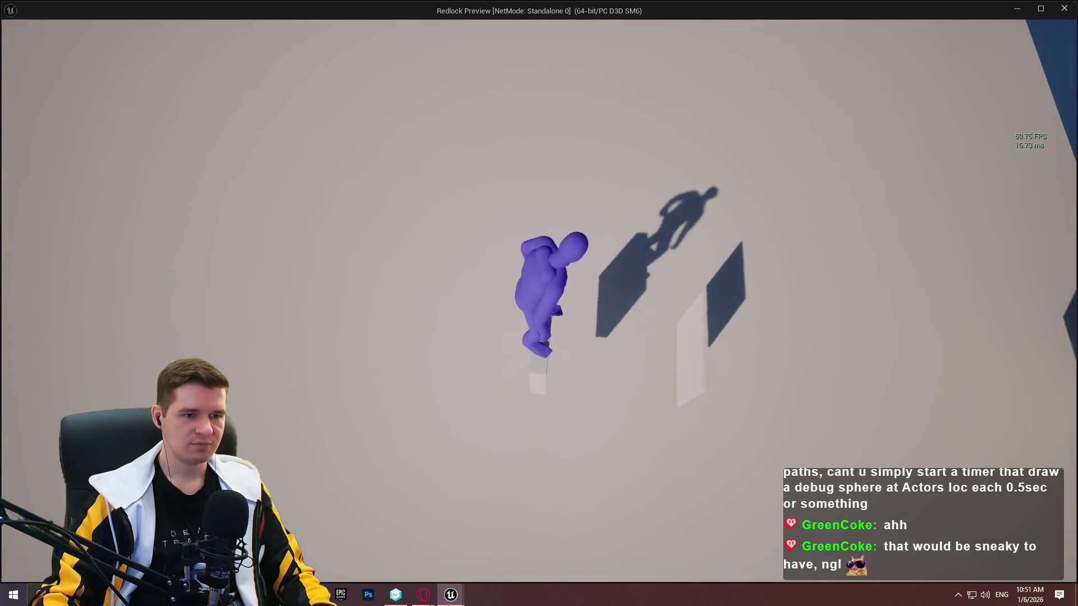
pyautogui.press('w')
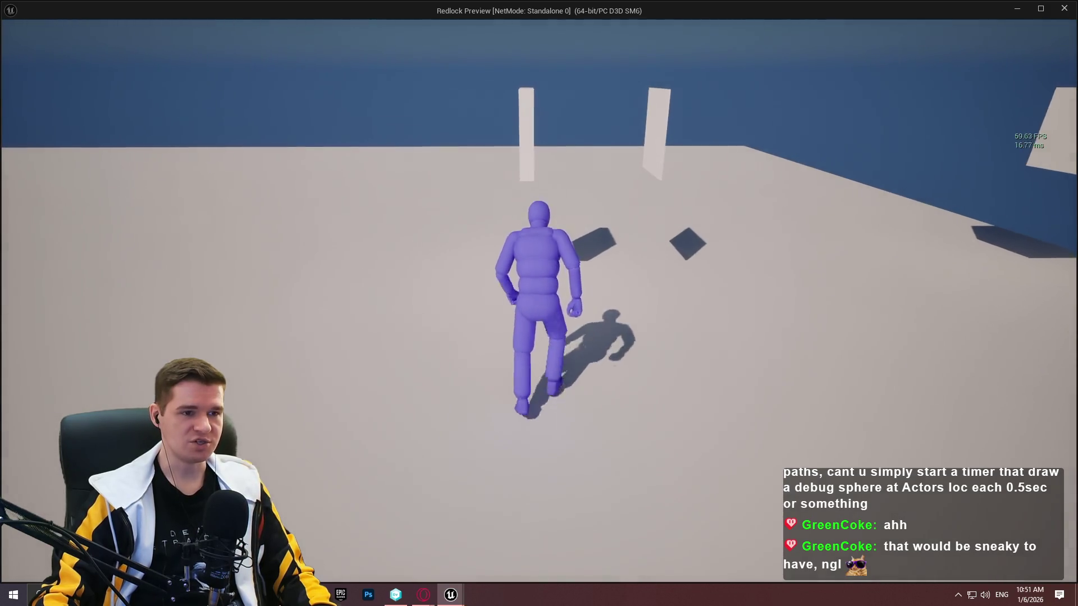
pyautogui.press('w')
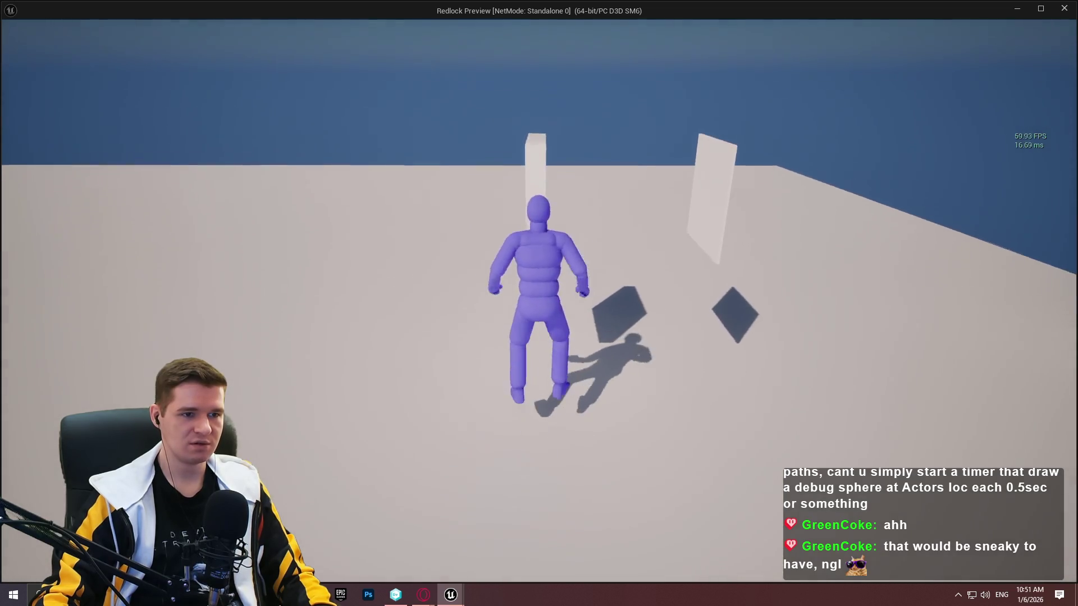
pyautogui.press('w')
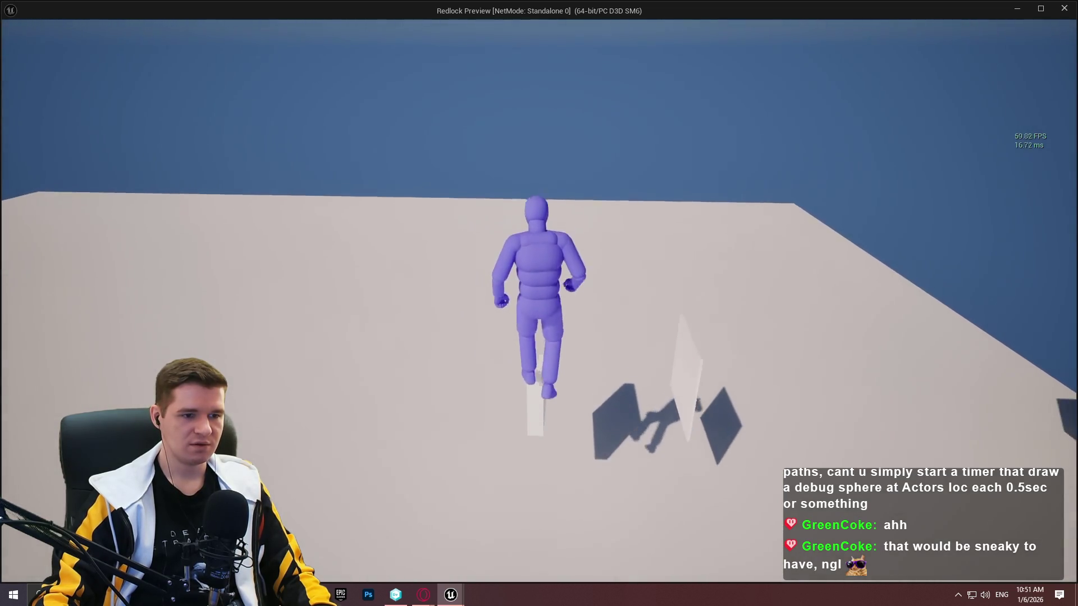
pyautogui.press('w')
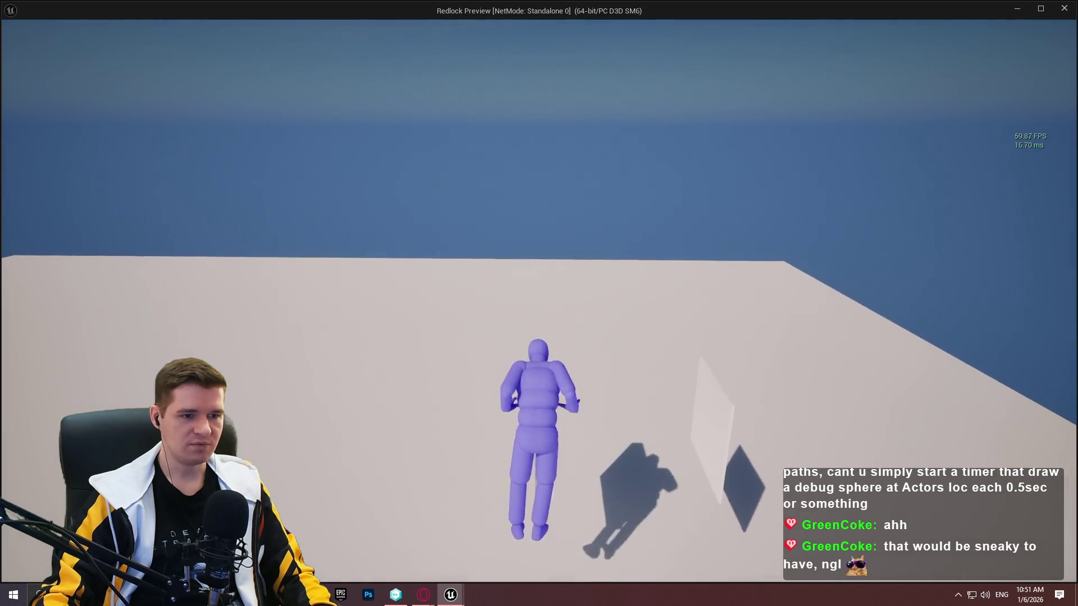
pyautogui.press('space')
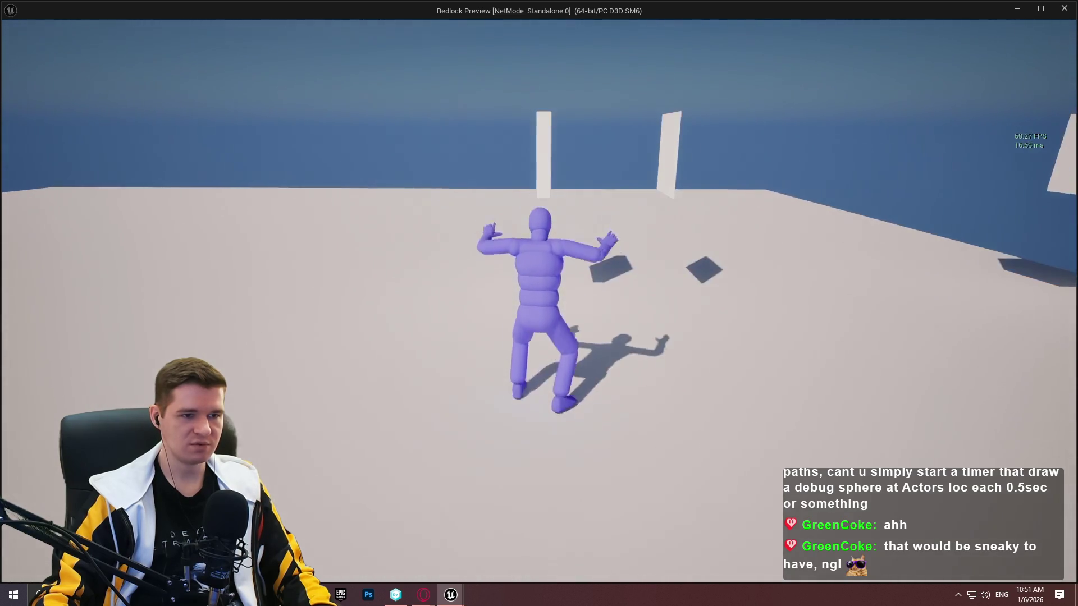
pyautogui.press('w')
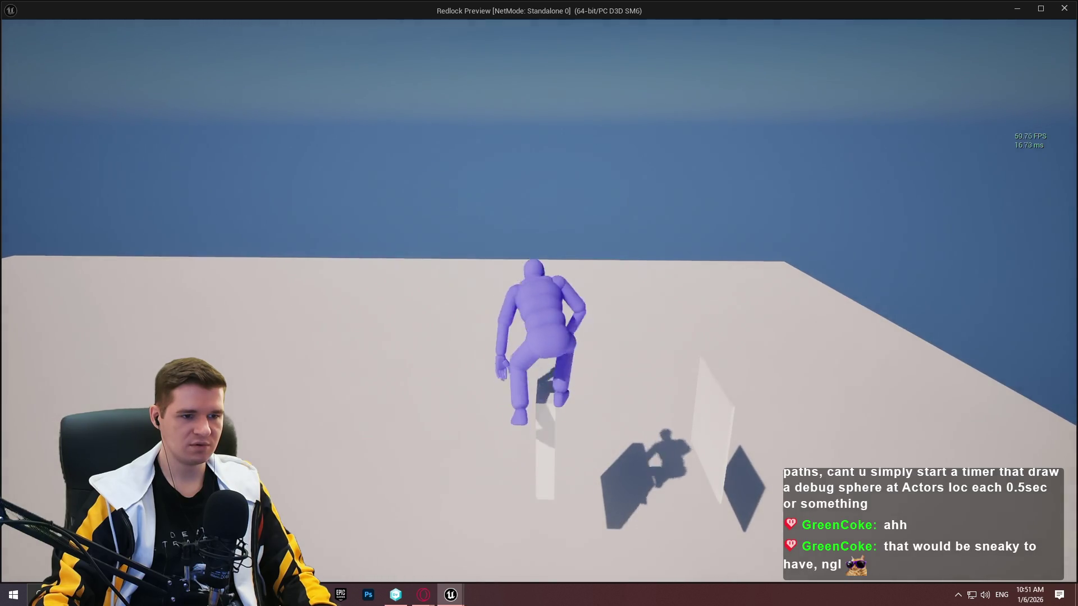
pyautogui.press('w')
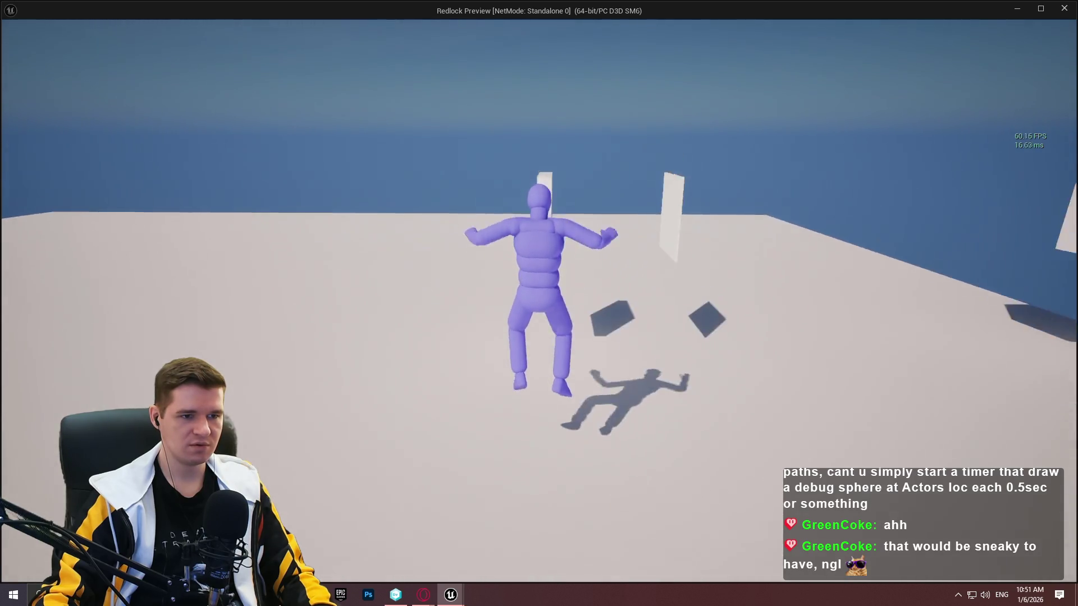
pyautogui.press('space')
# Climb onto the short post, a wall, and the stacked white blocks, dropping down between them
pyautogui.press('w')
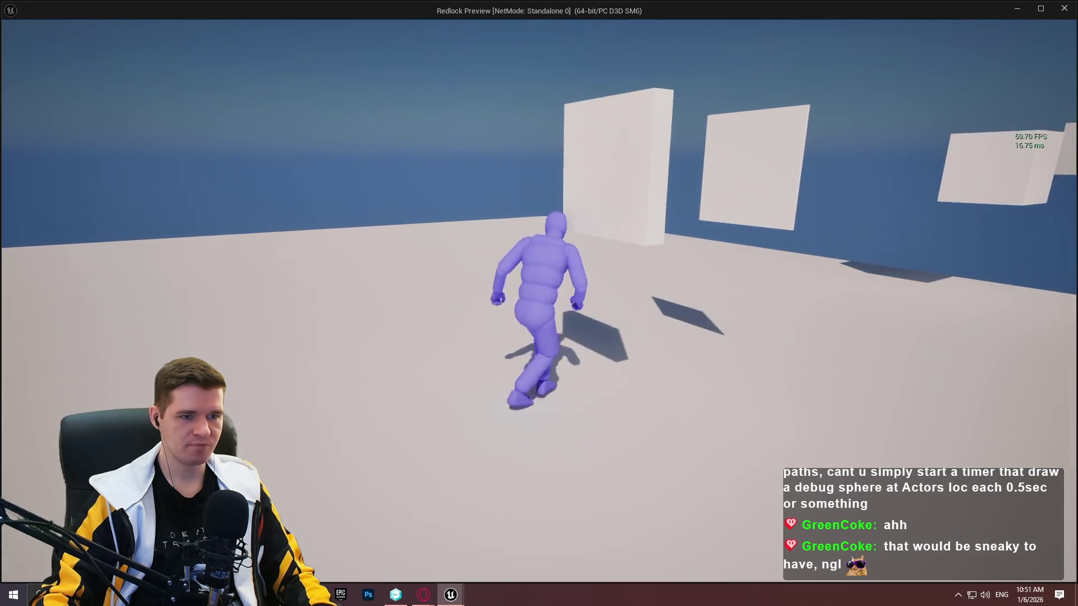
pyautogui.press('w')
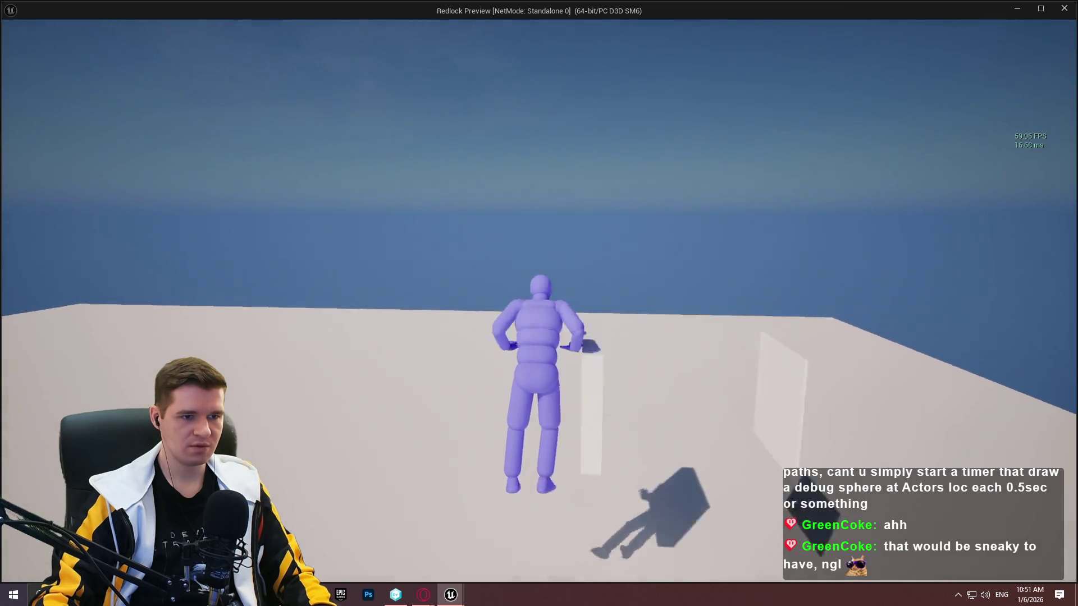
pyautogui.press('w')
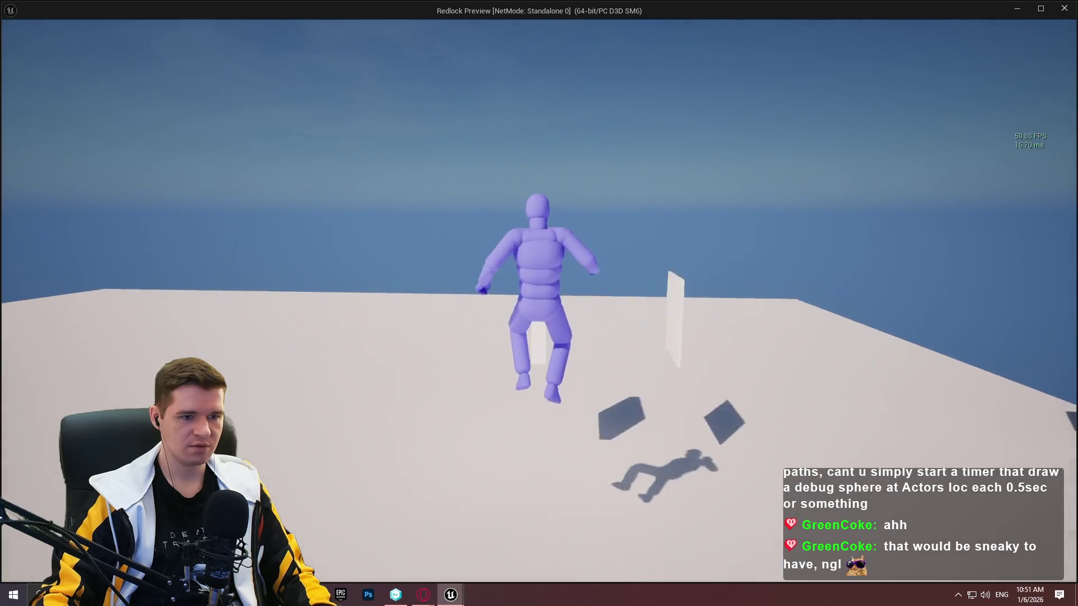
pyautogui.press('w')
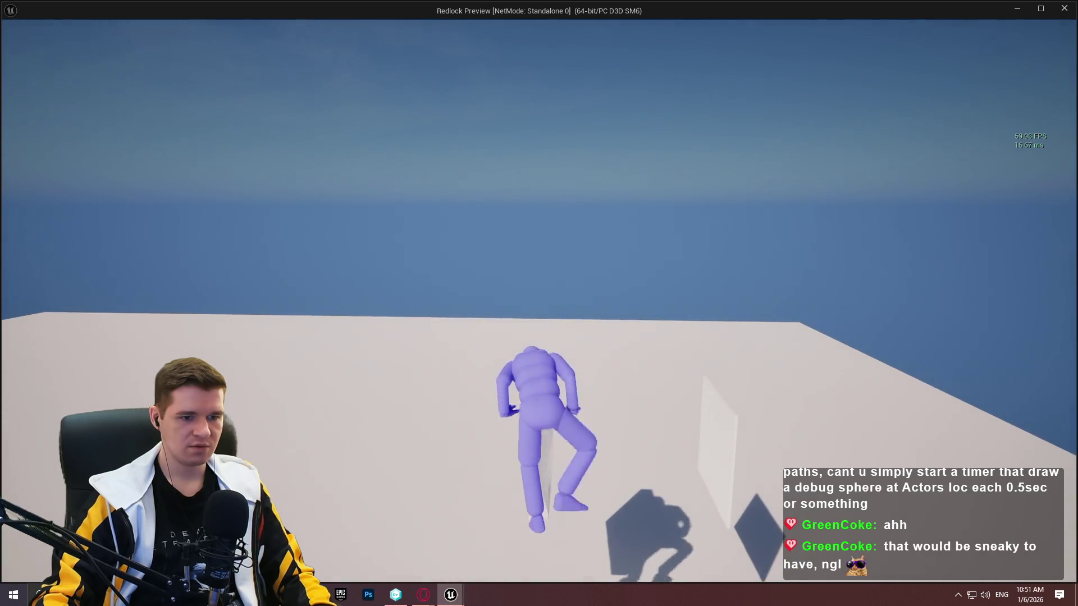
pyautogui.press('w')
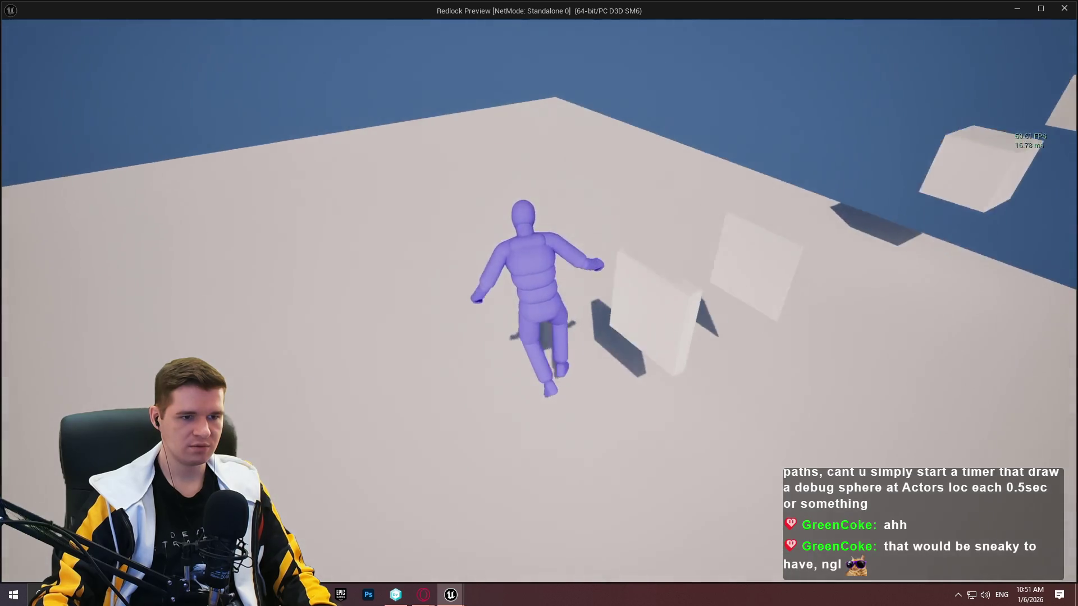
pyautogui.press('w')
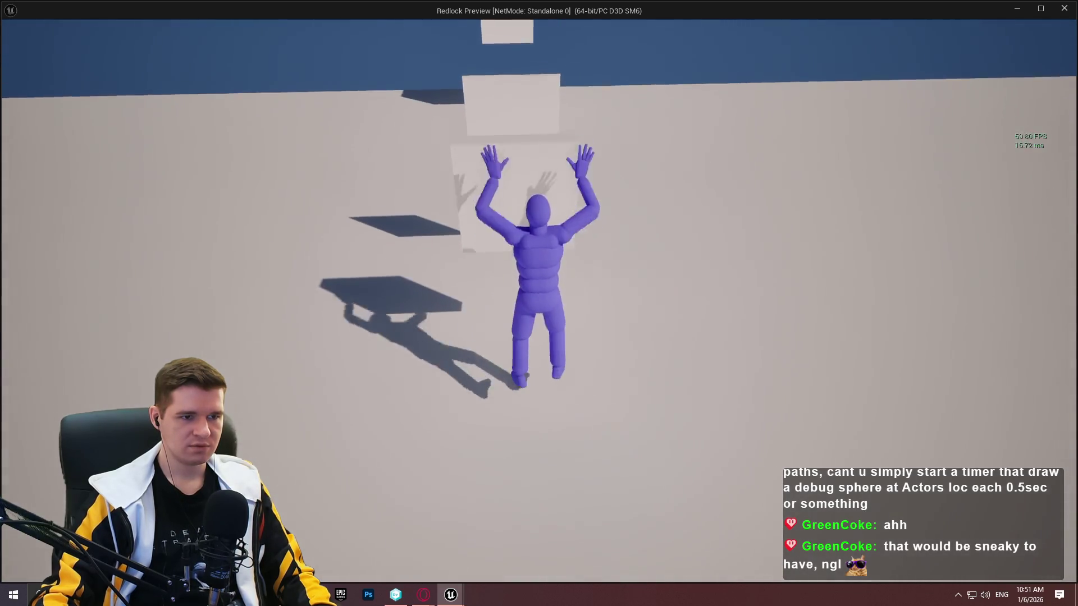
pyautogui.press('w')
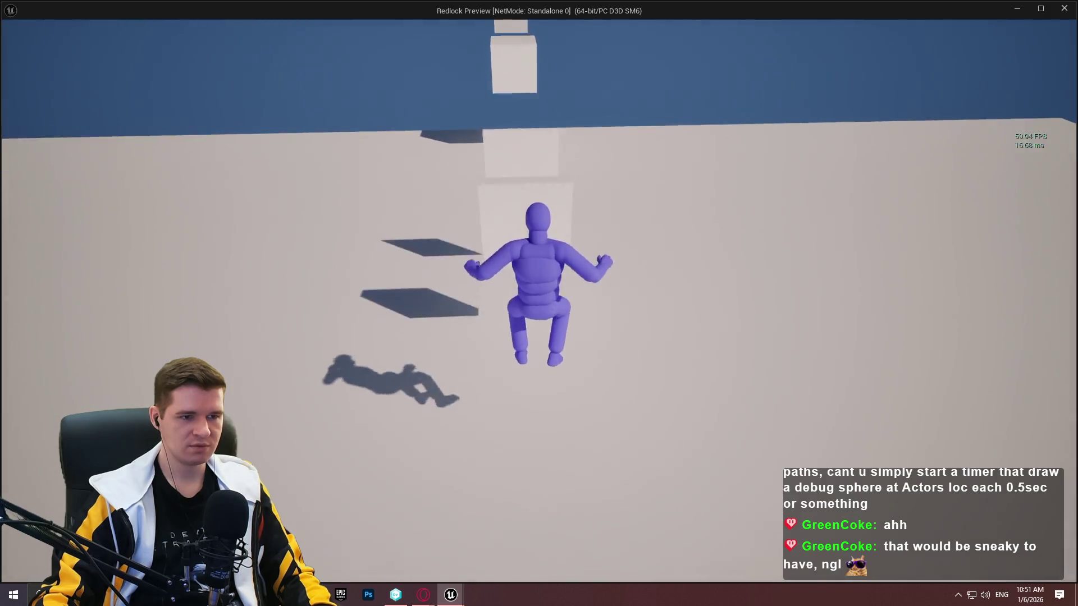
pyautogui.press('w')
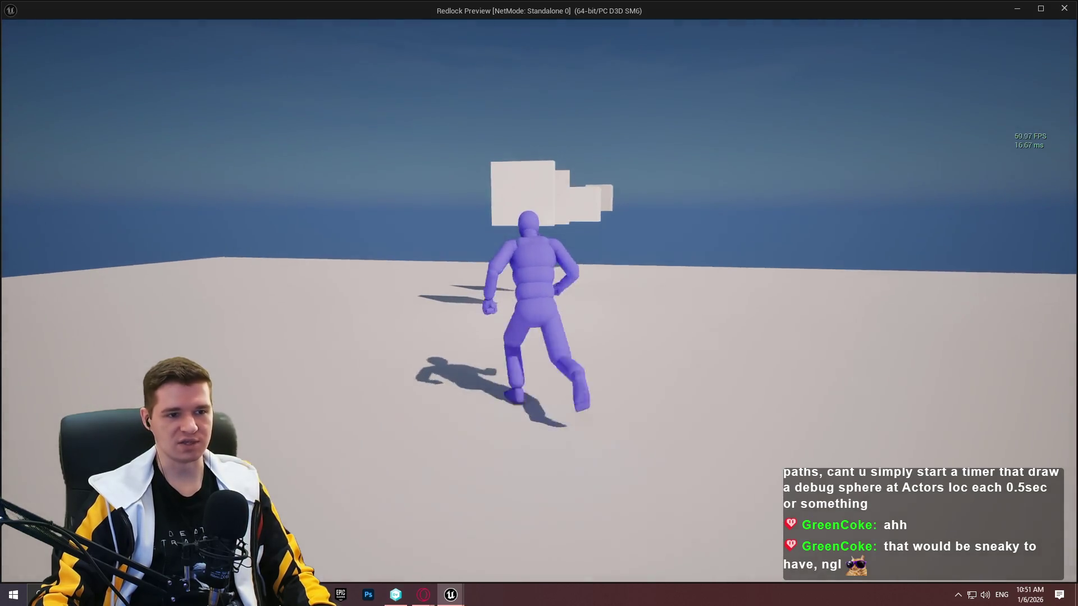
pyautogui.press('w')
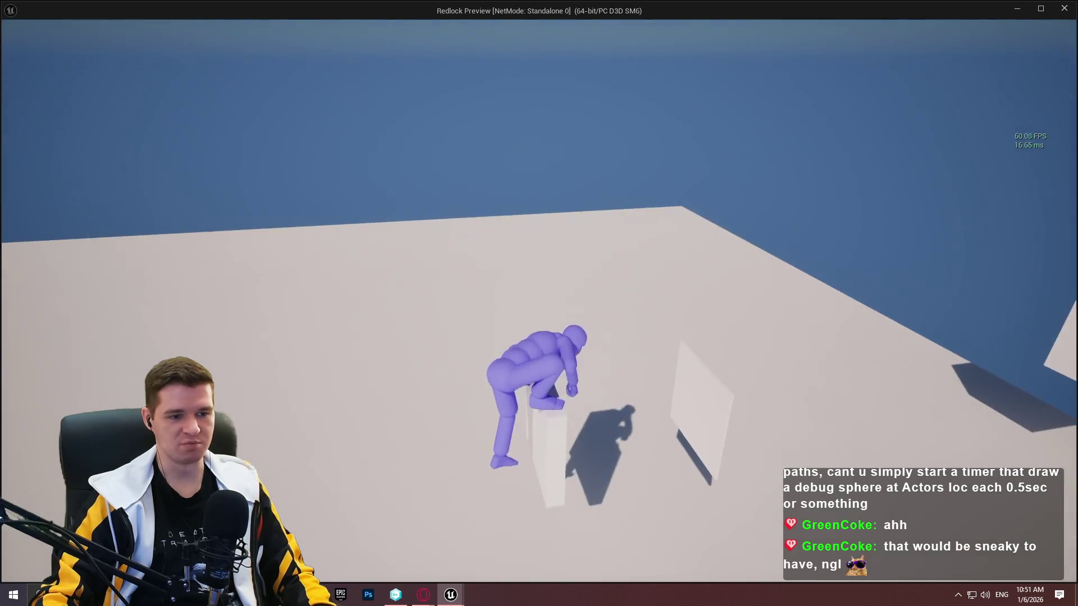
# Step off the blocks, jump and mantle a box, then stop the preview
pyautogui.press('s')
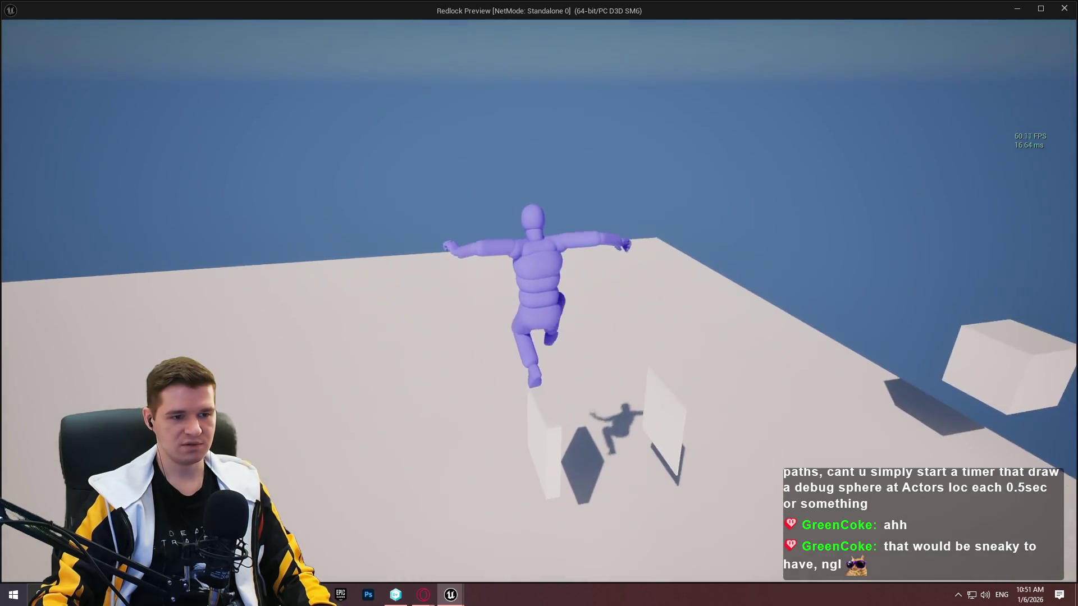
pyautogui.press('s')
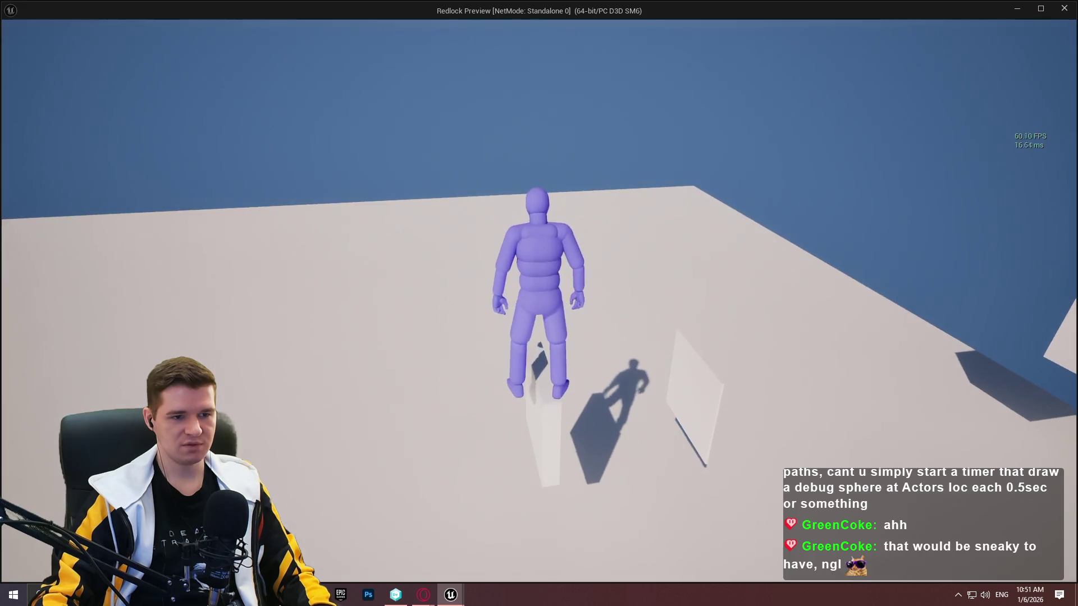
pyautogui.press('space')
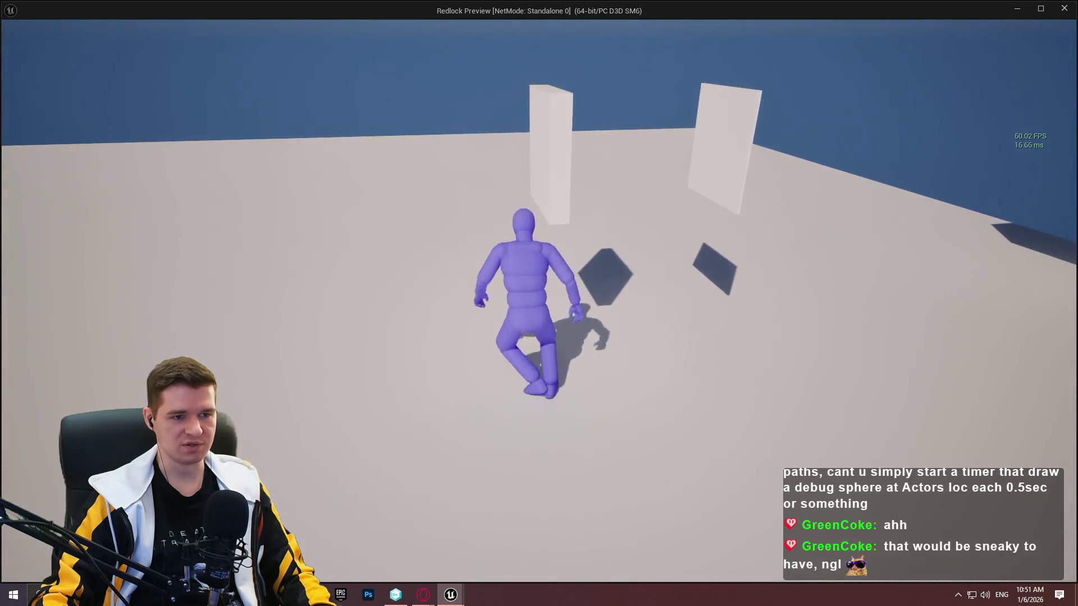
pyautogui.press('space')
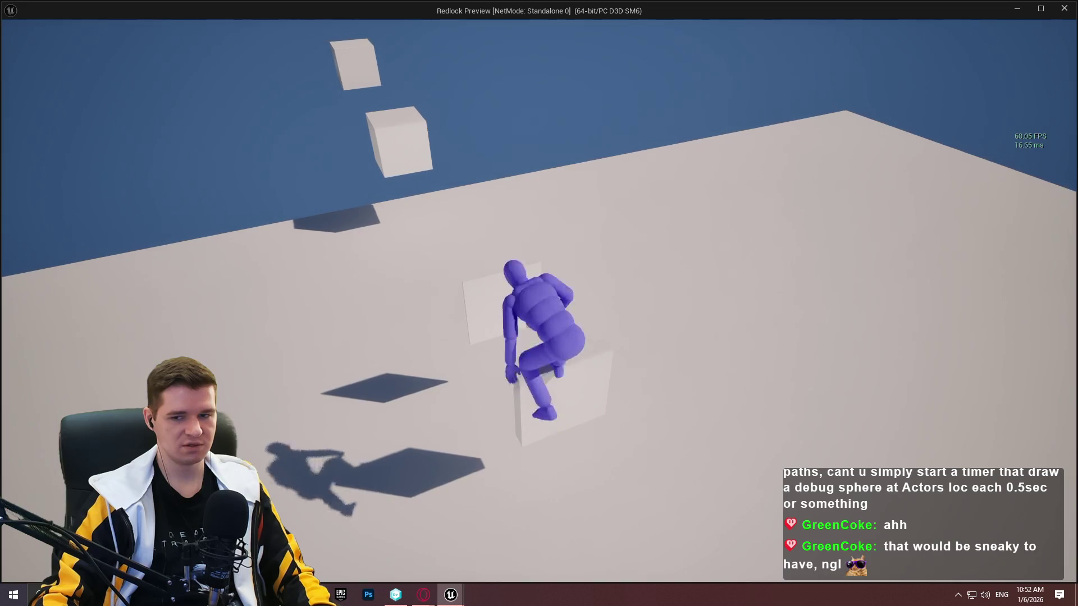
pyautogui.press('space')
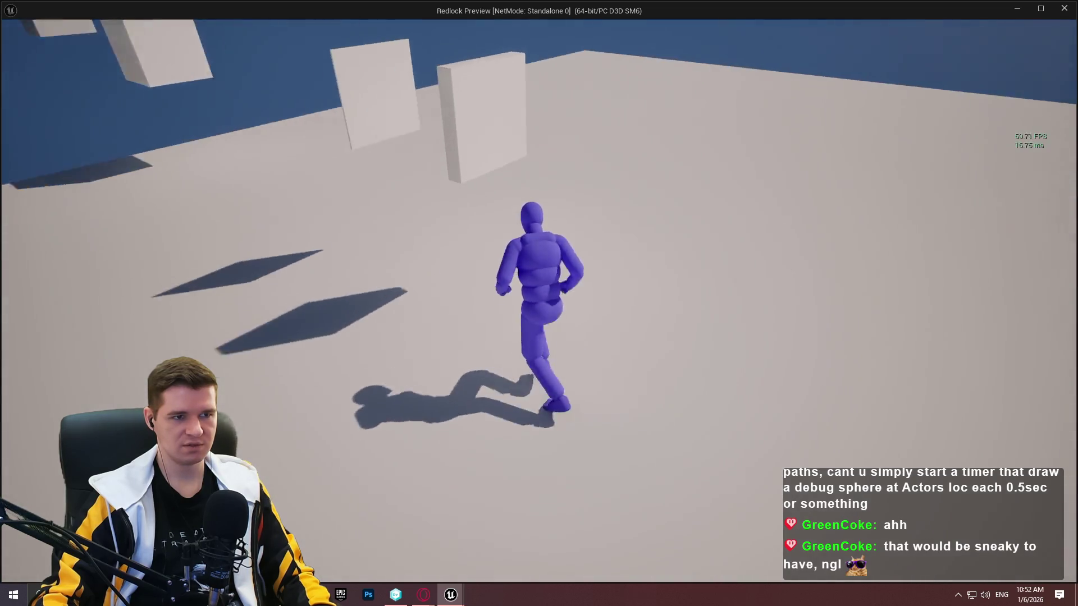
pyautogui.press('Escape')
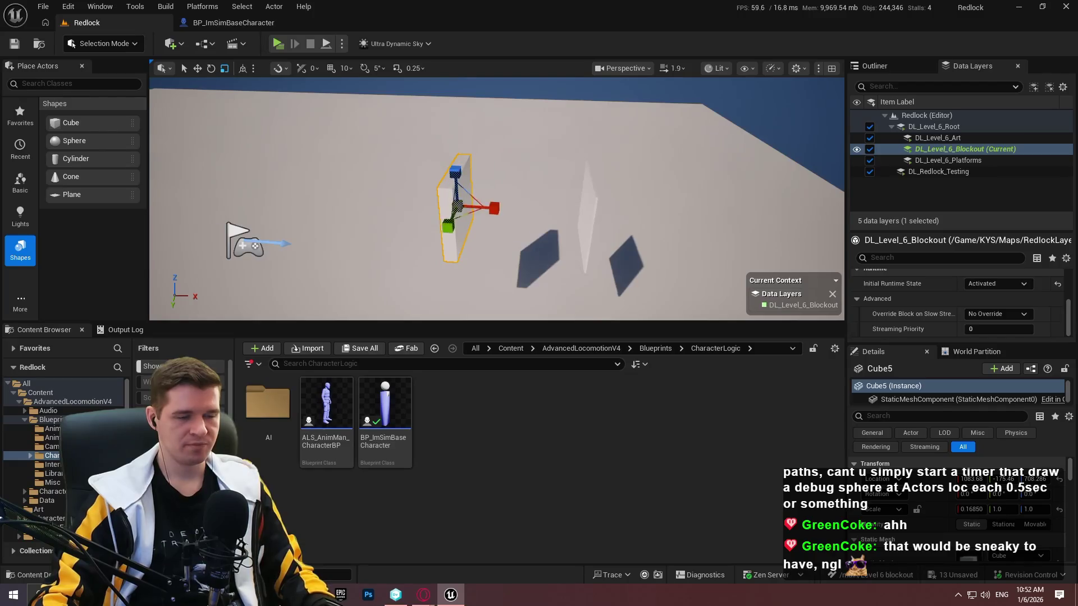
# Level out the viewport camera over the blockout cubes and launch Play again
pyautogui.moveTo(527, 242); pyautogui.dragTo(539, 225)
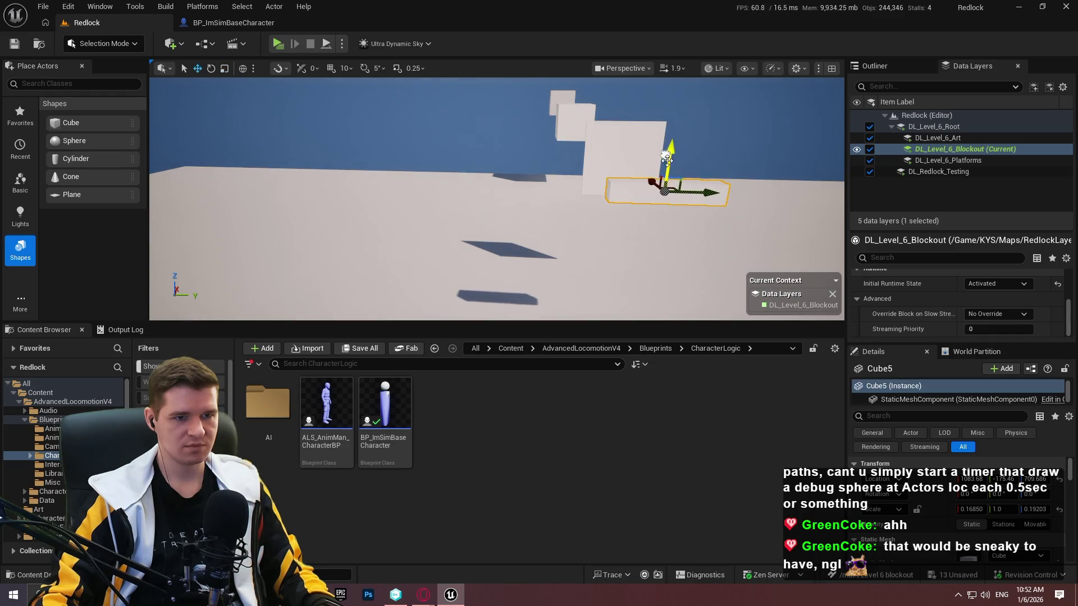
pyautogui.click(282, 45)
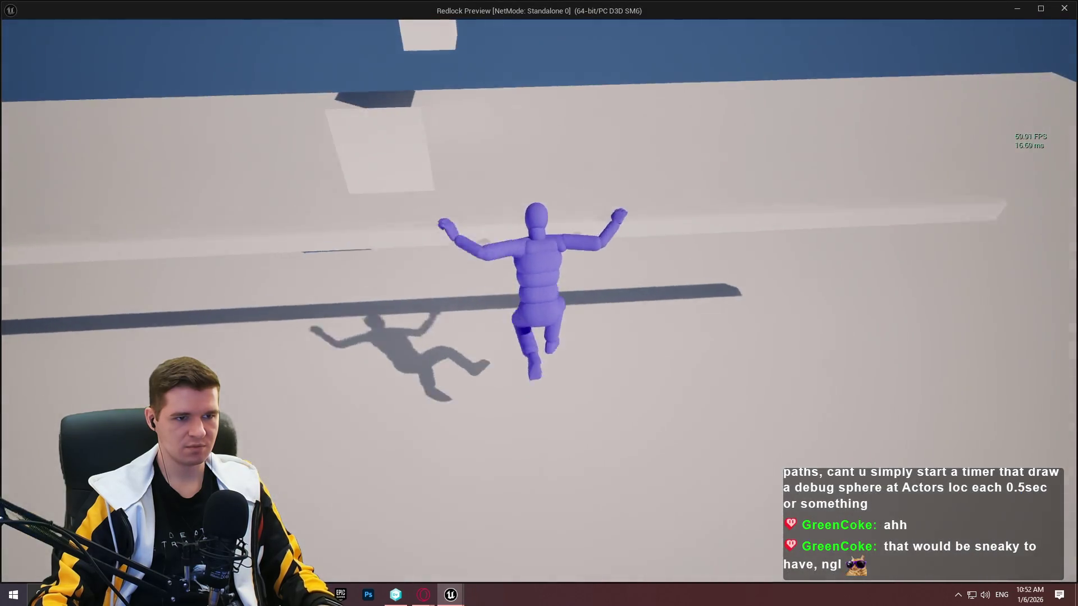
# Run alongside the long low strip, turn toward it, and jump to mantle onto its ledge
pyautogui.press('w')
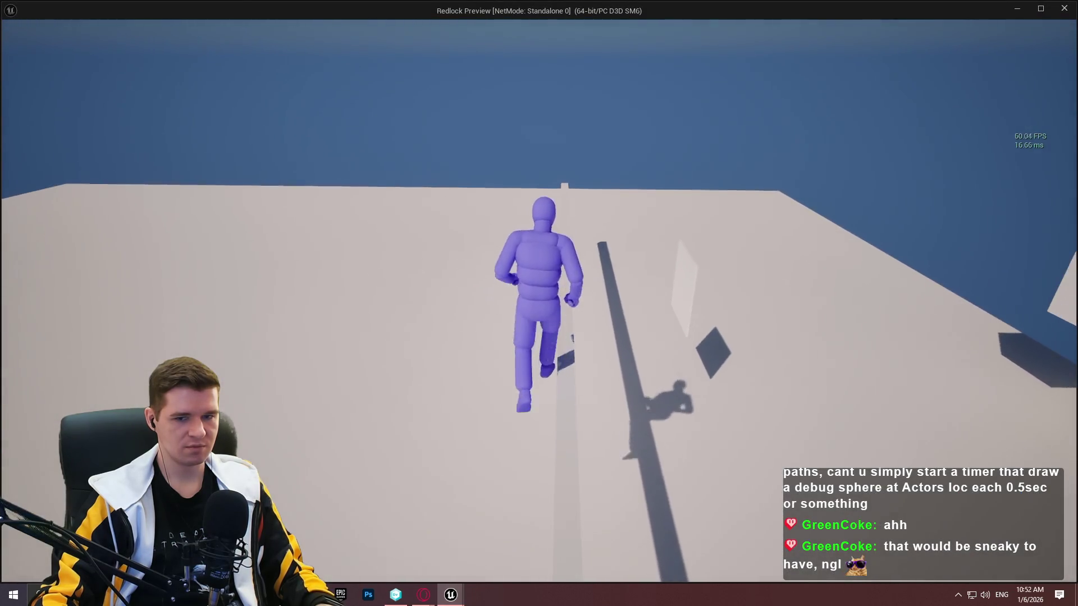
pyautogui.press('s')
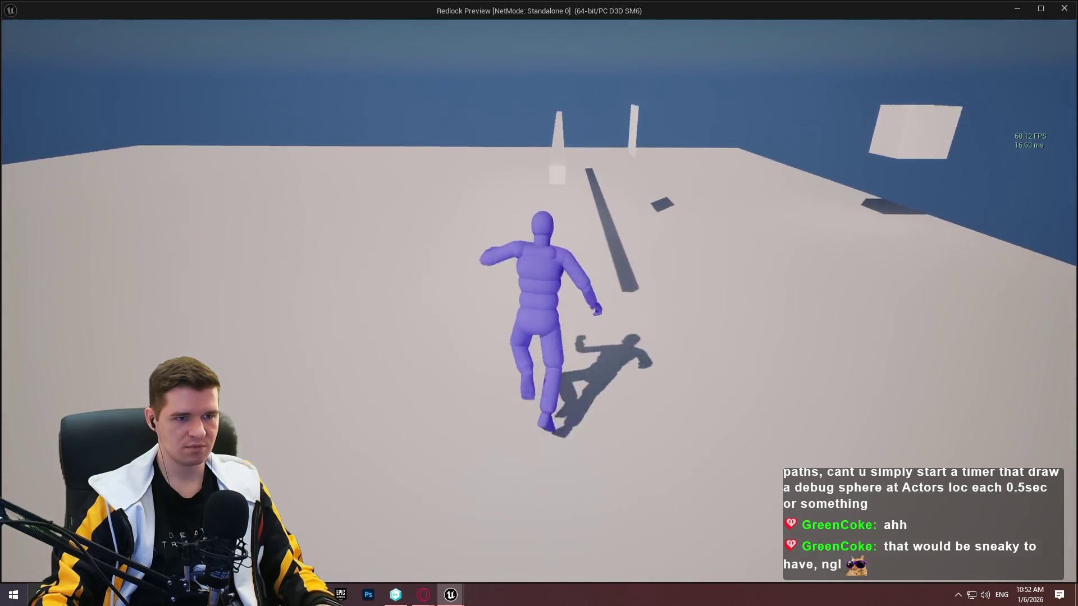
pyautogui.press('w')
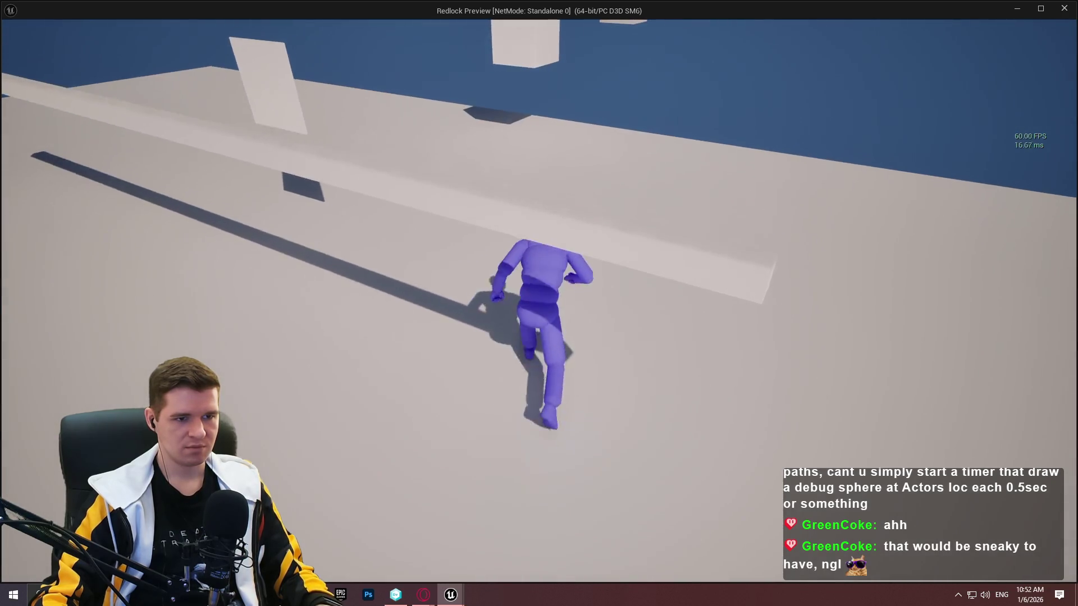
pyautogui.press('w')
pyautogui.press('w')
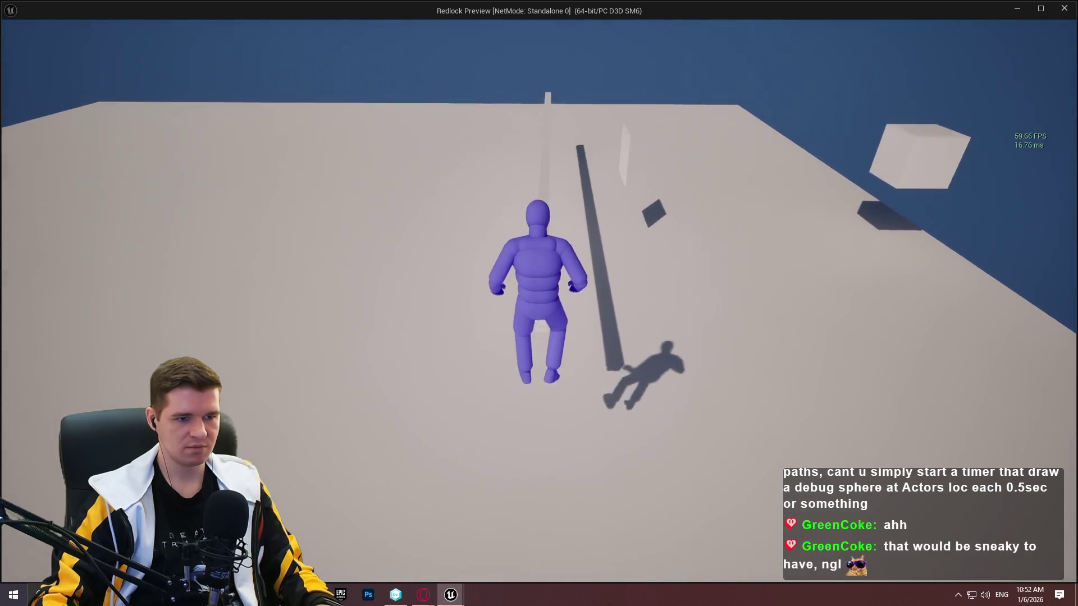
pyautogui.press('space')
pyautogui.press('w')
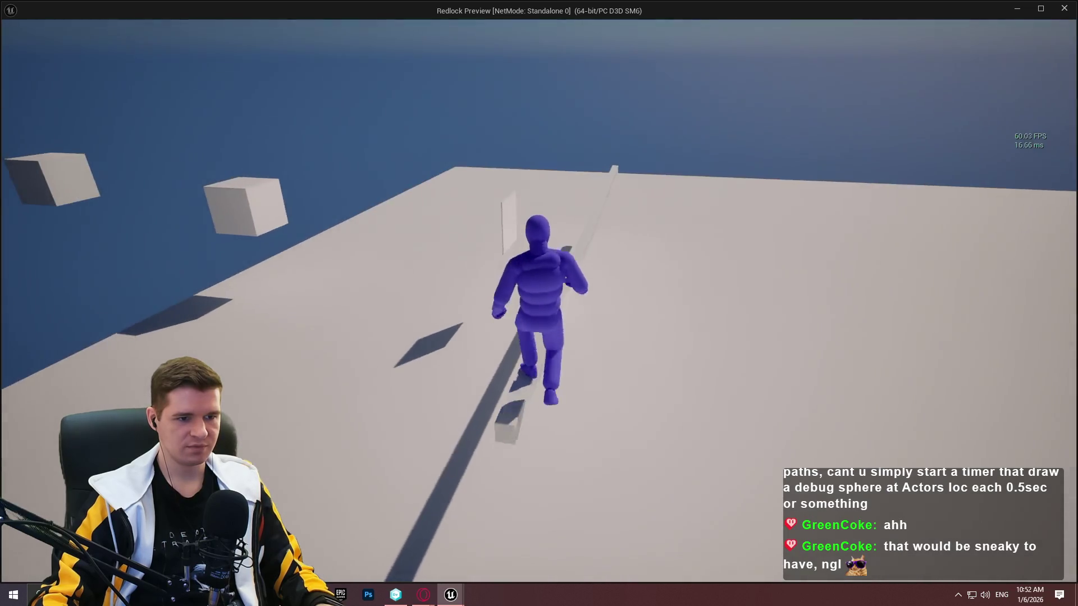
pyautogui.press('space')
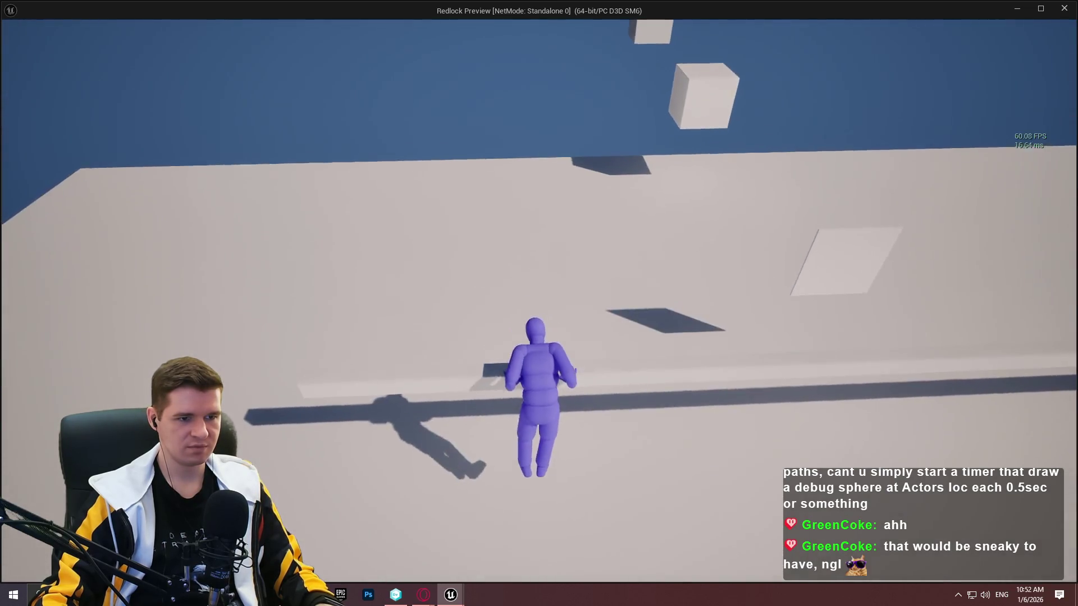
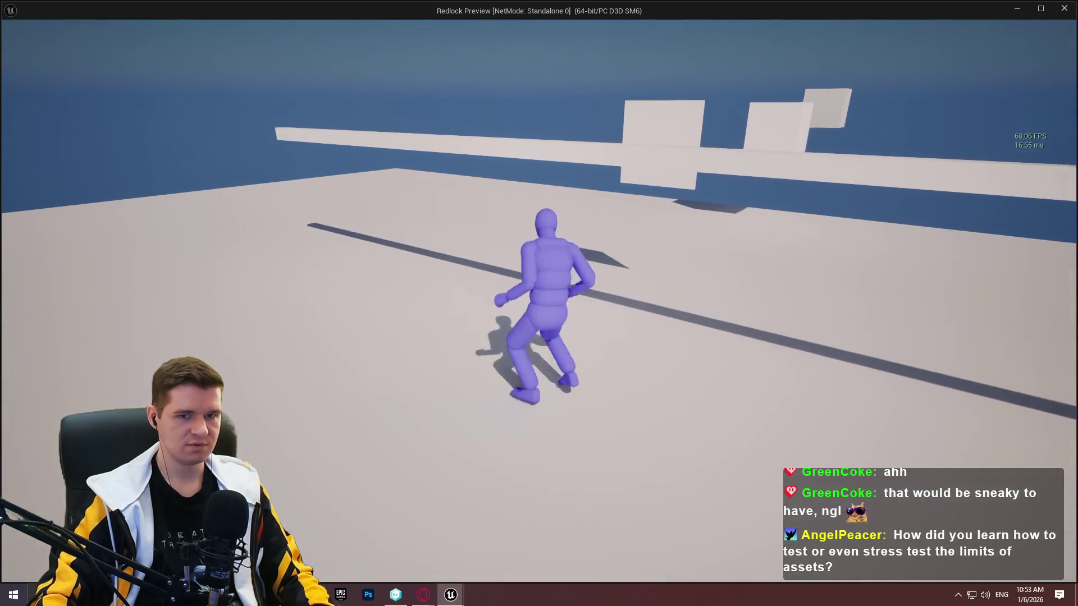
# Jump the mannequin onto the platform and vault it over the long beam twice
pyautogui.press('space')
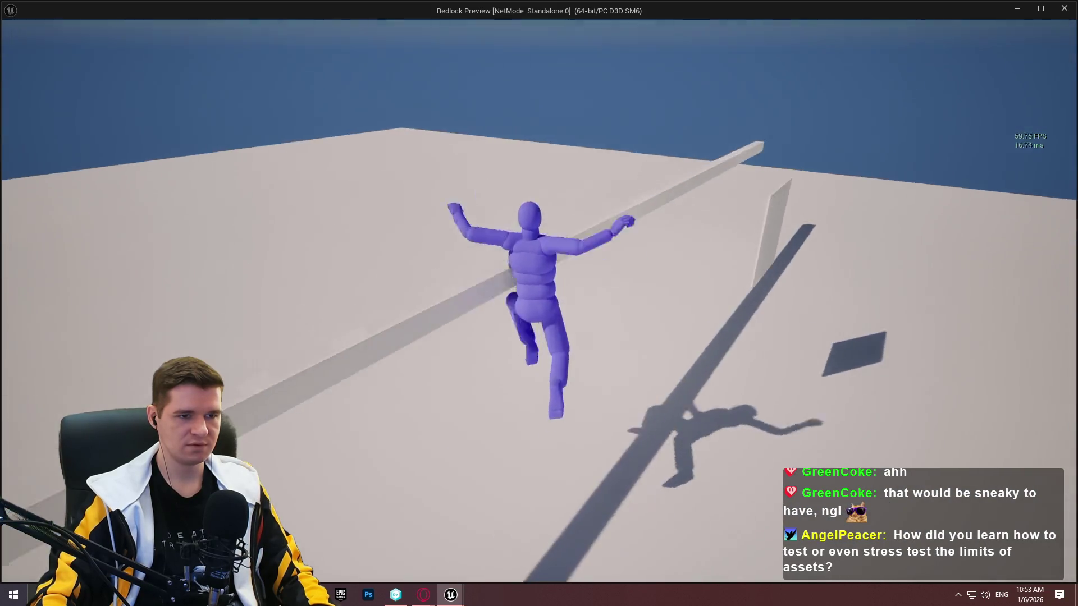
pyautogui.press('space')
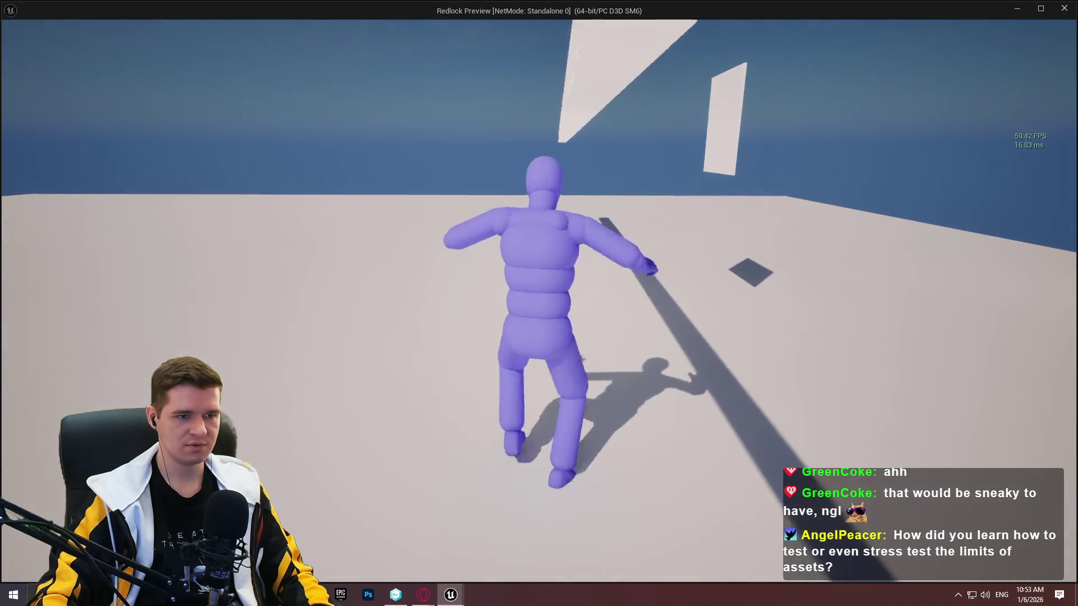
pyautogui.press('w')
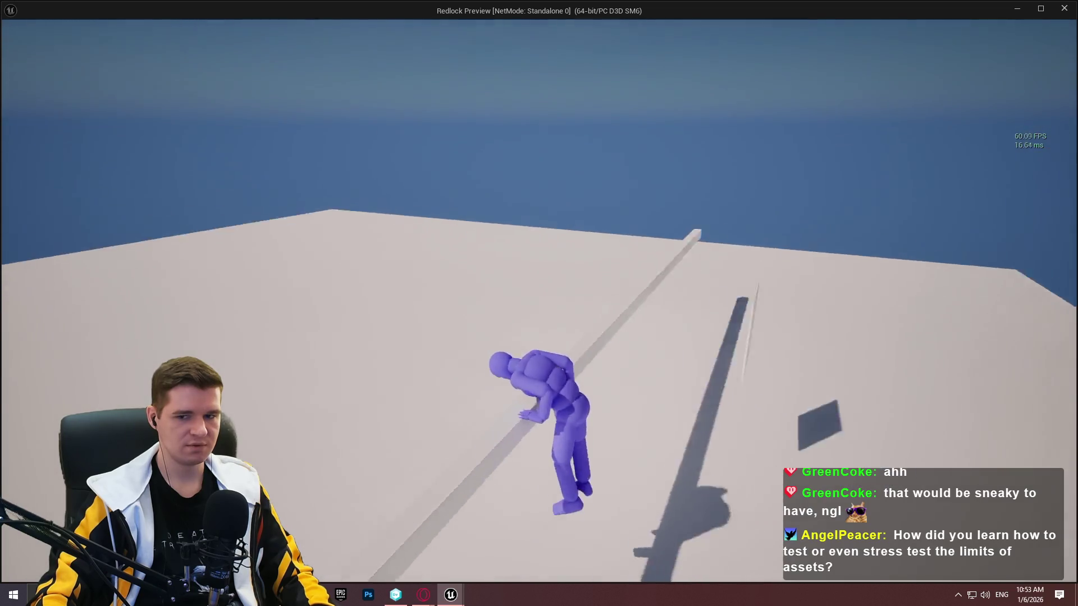
pyautogui.press('w')
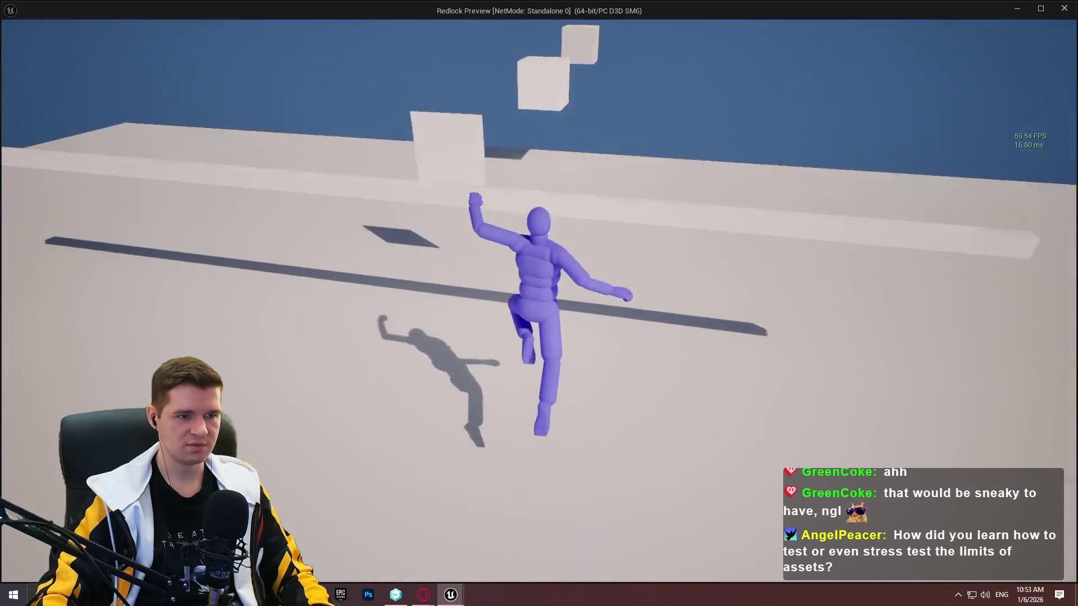
pyautogui.press('w')
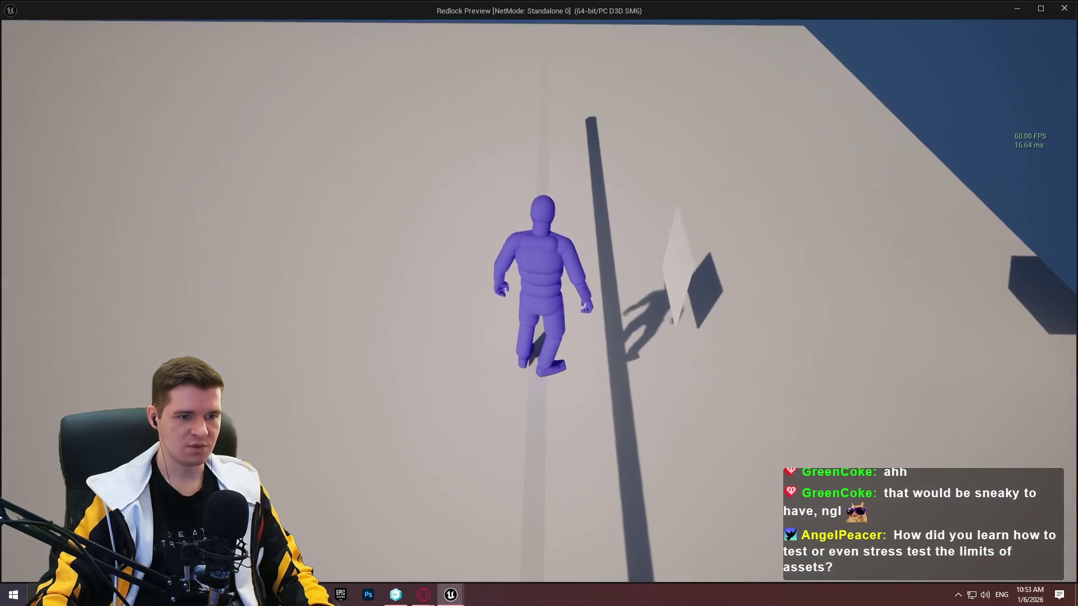
pyautogui.press('w')
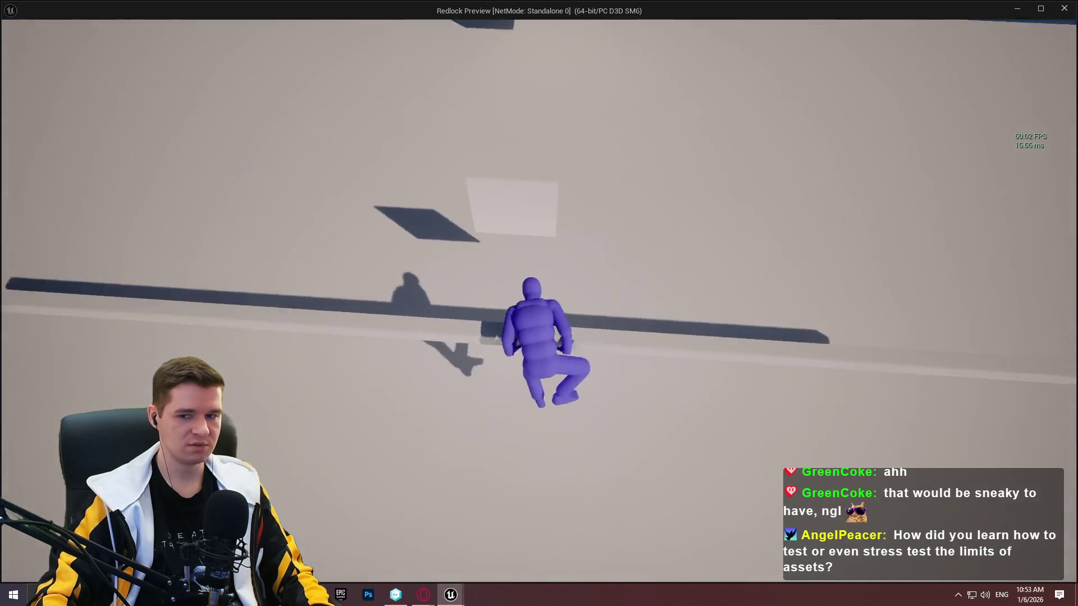
pyautogui.press('w')
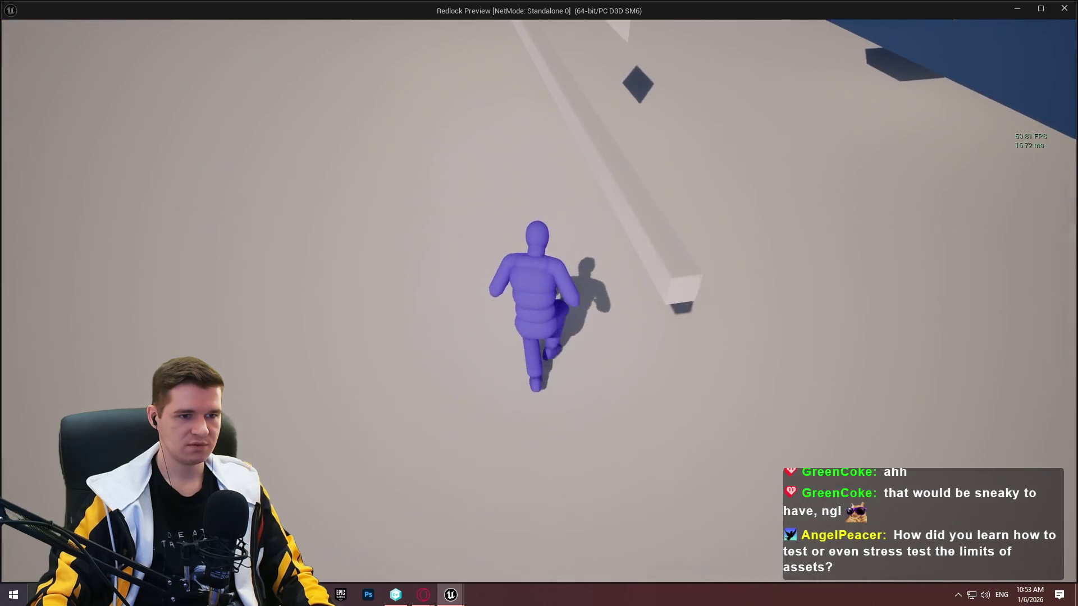
pyautogui.press('w')
# Vault over the thin wall, crawl forward crouched, then jump repeatedly while running
pyautogui.press('w')
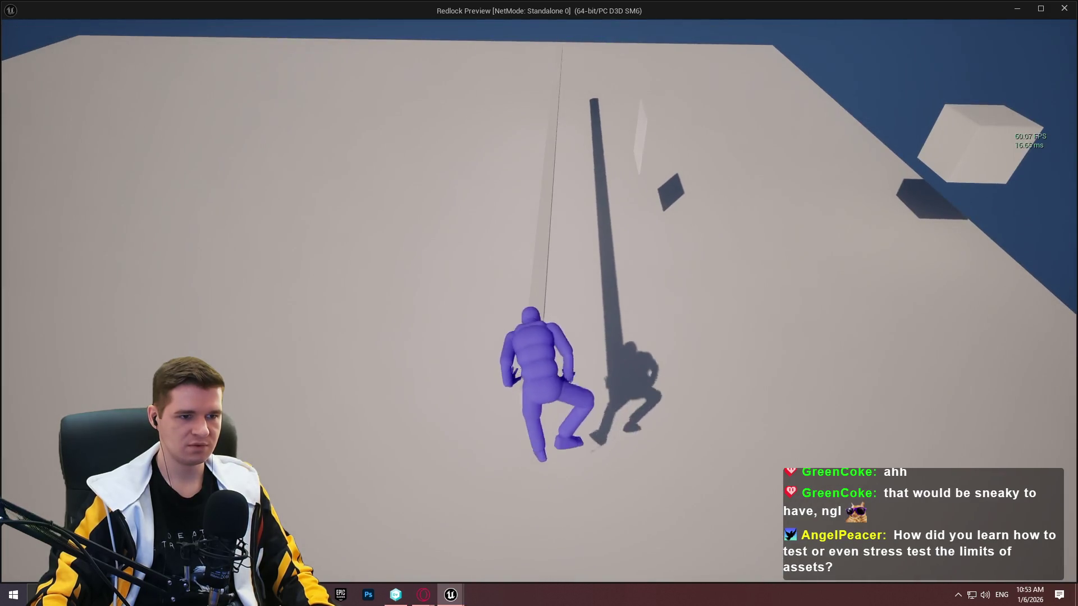
pyautogui.press('w')
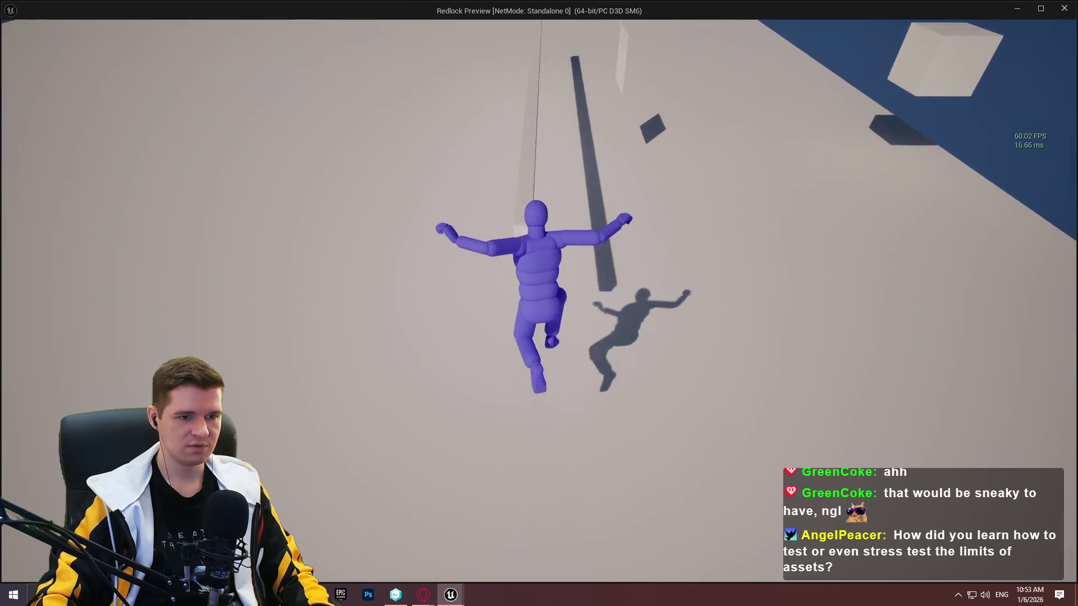
pyautogui.press('w')
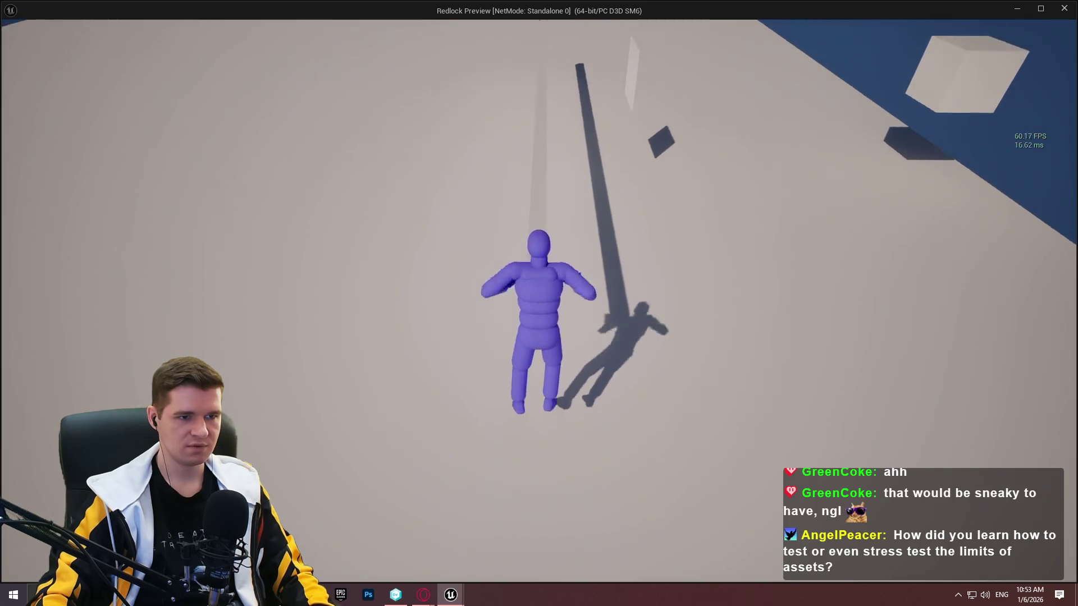
pyautogui.press('w')
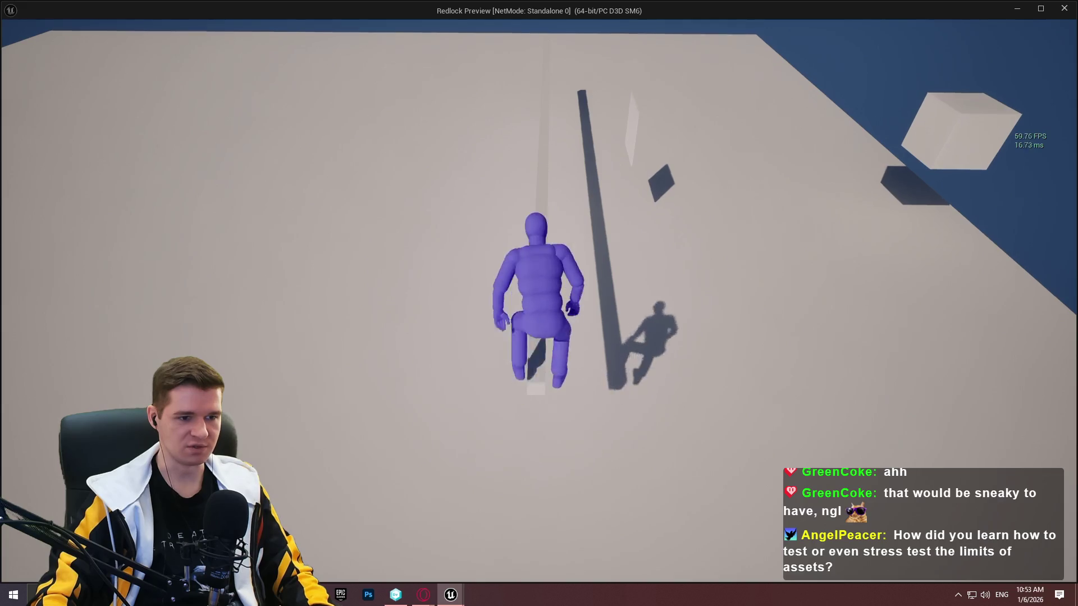
pyautogui.press('c')
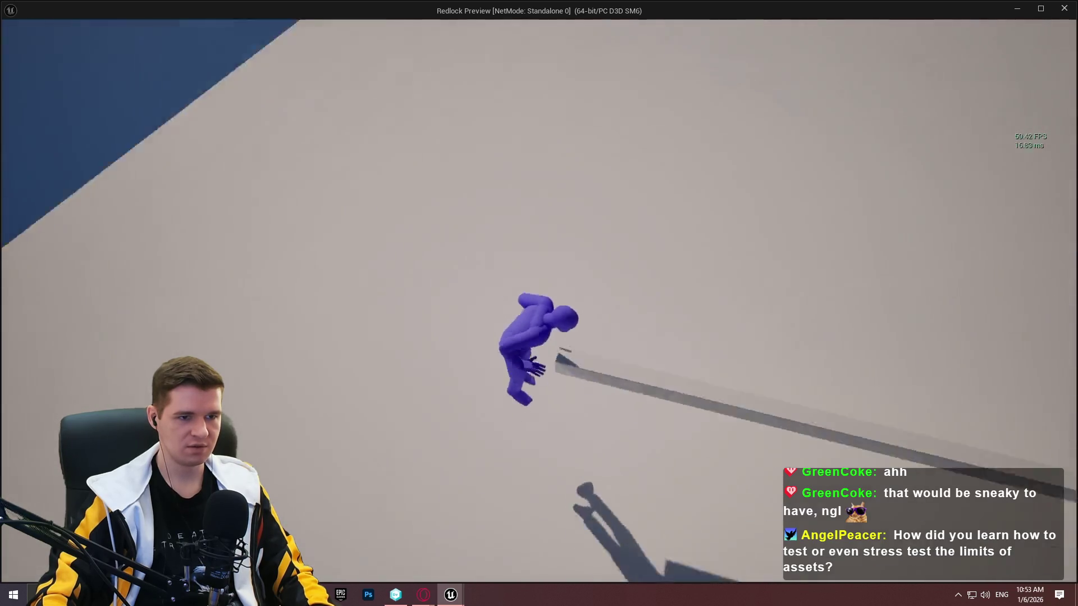
pyautogui.press('space')
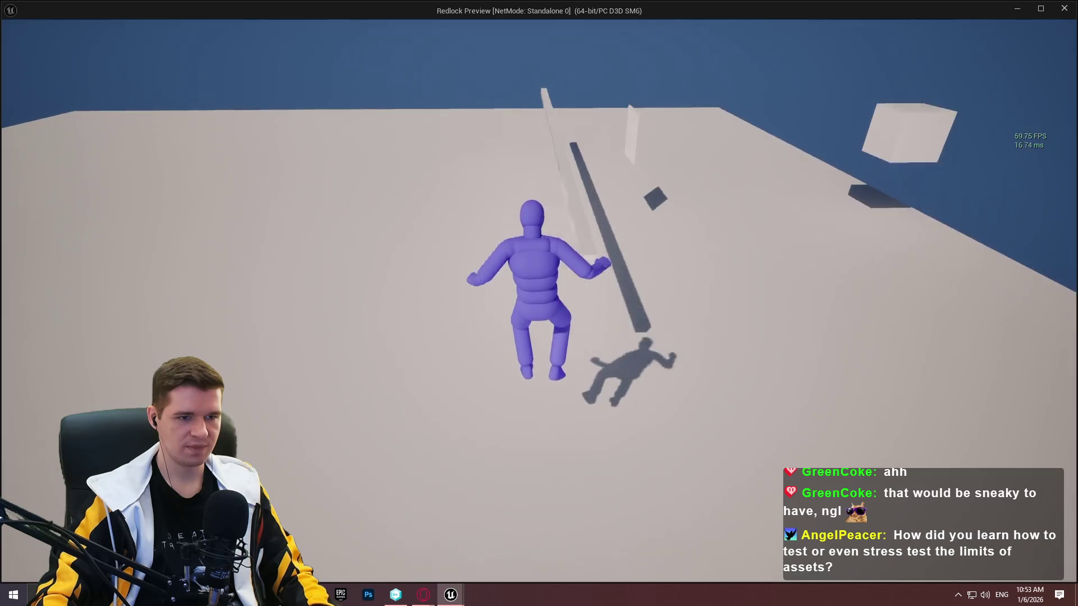
pyautogui.press('space')
pyautogui.press('space')
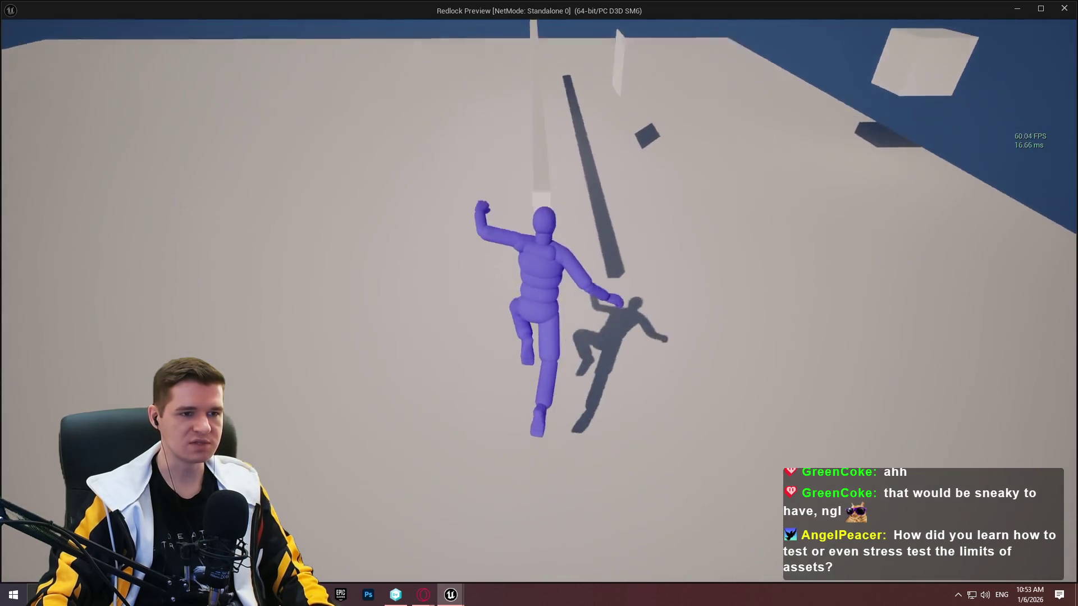
pyautogui.press('space')
pyautogui.press('w')
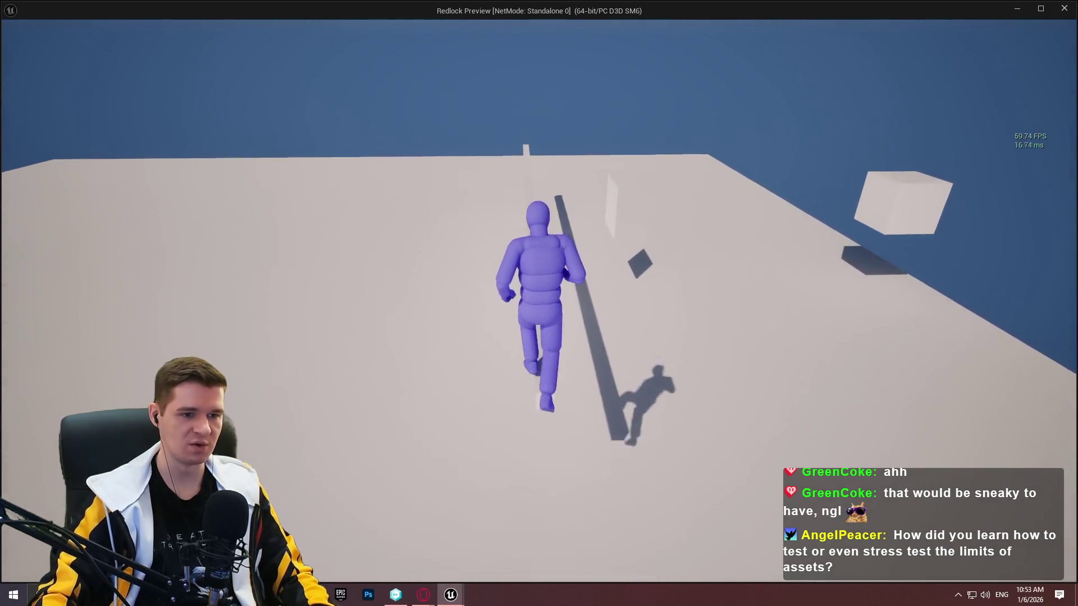
pyautogui.press('space')
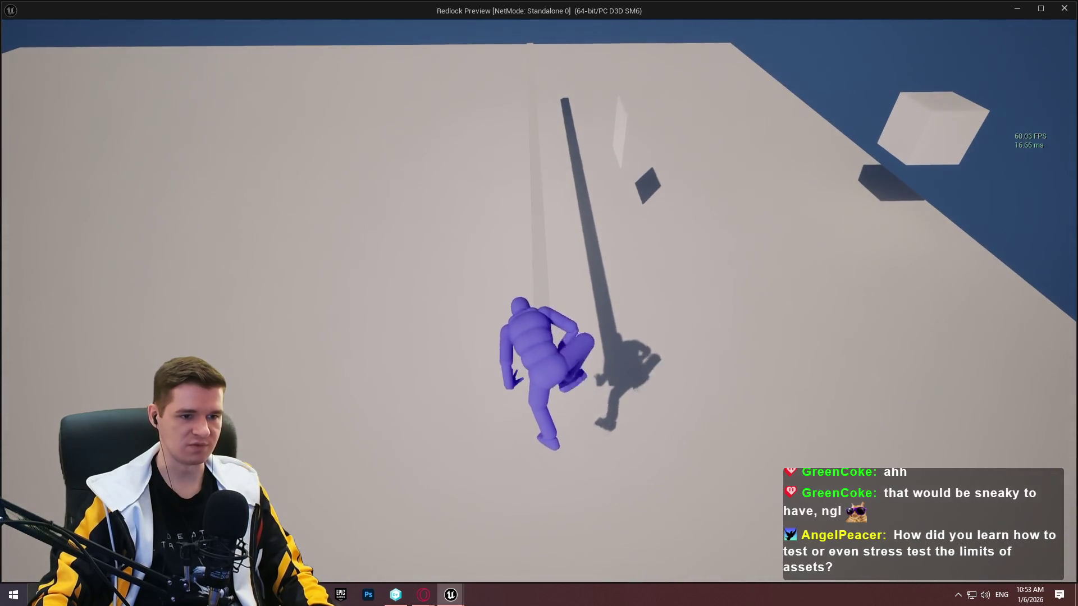
# Crouch-jump the character, drop it off the ledge and leap it over the beam
pyautogui.press('w')
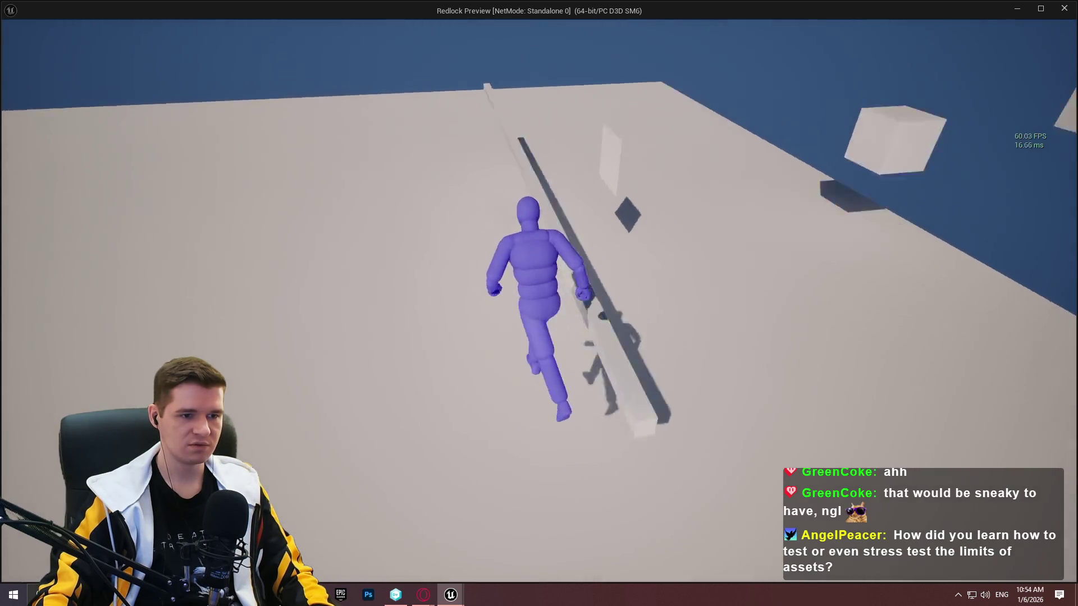
pyautogui.press('space')
pyautogui.press('ctrl')
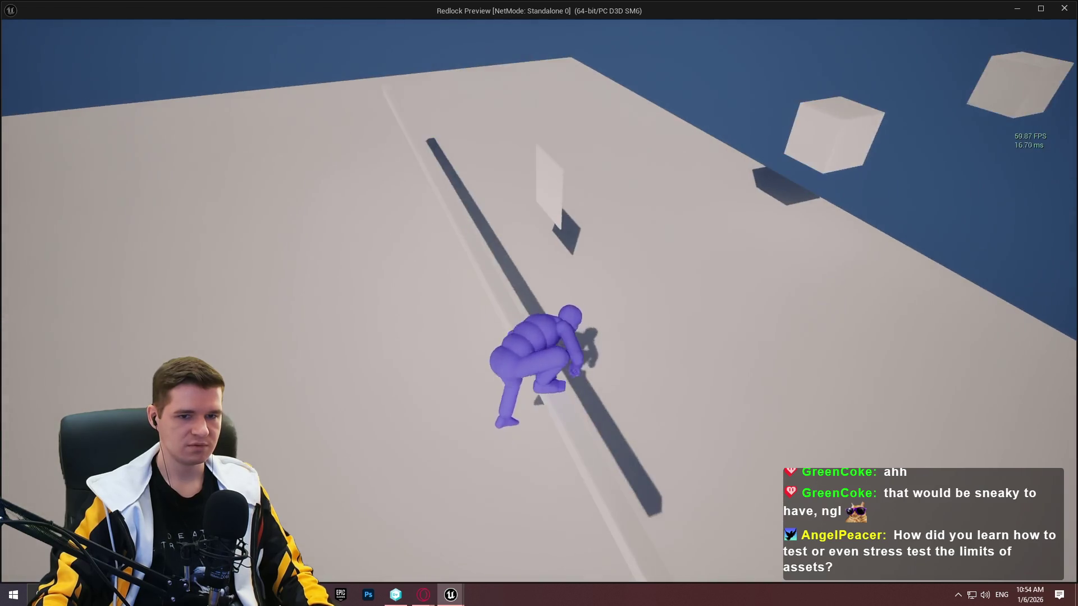
pyautogui.press('ctrl')
pyautogui.press('w')
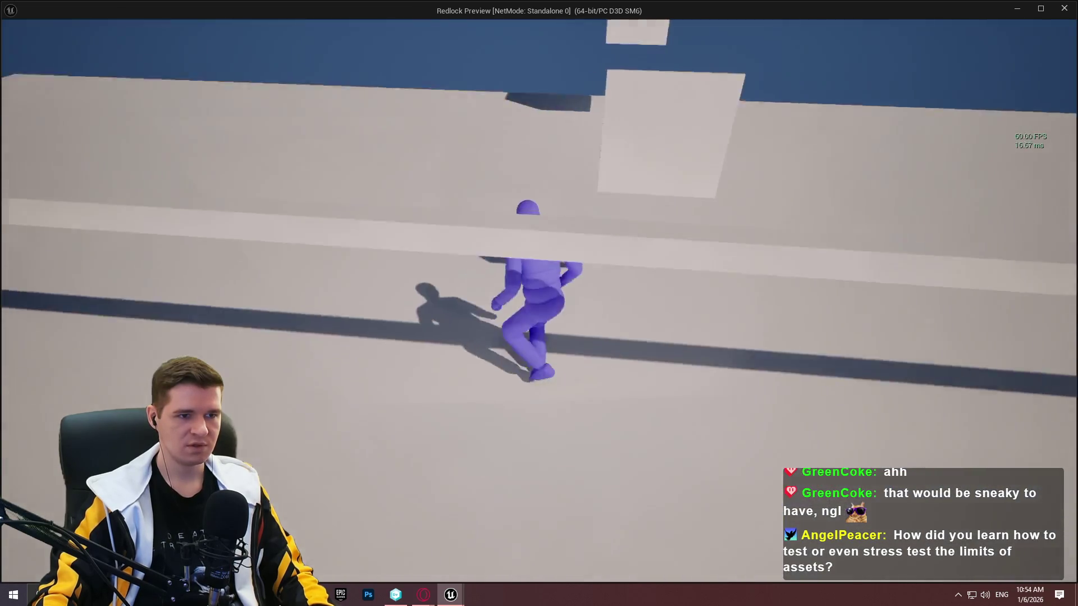
pyautogui.press('space')
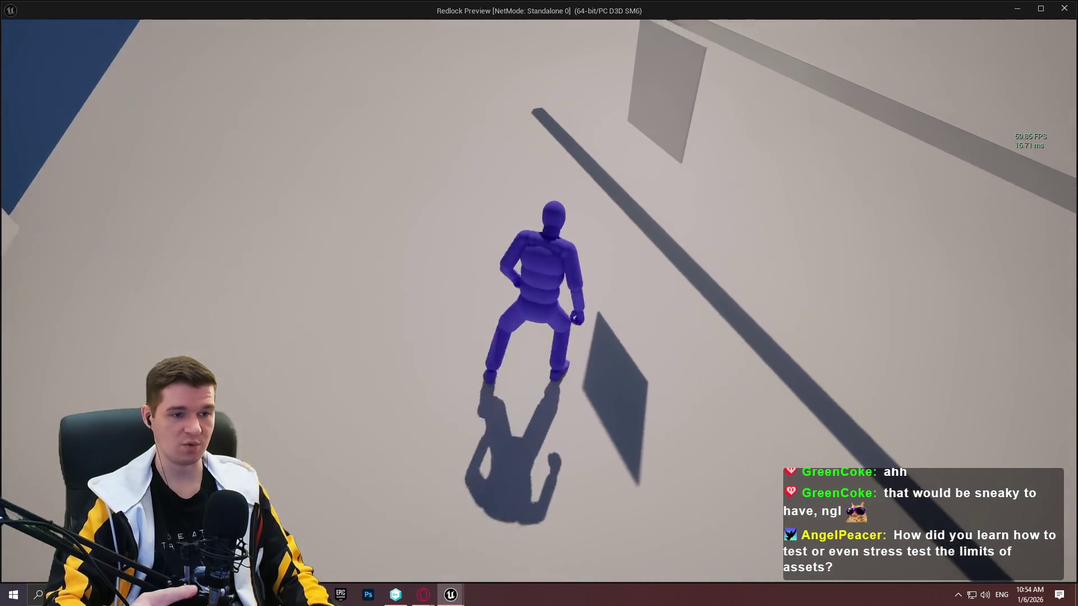
pyautogui.press('w')
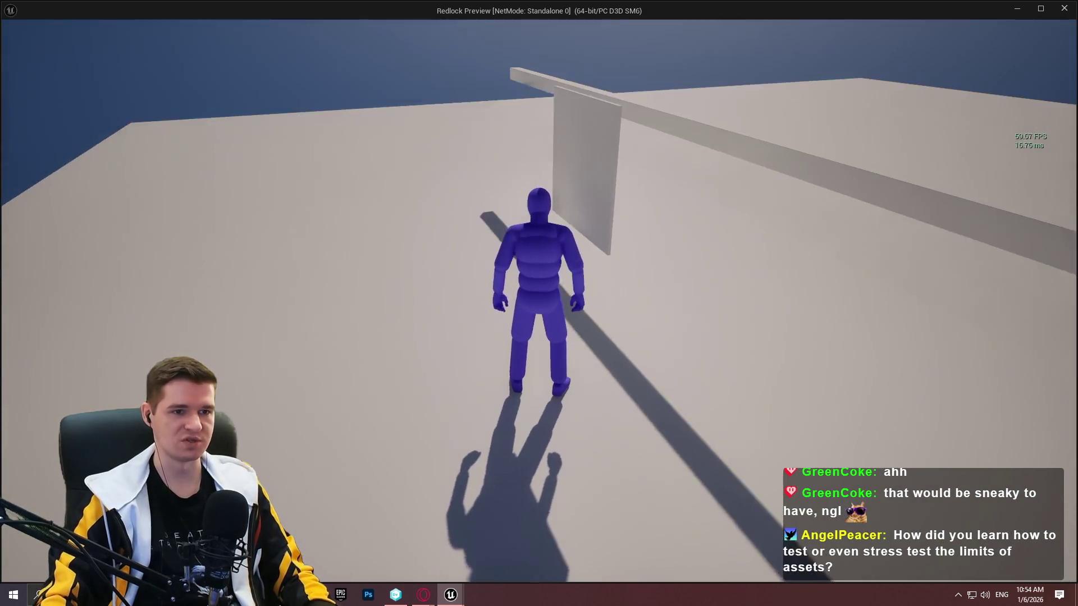
pyautogui.press('w')
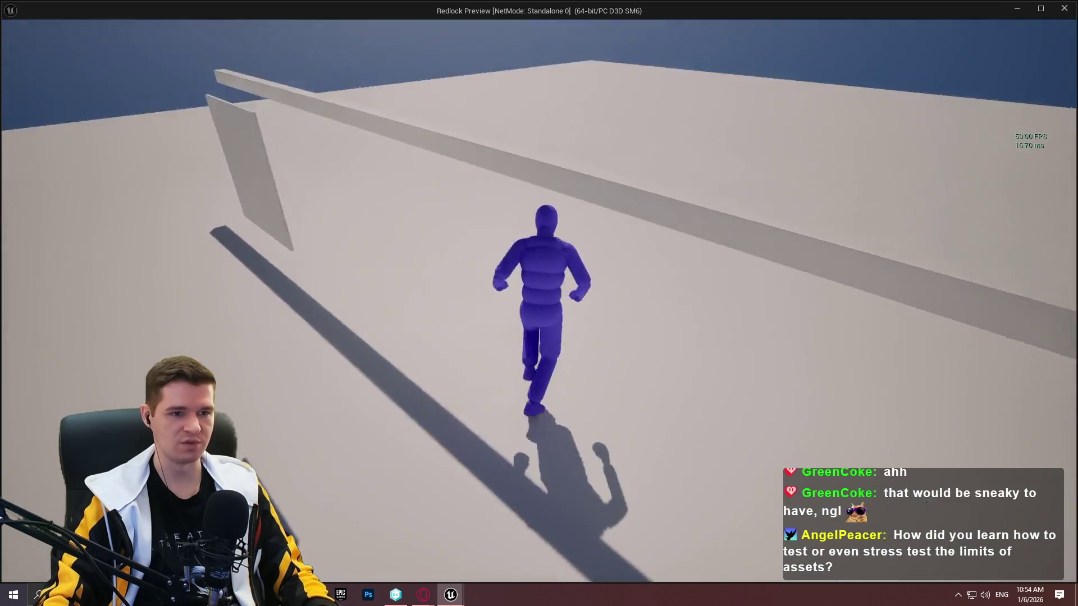
pyautogui.press('space')
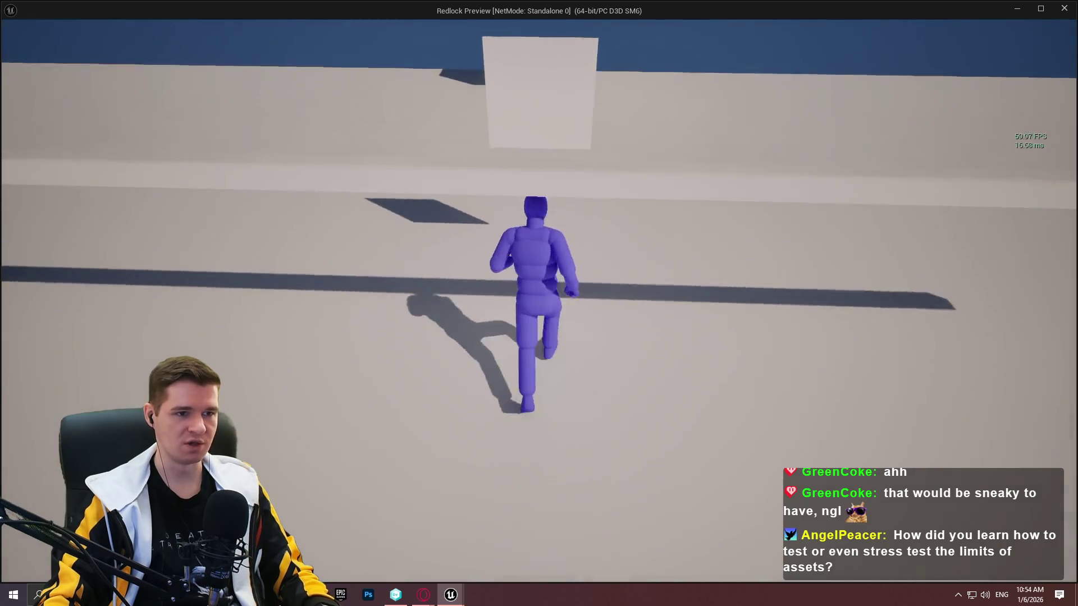
# Climb the character over the walls and blocks, then stop the preview with Esc
pyautogui.press('space')
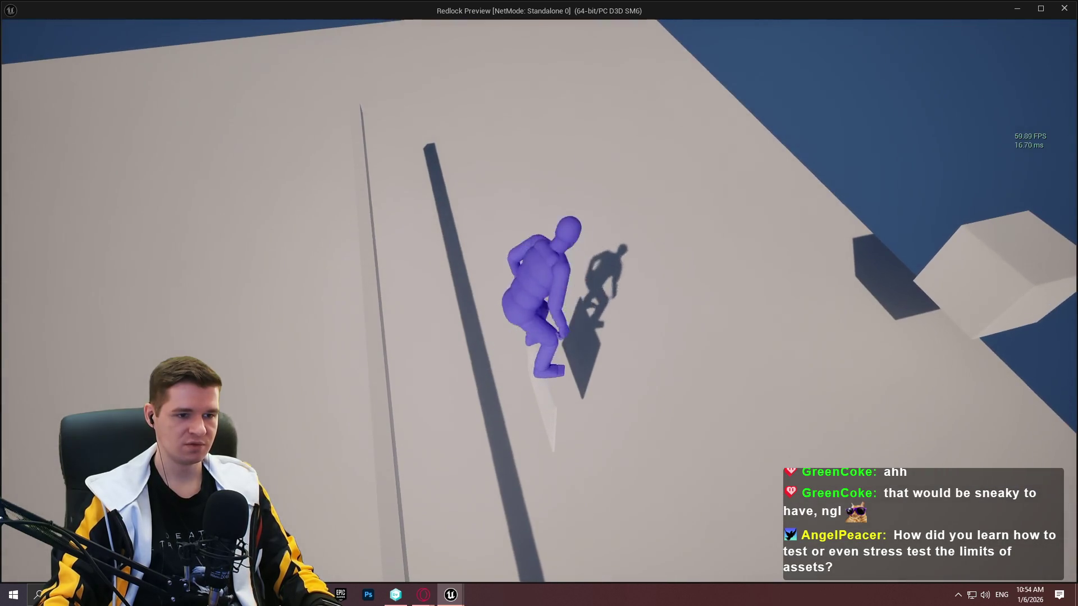
pyautogui.press('space')
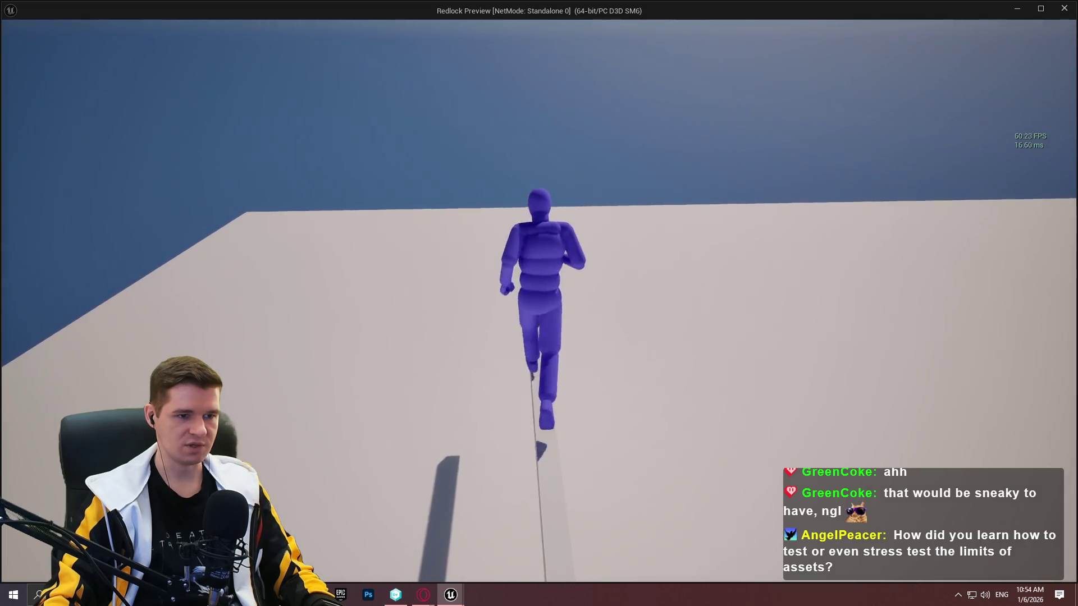
pyautogui.press('space')
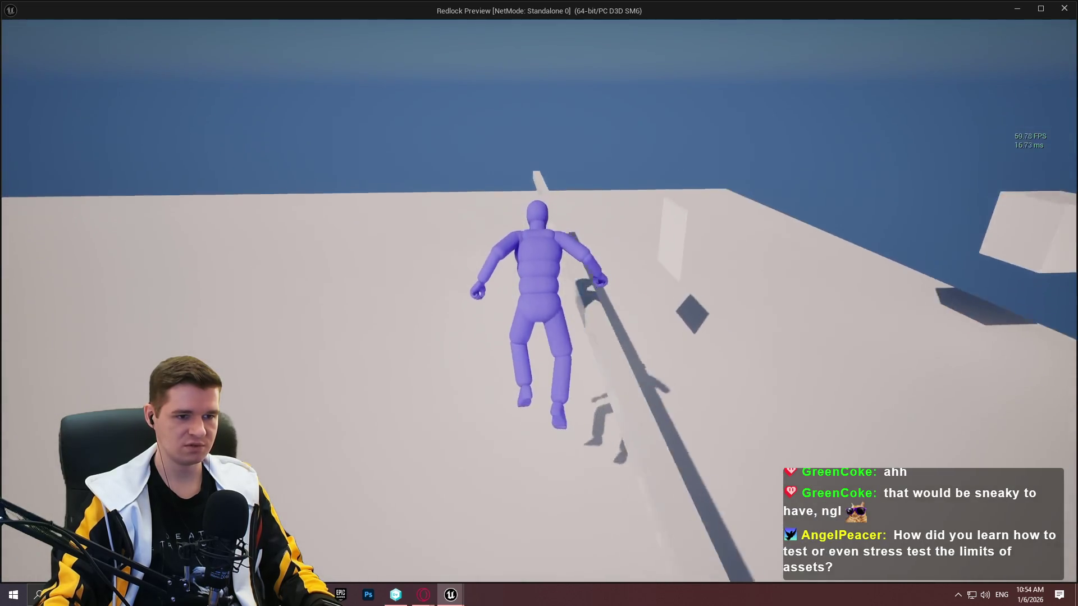
pyautogui.press('space')
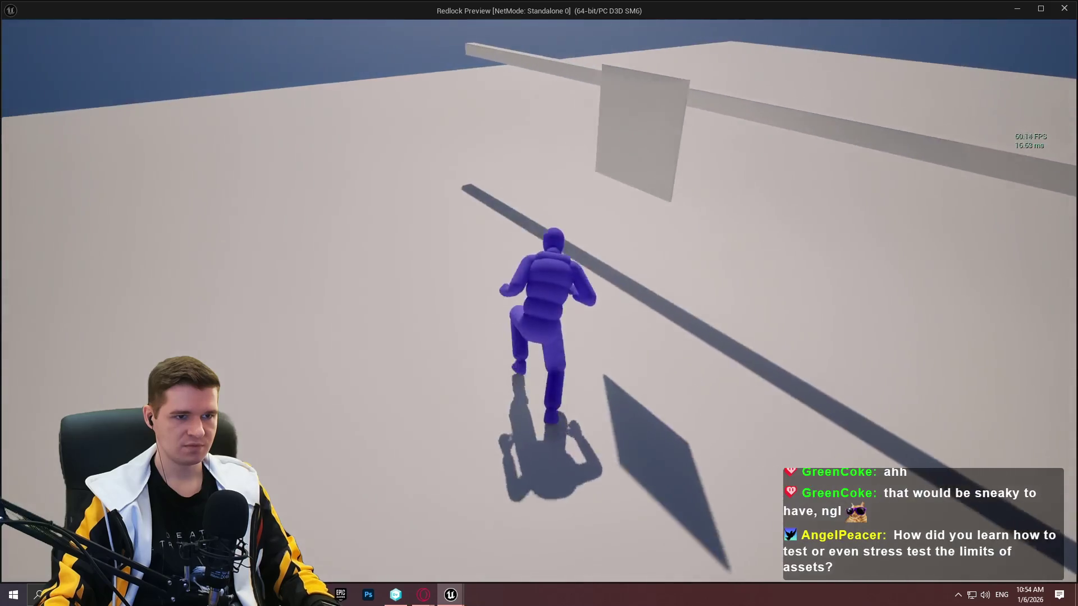
pyautogui.press('w')
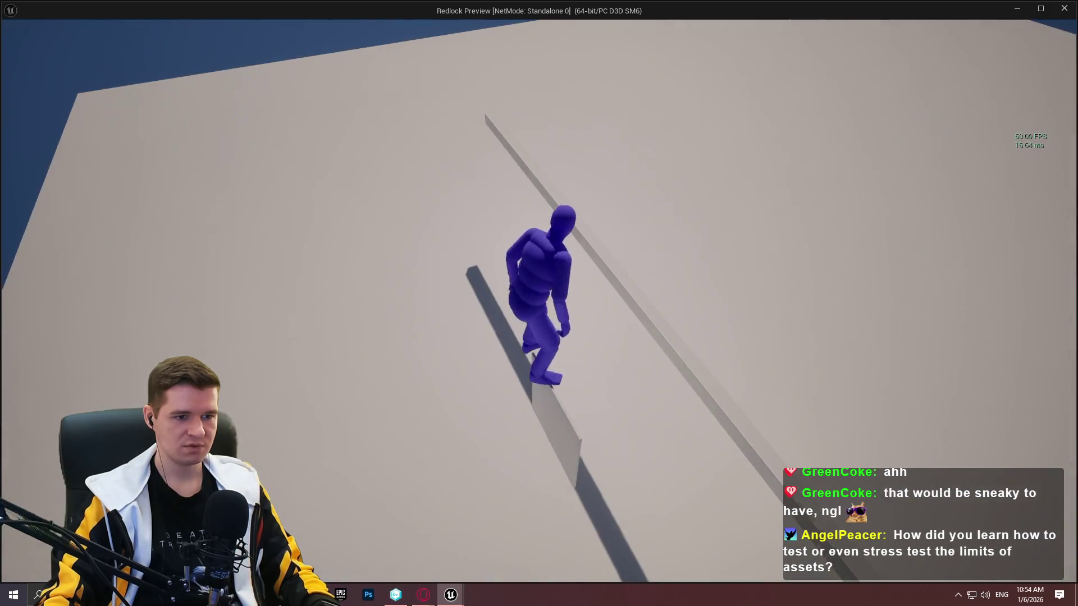
pyautogui.press('w')
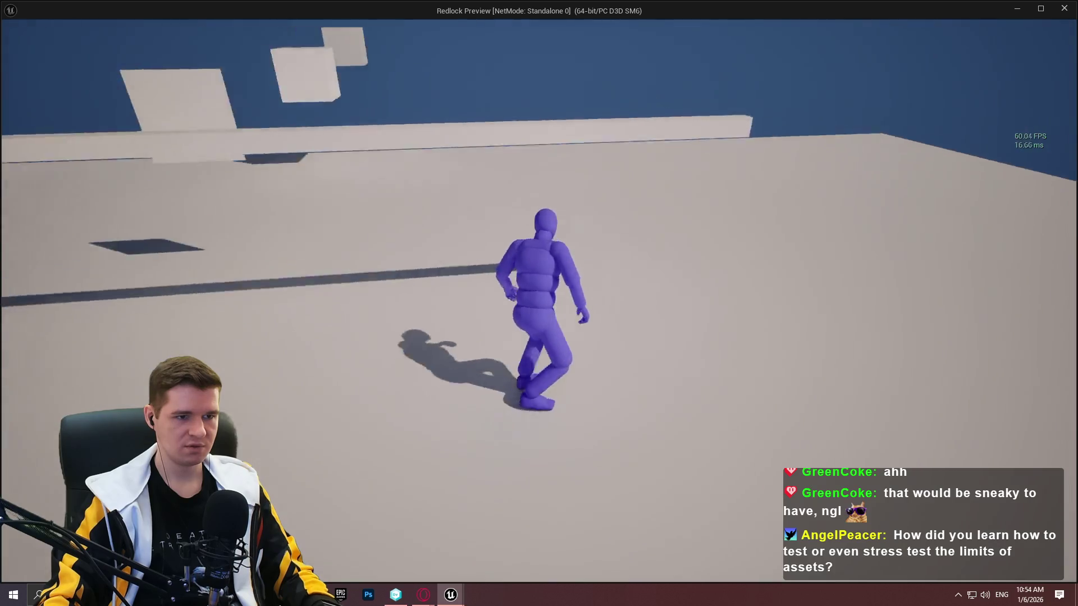
pyautogui.press('w')
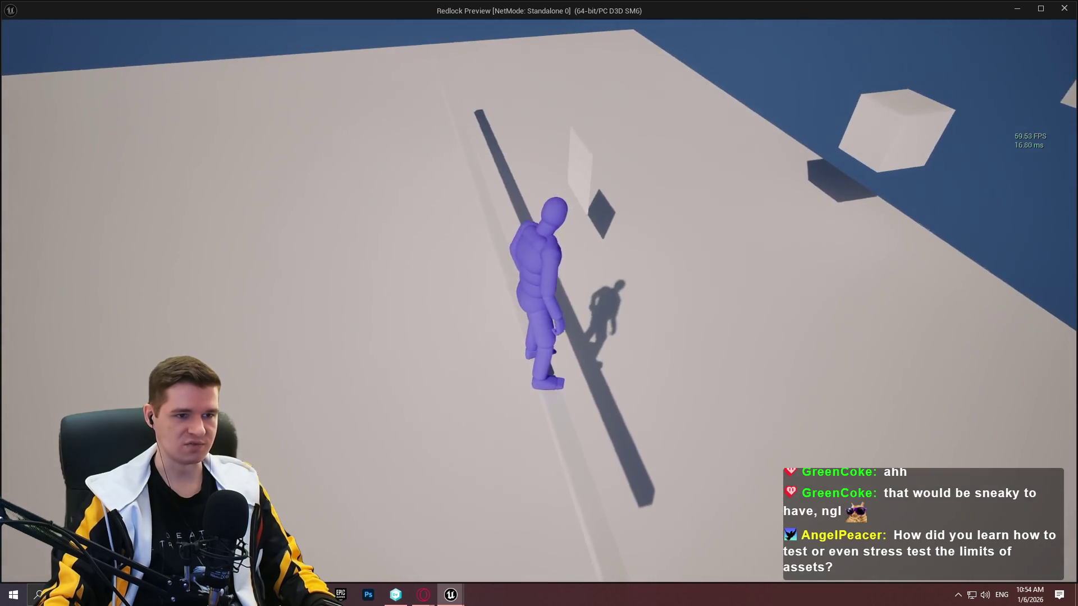
pyautogui.press('space')
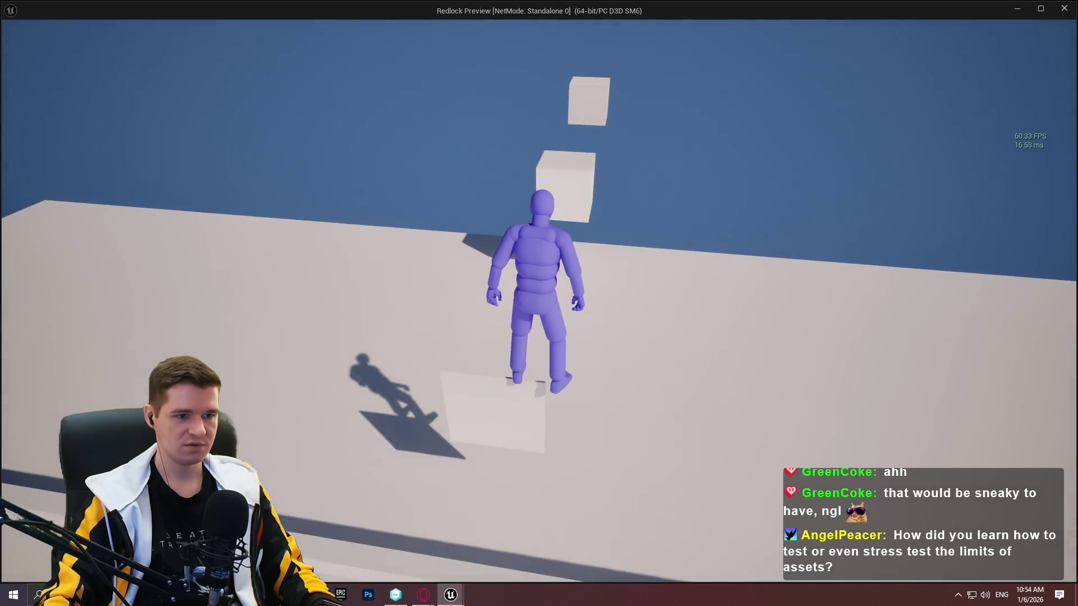
pyautogui.press('w')
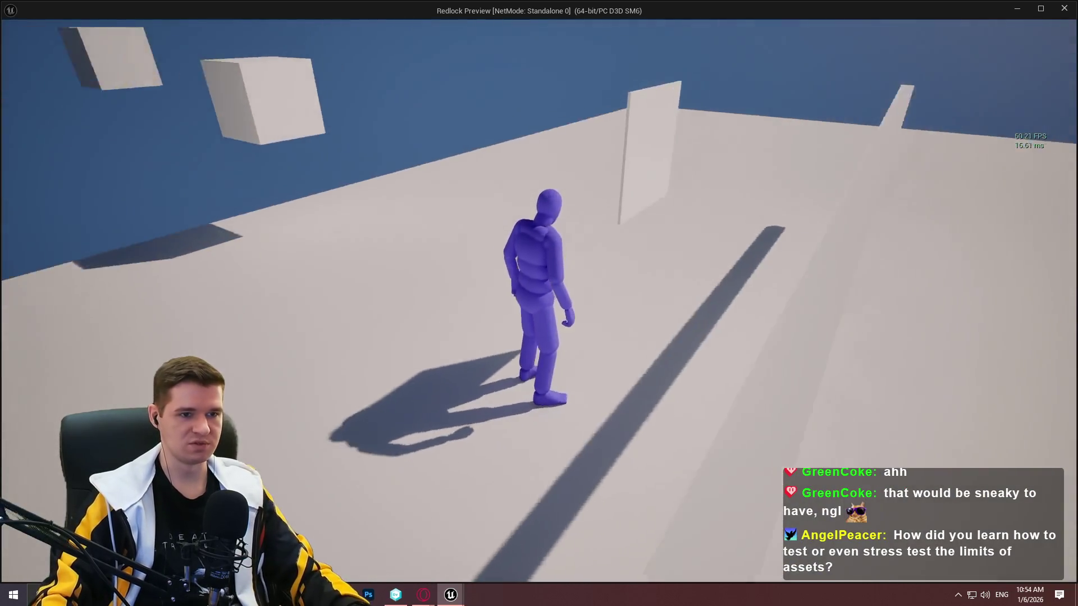
pyautogui.press('Escape')
pyautogui.moveTo(646, 252); pyautogui.dragTo(663, 301)
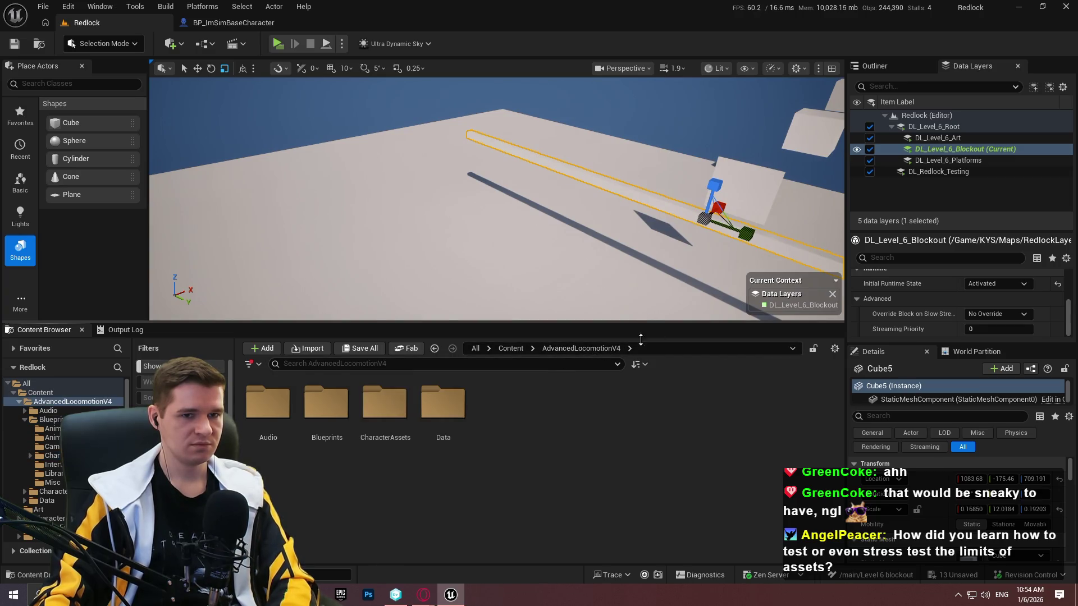
# Enlarge the level viewport and orbit over the floor, then switch to the empty reference board
pyautogui.moveTo(640, 339); pyautogui.dragTo(641, 434)
pyautogui.moveTo(609, 378); pyautogui.dragTo(656, 246)
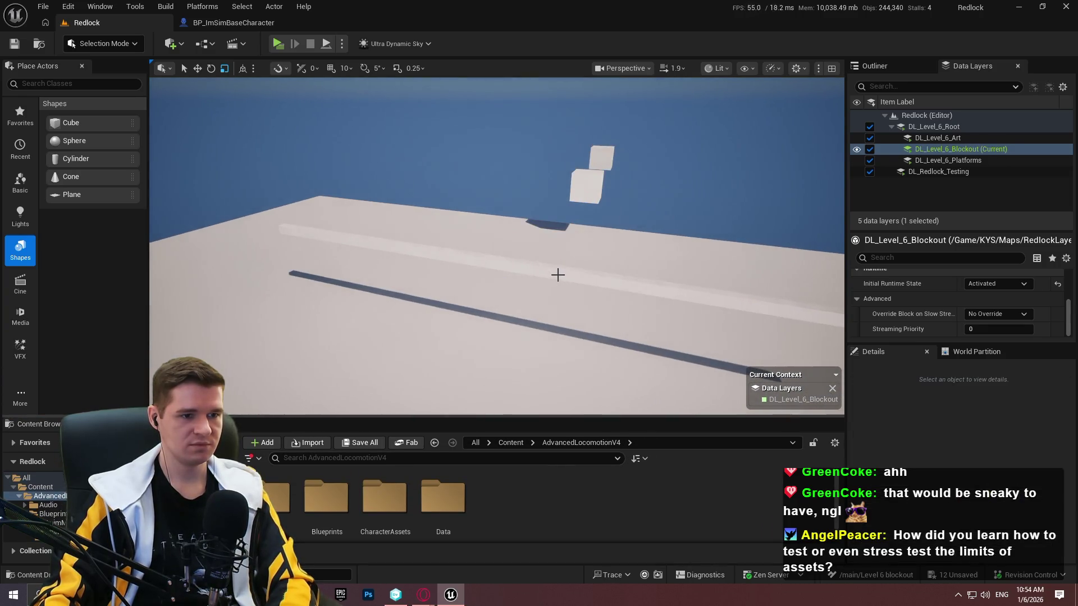
pyautogui.moveTo(683, 258)
pyautogui.mouseDown()
pyautogui.moveTo(637, 263)
pyautogui.moveTo(851, 137)
pyautogui.mouseUp()
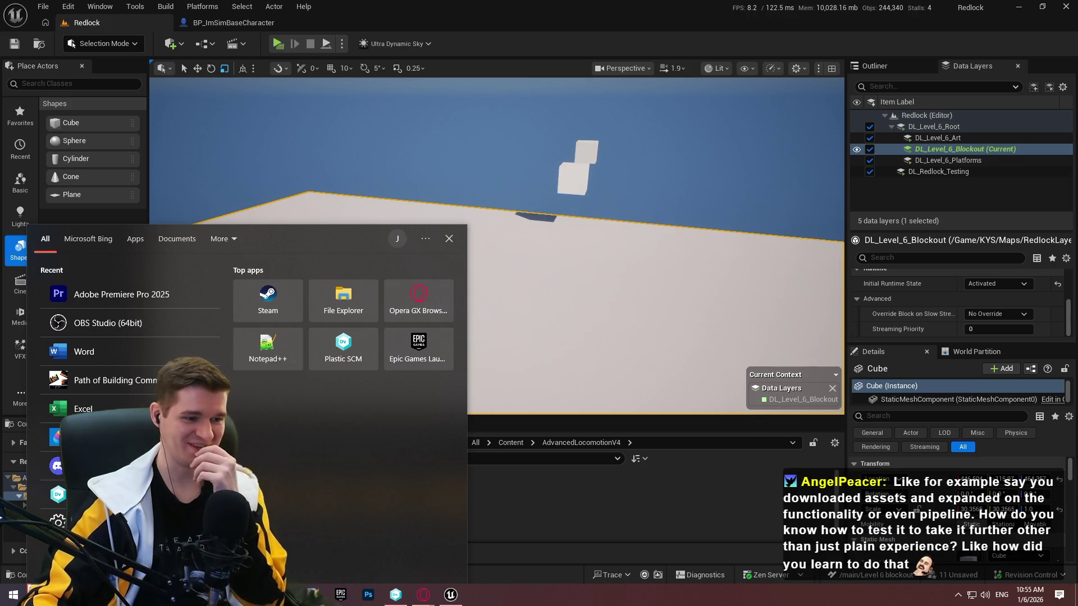
pyautogui.press('Escape')
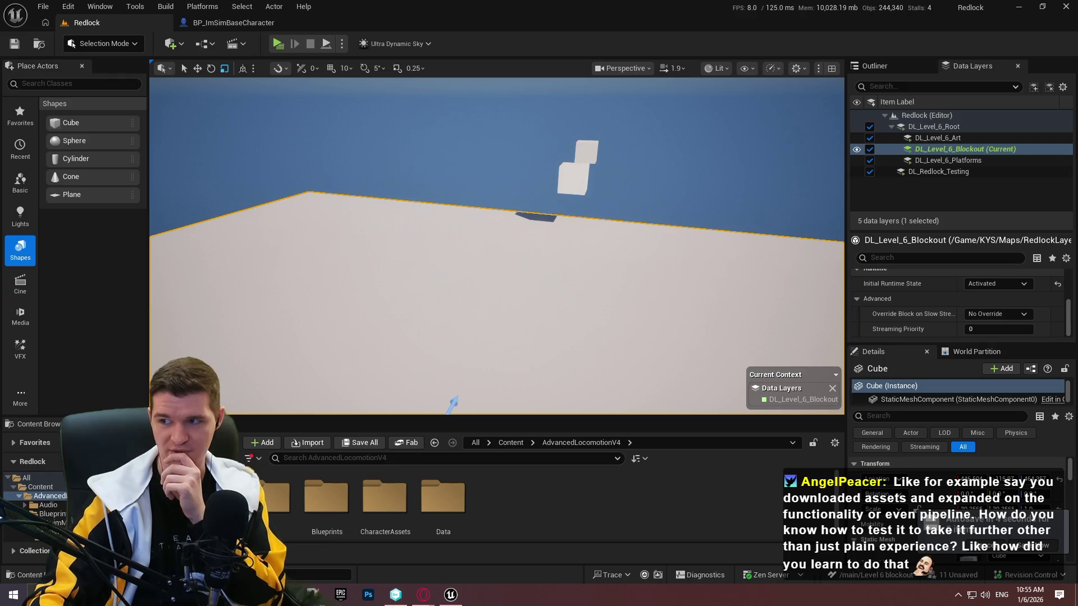
pyautogui.hotkey('ctrl', 'f')
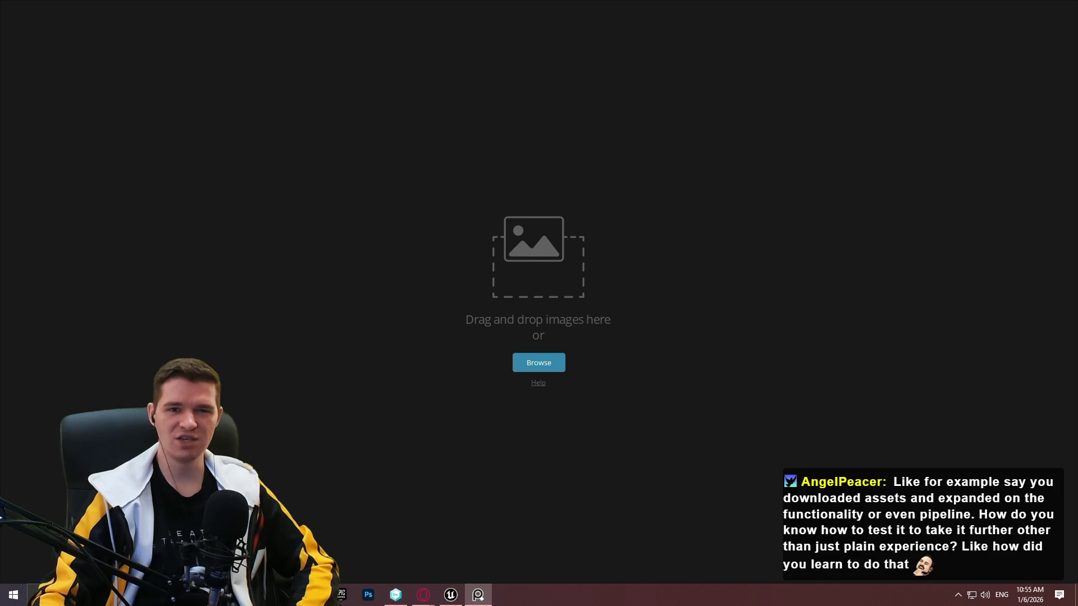
pyautogui.moveTo(544, 2)
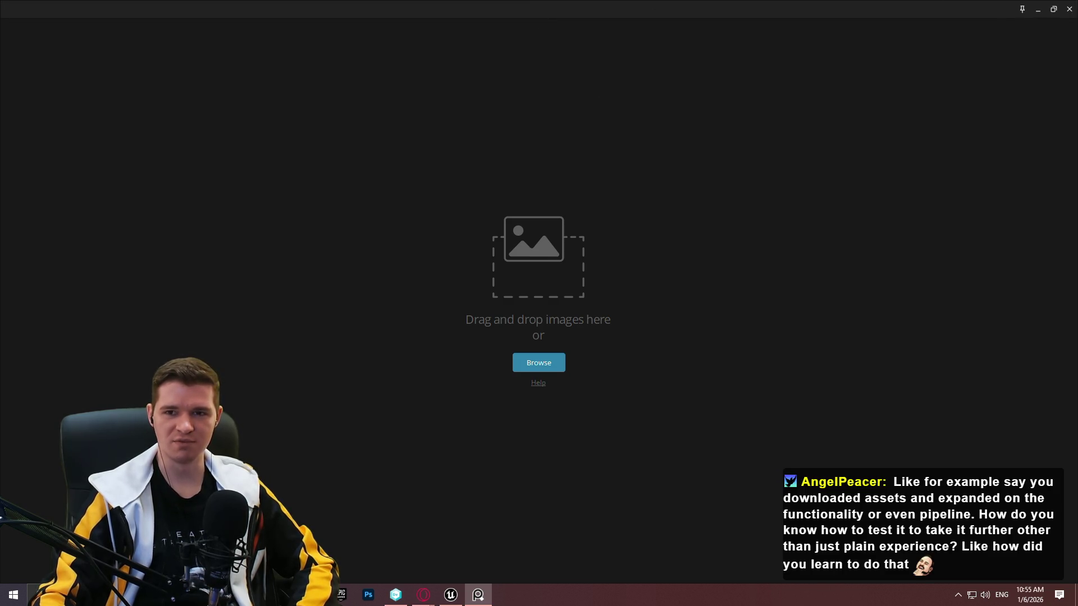
pyautogui.hotkey('alt', 'Tab')
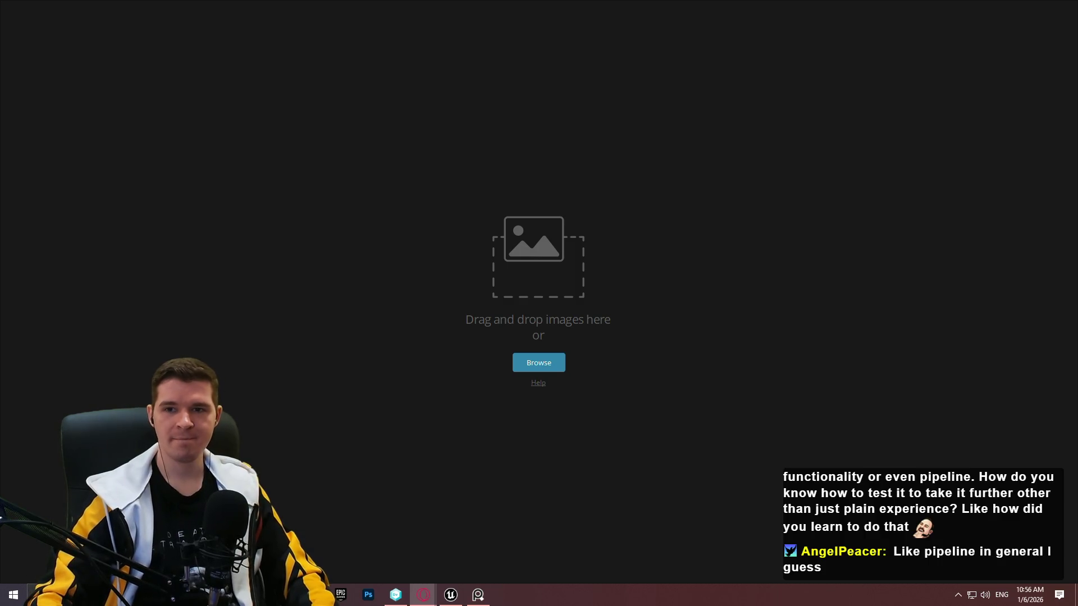
pyautogui.hotkey('alt', 'Tab')
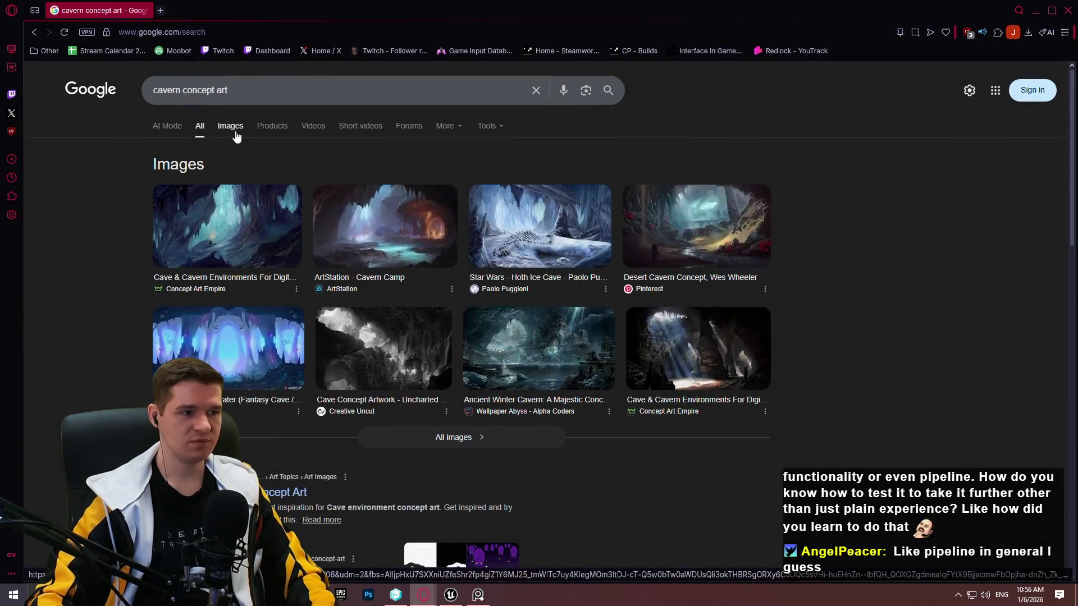
# Show Images results for cavern concept art and preview thumbnails from EverQuest to Desert Cavern
pyautogui.click(236, 132)
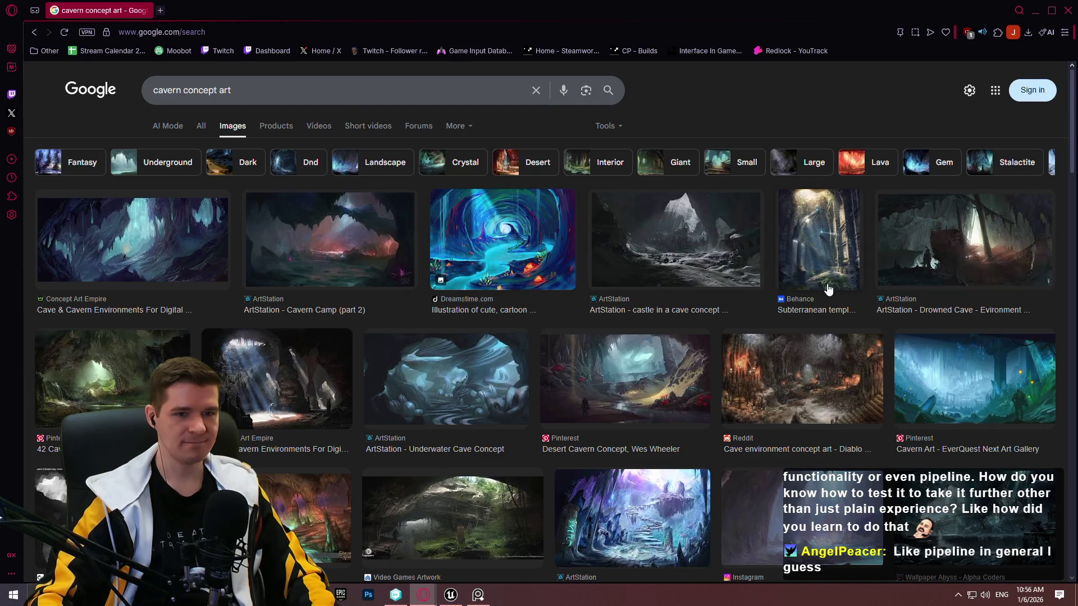
pyautogui.click(933, 360)
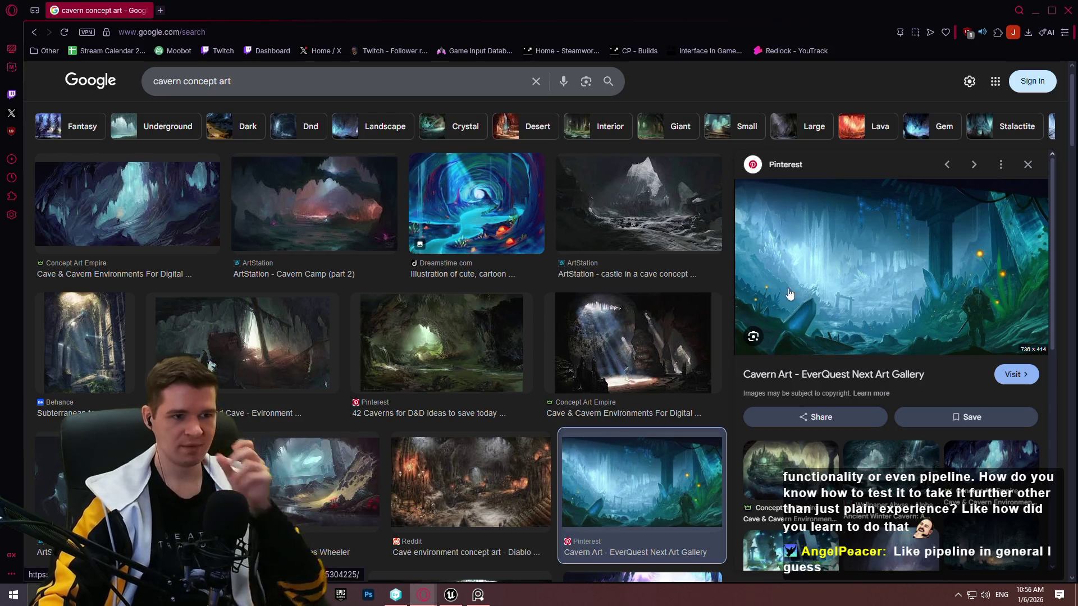
pyautogui.click(394, 212)
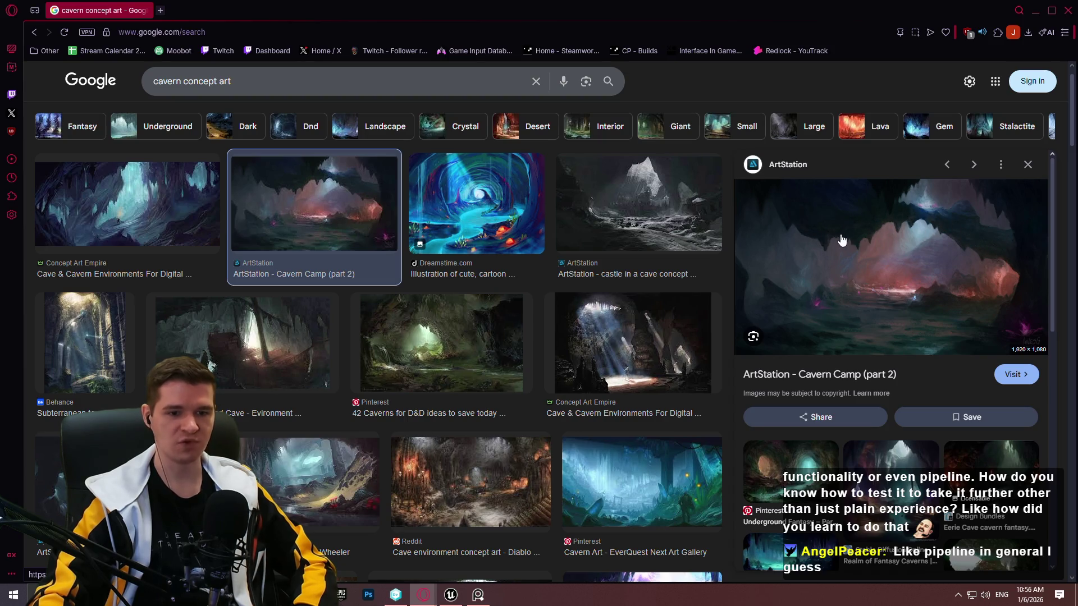
pyautogui.press('Left')
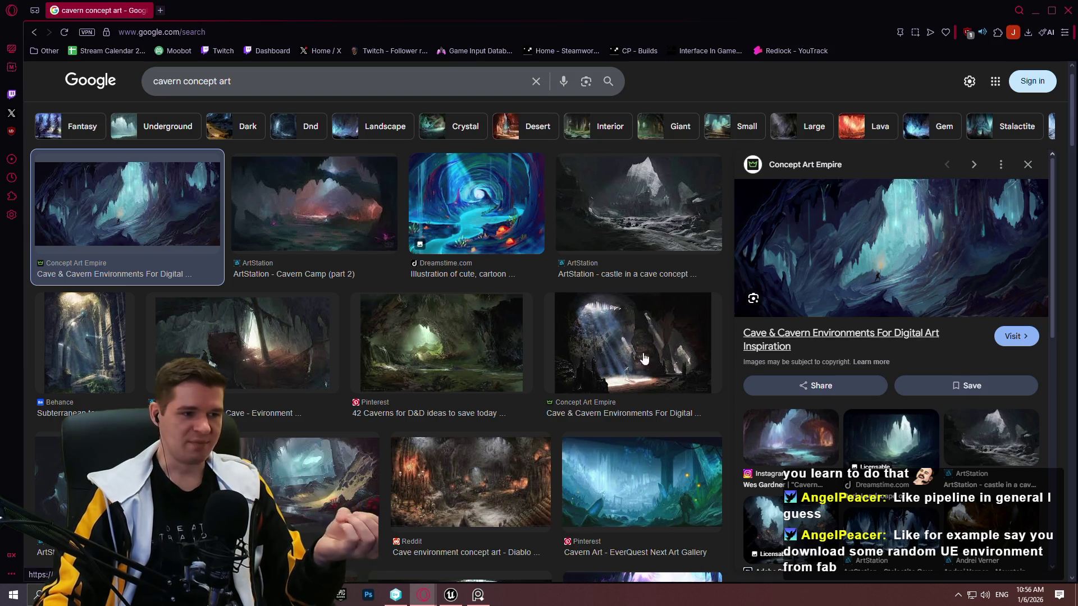
pyautogui.click(122, 327)
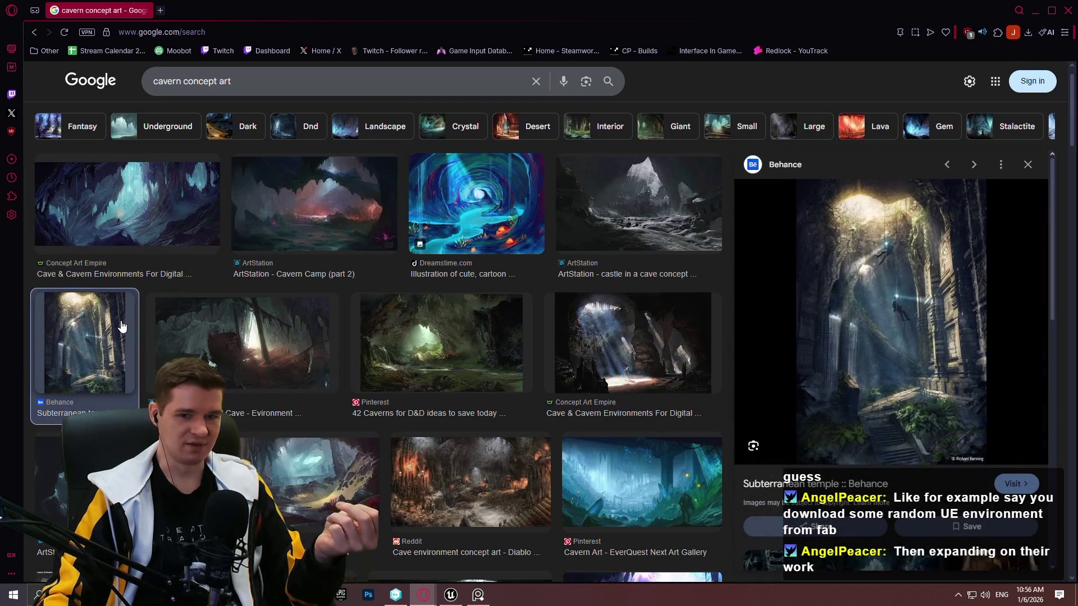
pyautogui.click(253, 335)
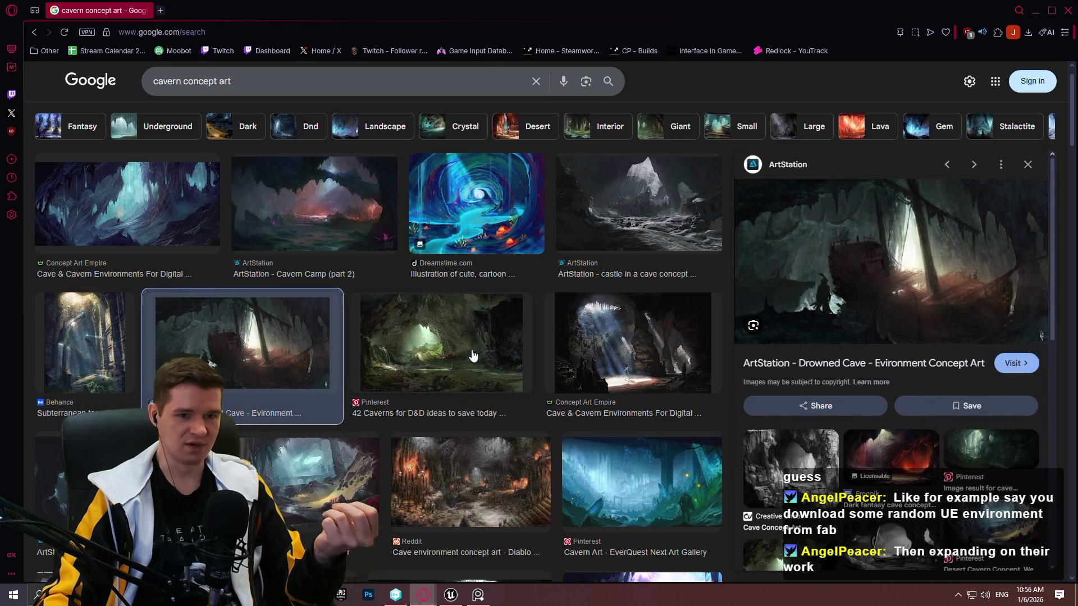
pyautogui.click(414, 344)
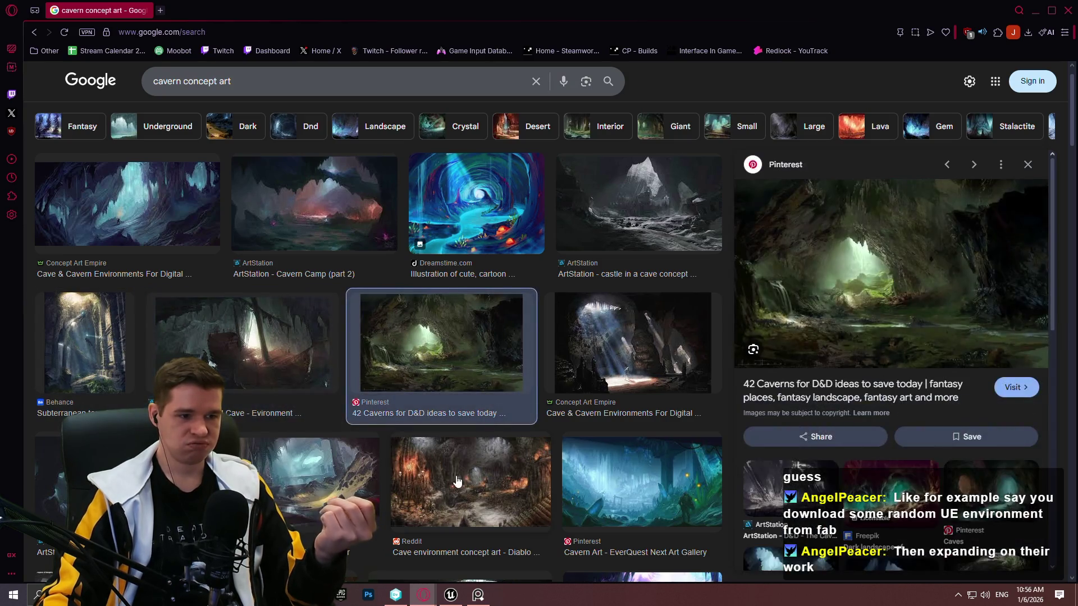
pyautogui.click(84, 477)
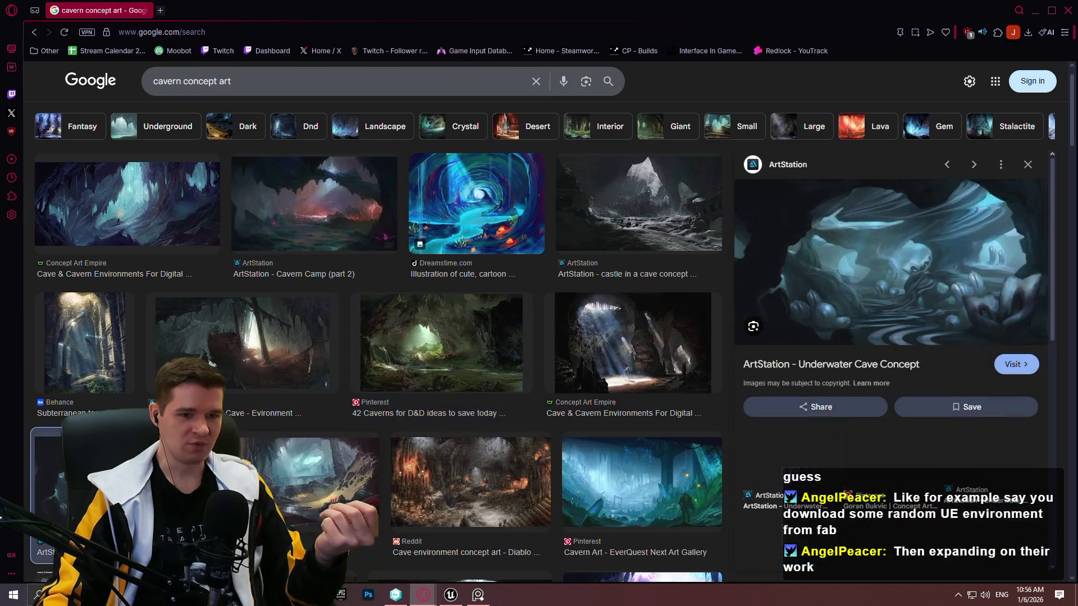
pyautogui.click(290, 449)
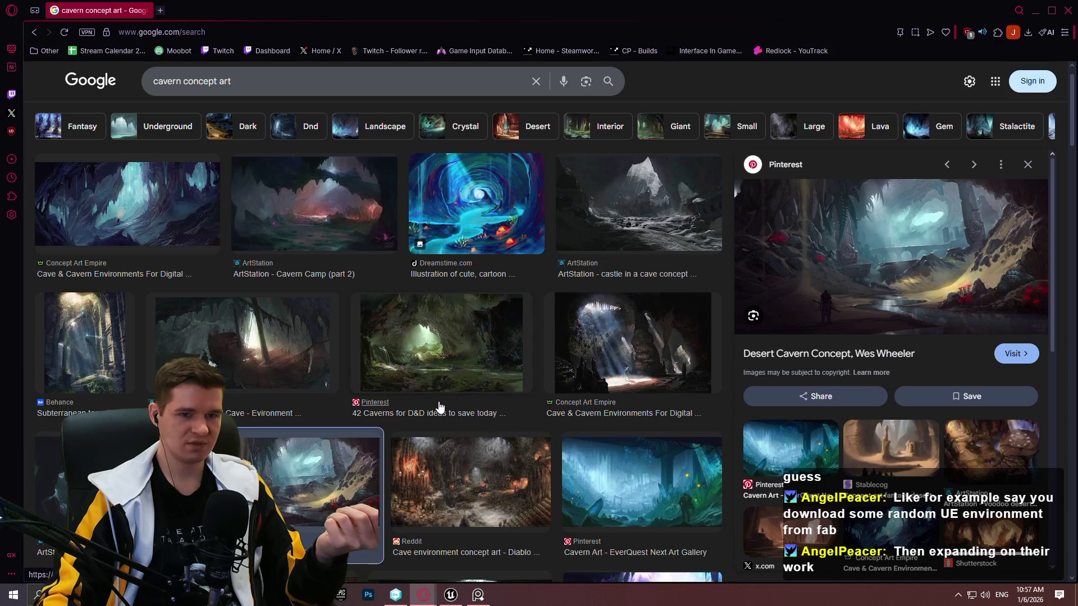
# Preview Shroud of the Avatar, Uncharted 2, Zaralek Cavern and the Black Dart lava cave
pyautogui.scroll(-4, 354, 309)
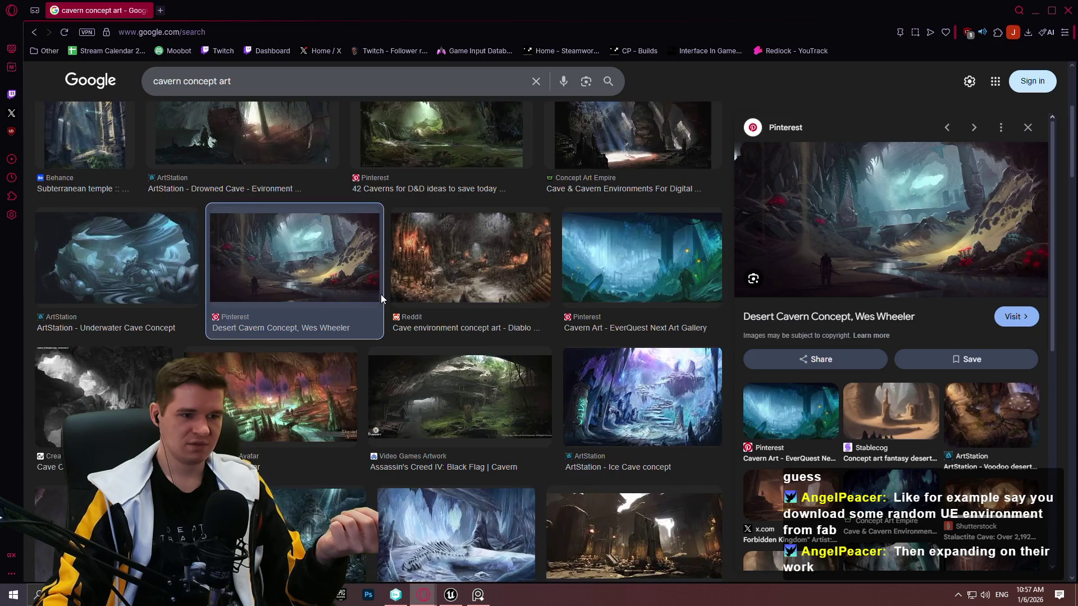
pyautogui.click(249, 395)
pyautogui.click(79, 380)
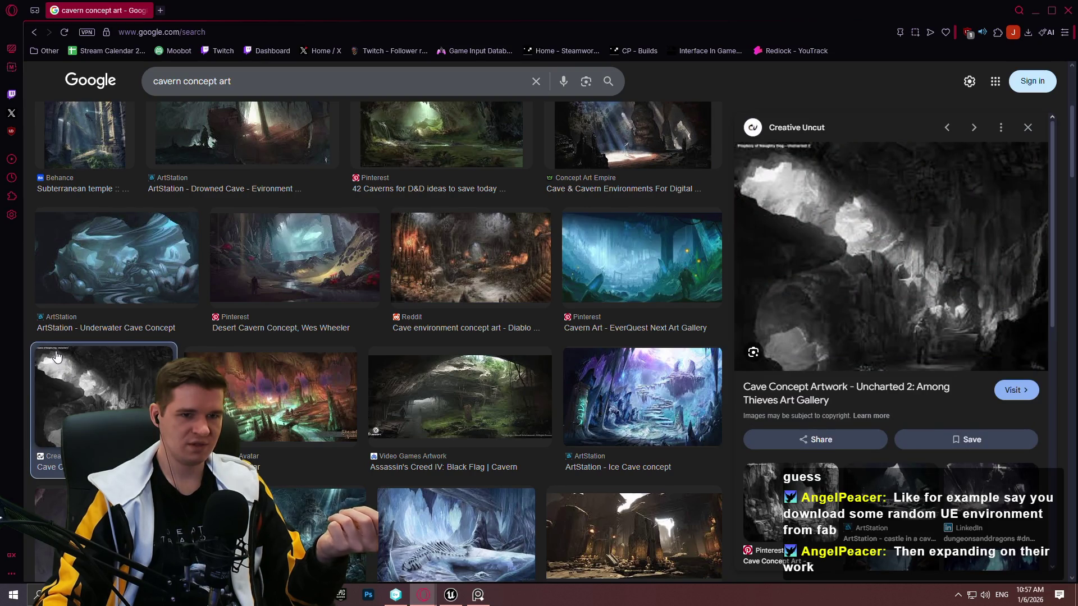
pyautogui.scroll(-3, 836, 323)
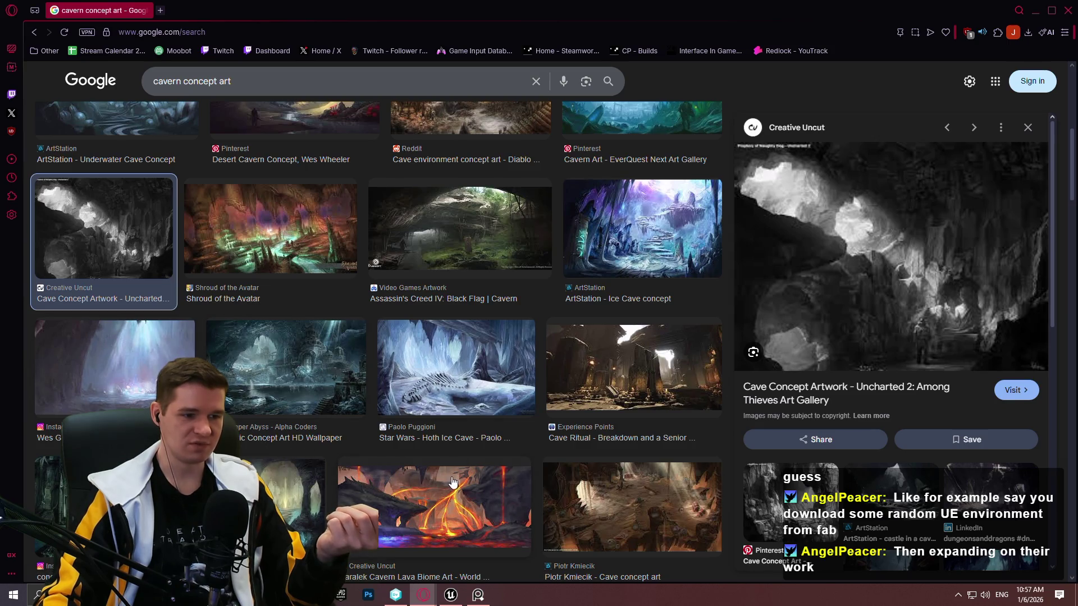
pyautogui.click(405, 484)
pyautogui.scroll(7, 303, 365)
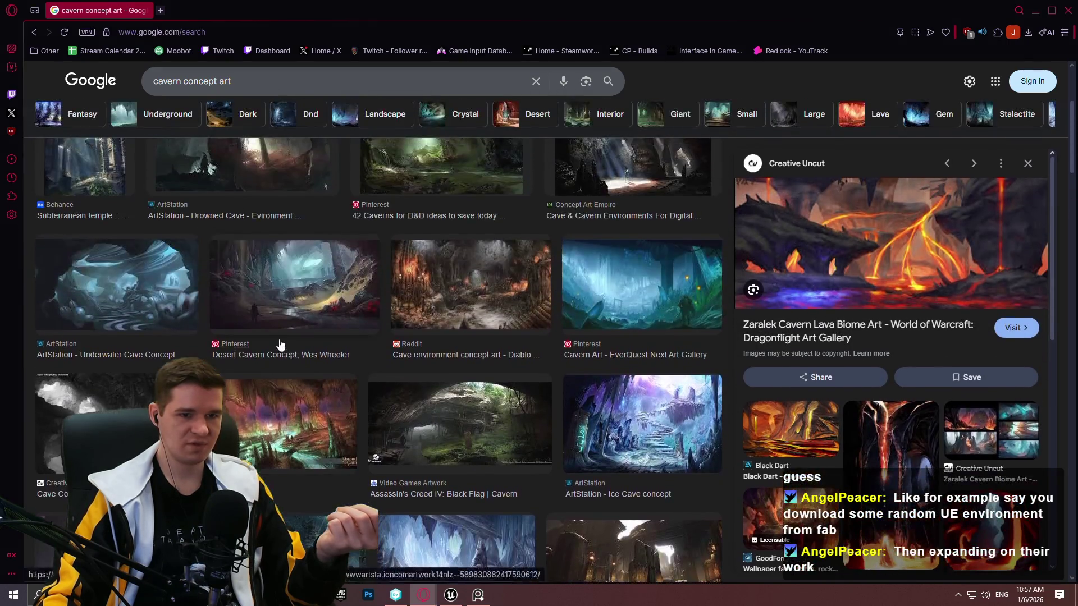
pyautogui.click(781, 432)
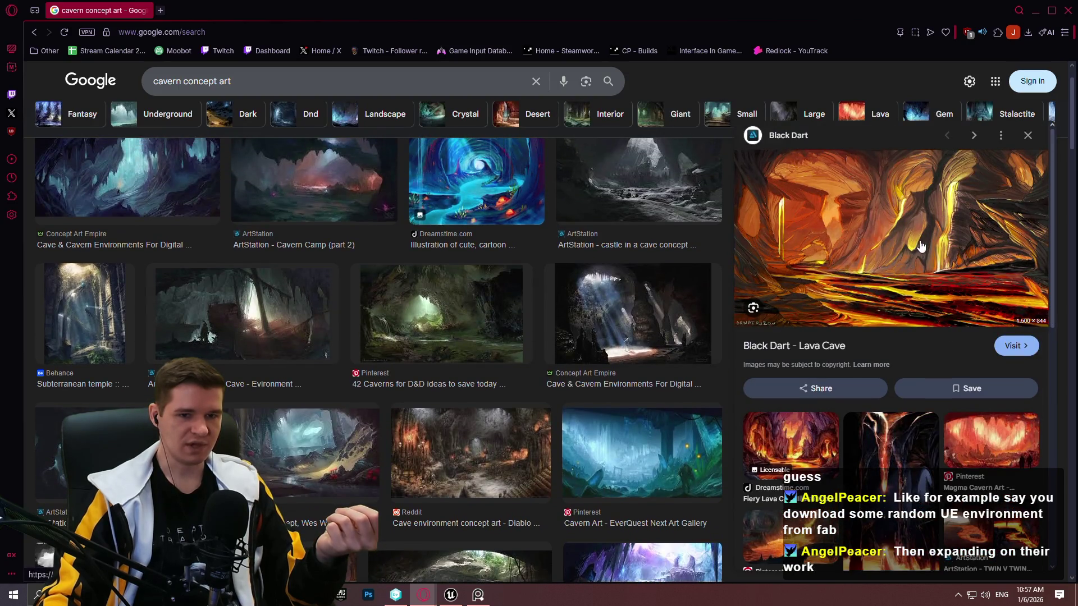
# Copy the Black Dart lava cave image and paste it onto the reference board
pyautogui.rightClick(836, 269)
pyautogui.click(876, 348)
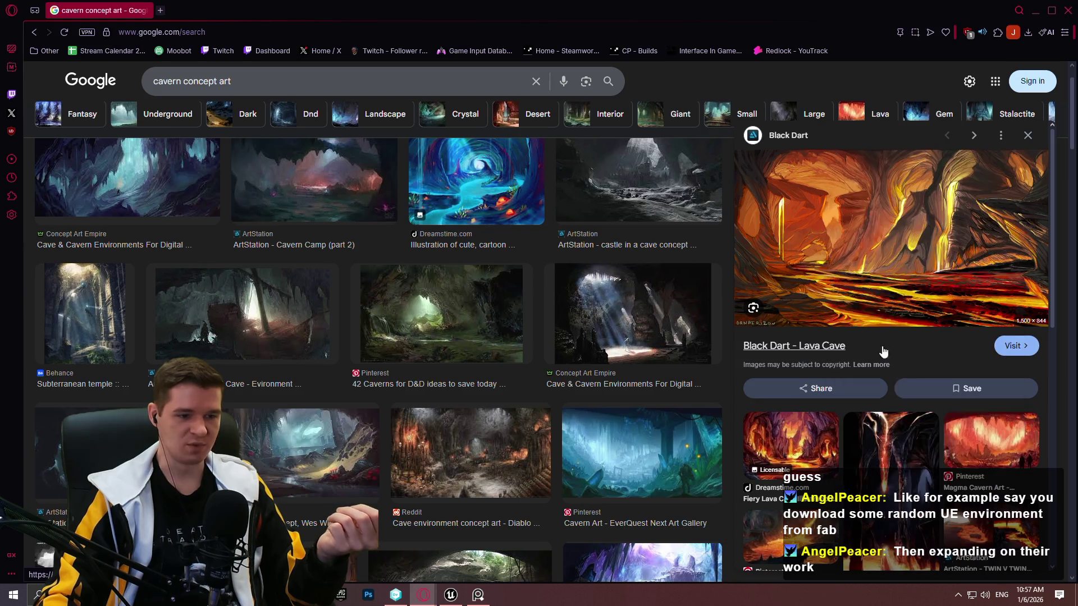
pyautogui.click(477, 595)
pyautogui.hotkey('ctrl', 'v')
# Zoom and reposition the lava painting, then make the PureRef board fill the screen
pyautogui.scroll(-3, 603, 389)
pyautogui.scroll(2, 550, 386)
pyautogui.moveTo(550, 386); pyautogui.dragTo(481, 143)
pyautogui.scroll(-1, 467, 210)
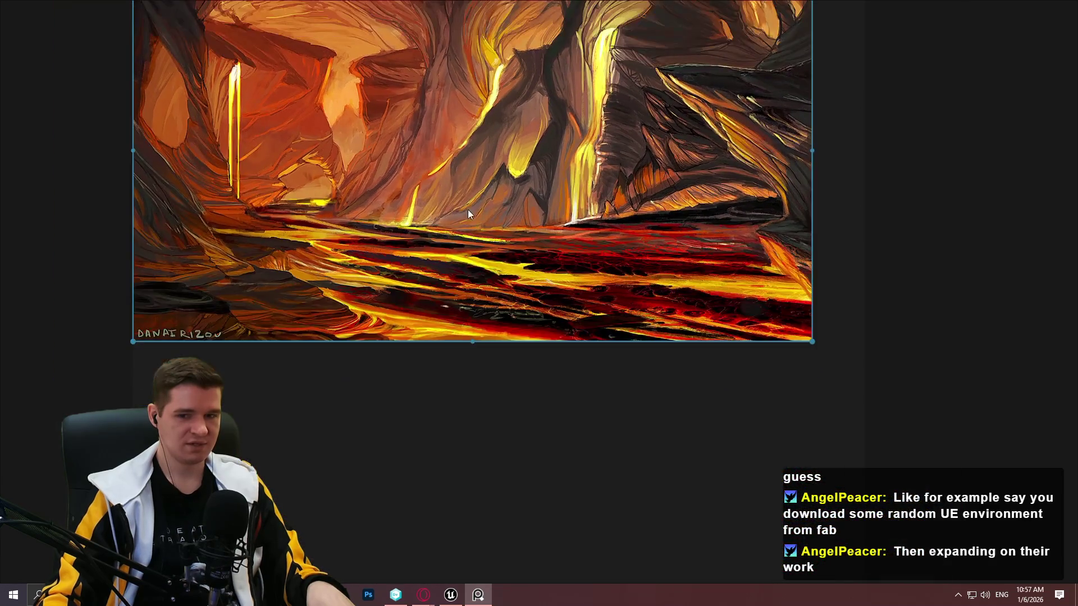
pyautogui.scroll(-1, 706, 251)
pyautogui.scroll(-2, 695, 290)
pyautogui.scroll(1, 615, 213)
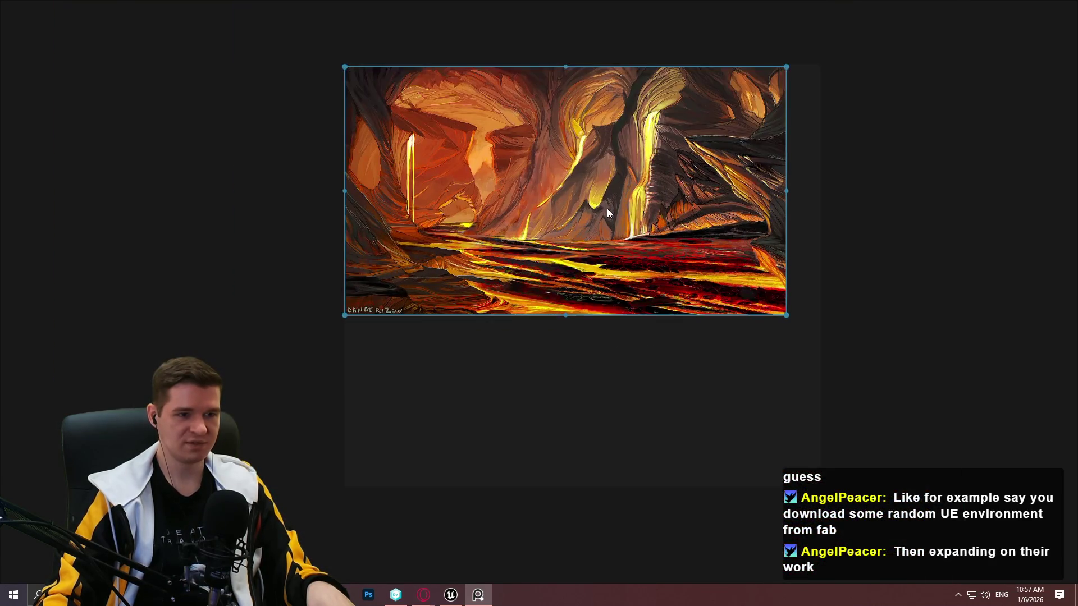
pyautogui.hotkey('ctrl', 'f')
pyautogui.moveTo(763, 431)
pyautogui.mouseDown()
pyautogui.moveTo(668, 158)
pyautogui.moveTo(656, 367)
pyautogui.moveTo(657, 24)
pyautogui.moveTo(610, 4)
pyautogui.mouseUp()
pyautogui.hotkey('ctrl', 'f')
# Enlarge the lava cavern painting, minimise PureRef and preview the Magma Cavern Art image
pyautogui.scroll(1, 309, 288)
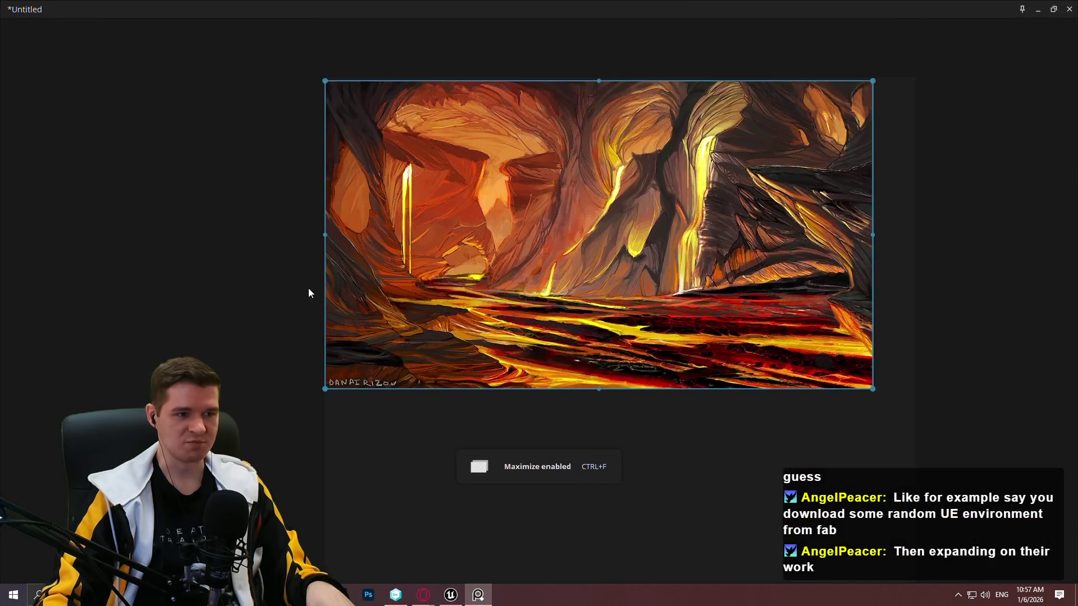
pyautogui.moveTo(607, 312)
pyautogui.mouseDown()
pyautogui.moveTo(405, 257)
pyautogui.moveTo(486, 259)
pyautogui.mouseUp()
pyautogui.scroll(1, 483, 251)
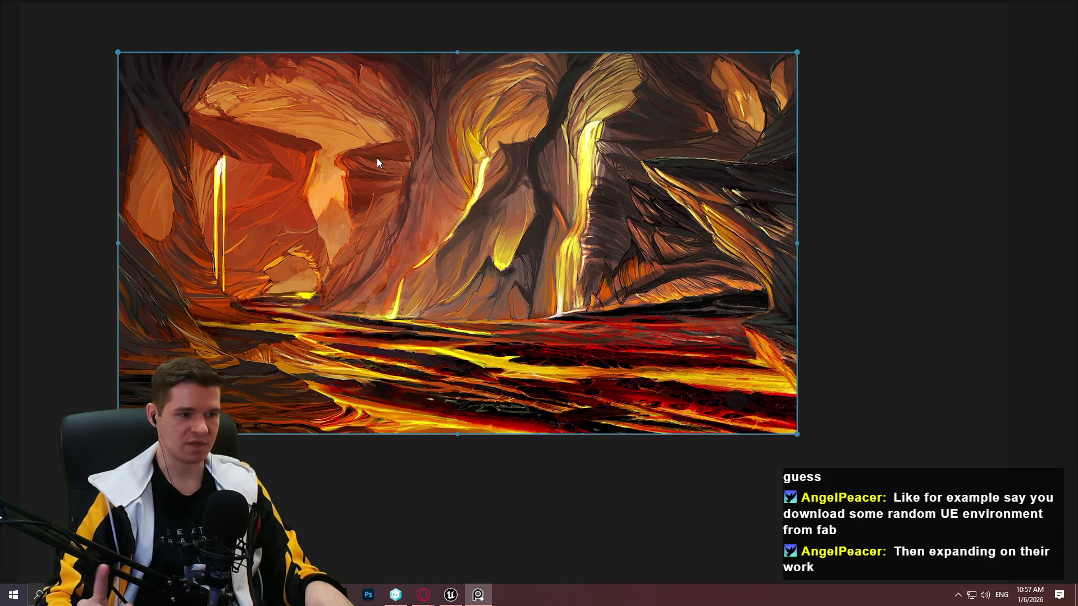
pyautogui.moveTo(987, 9)
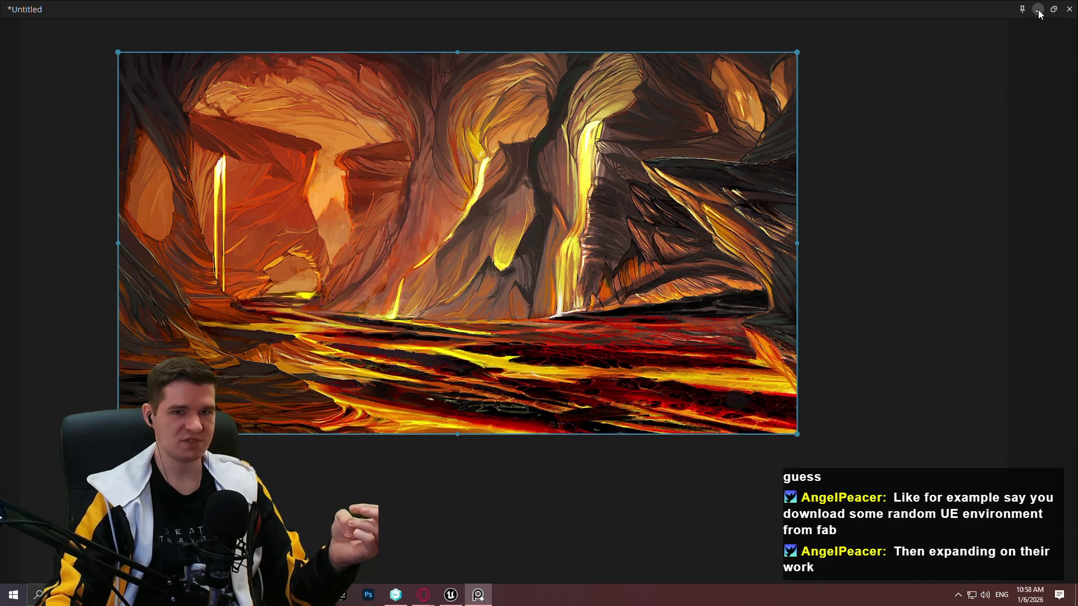
pyautogui.click(1038, 9)
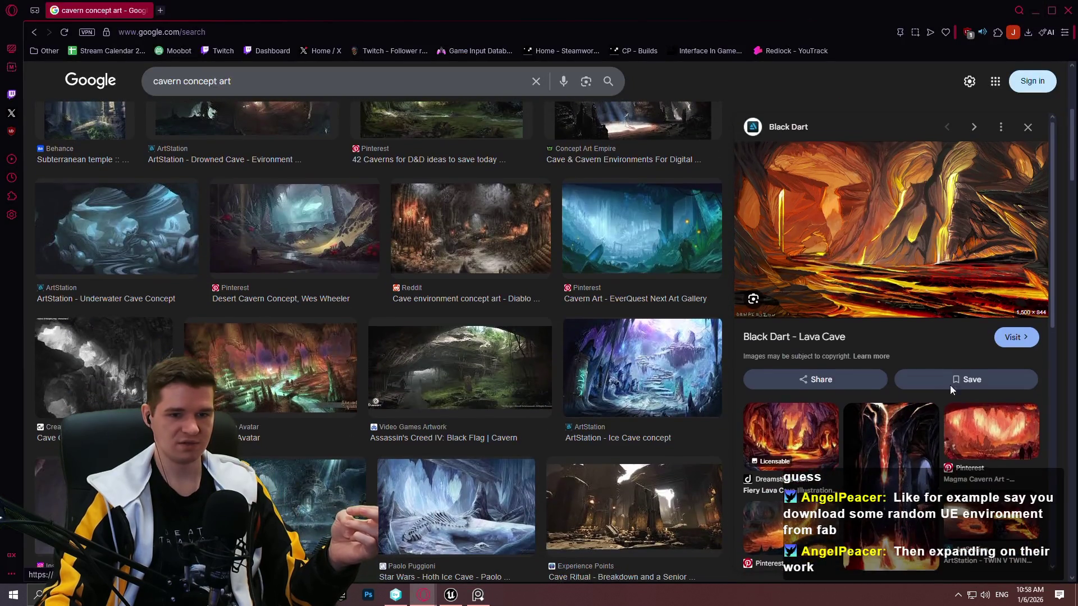
pyautogui.click(989, 429)
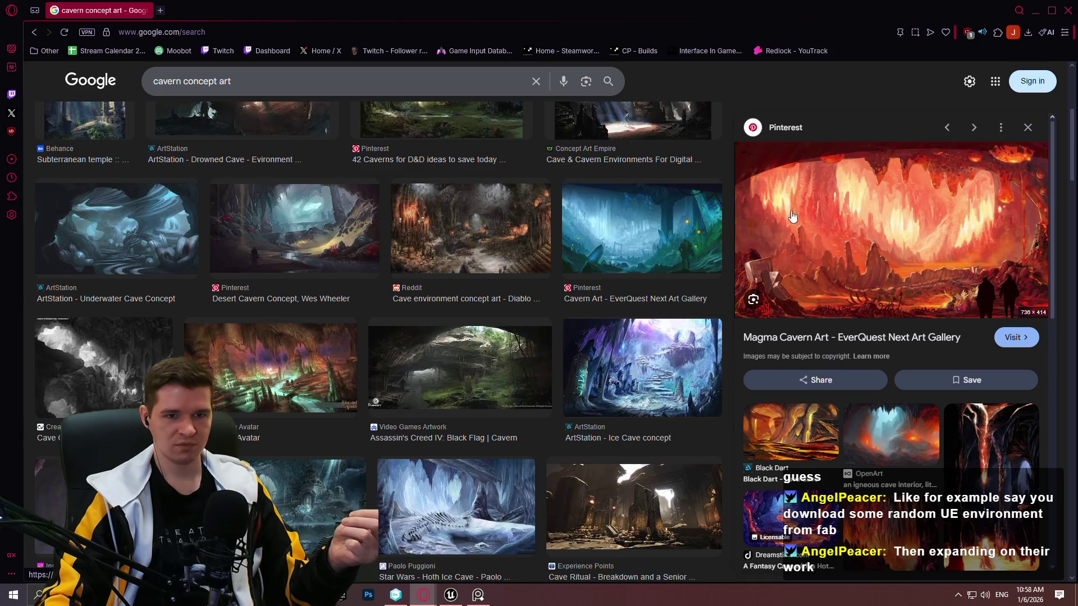
# Preview and copy the OpenArt igneous cave interior lit by magma puddles, then return to PureRef
pyautogui.scroll(-3, 1003, 313)
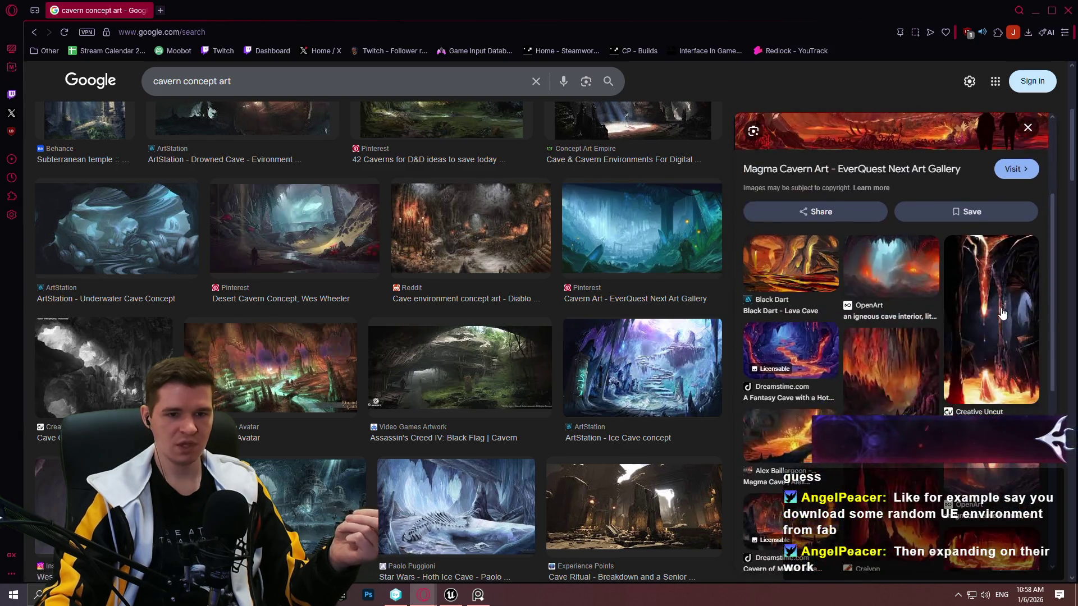
pyautogui.click(891, 269)
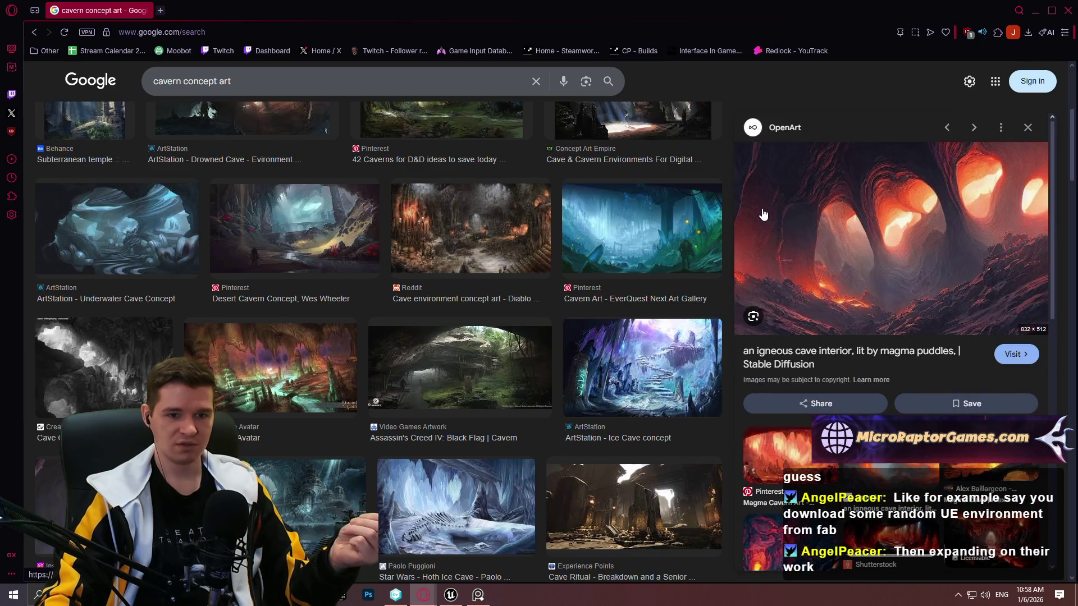
pyautogui.rightClick(800, 218)
pyautogui.click(831, 349)
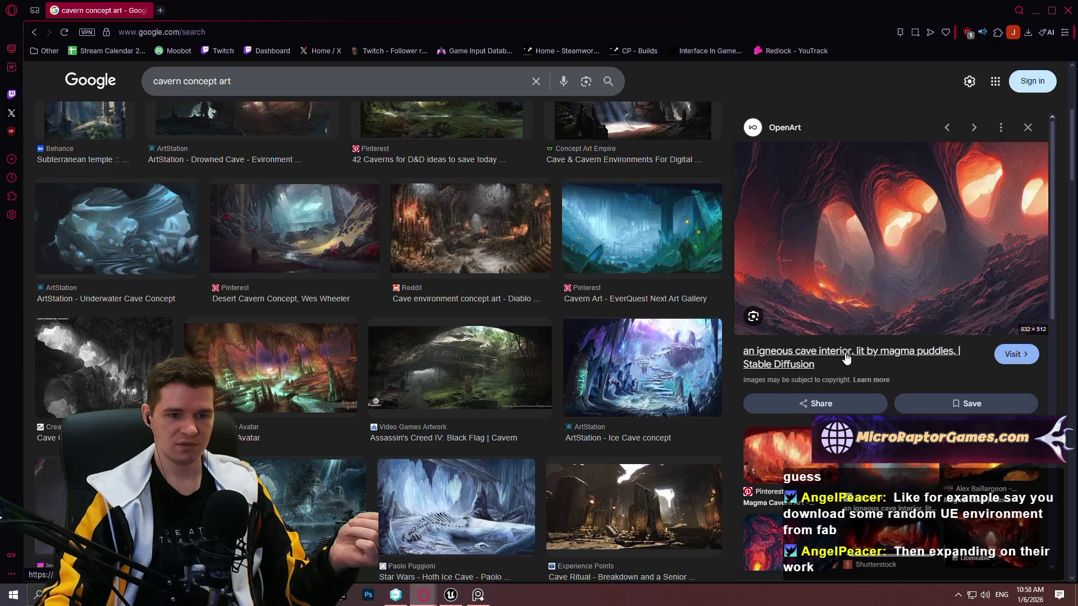
pyautogui.click(477, 594)
# Paste the arched igneous cave image to the right of the lava painting
pyautogui.hotkey('ctrl', 'v')
pyautogui.scroll(-1, 729, 216)
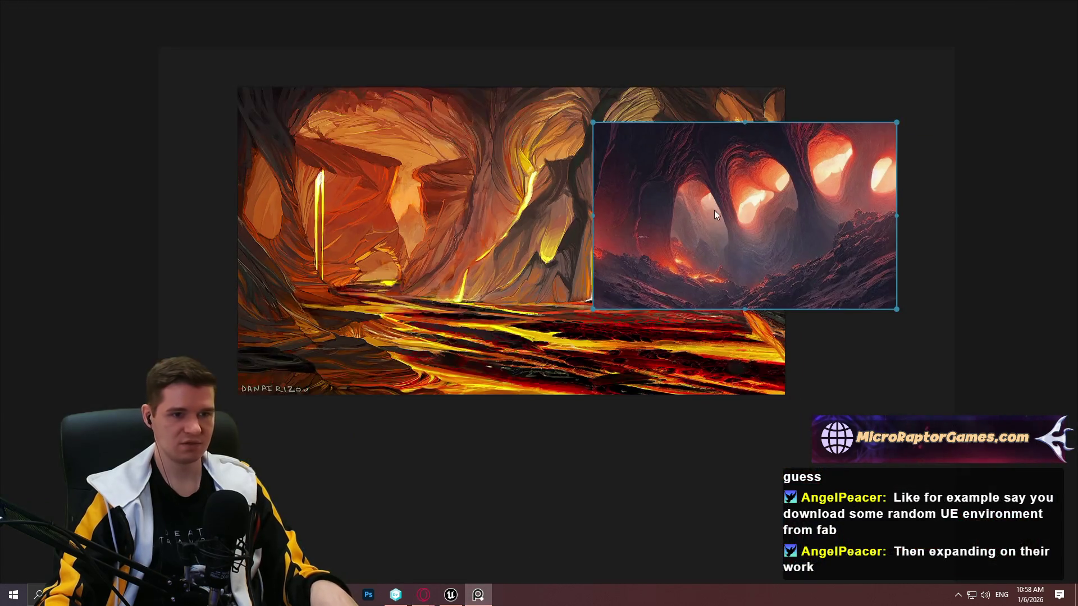
pyautogui.moveTo(739, 208); pyautogui.dragTo(992, 207)
pyautogui.moveTo(1002, 404); pyautogui.dragTo(630, 375)
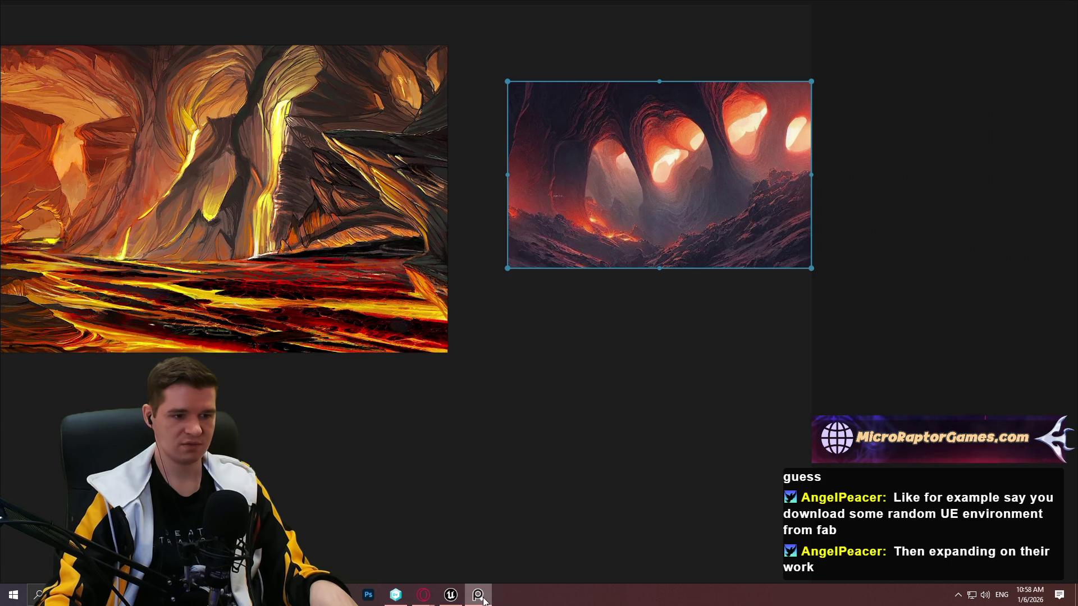
pyautogui.click(478, 594)
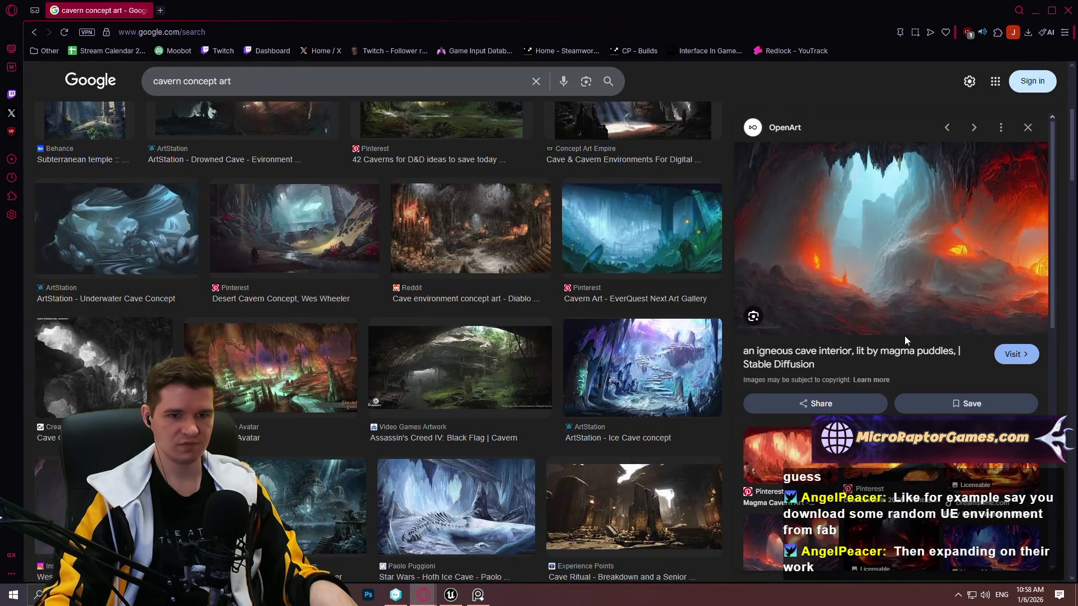
# Copy the blue-lit lava cave image and paste it below the arched cave image
pyautogui.rightClick(835, 212)
pyautogui.click(864, 349)
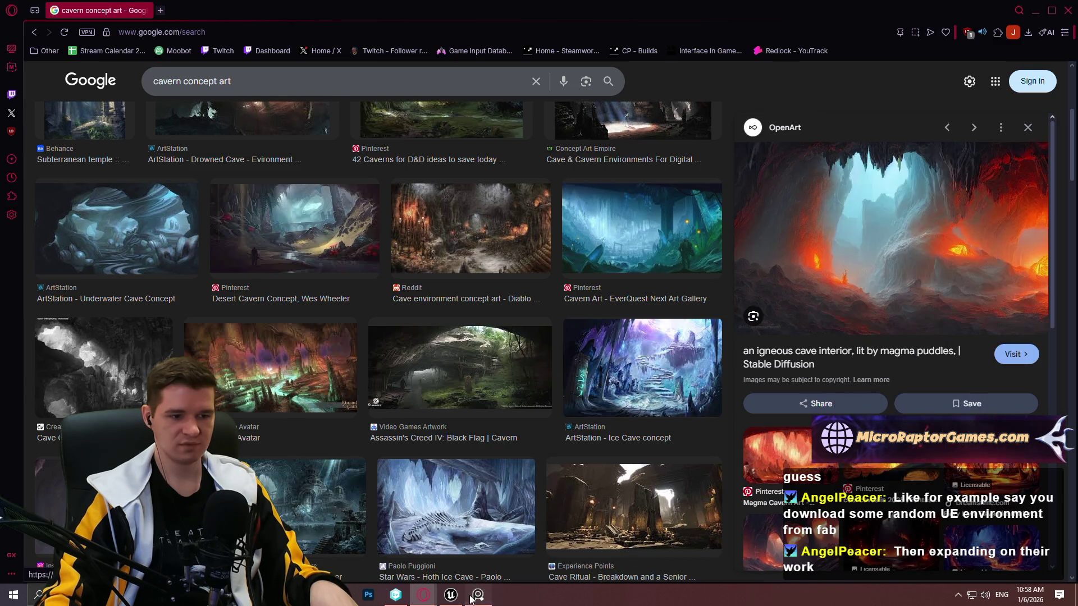
pyautogui.click(478, 594)
pyautogui.hotkey('ctrl', 'v')
pyautogui.moveTo(642, 398); pyautogui.dragTo(638, 390)
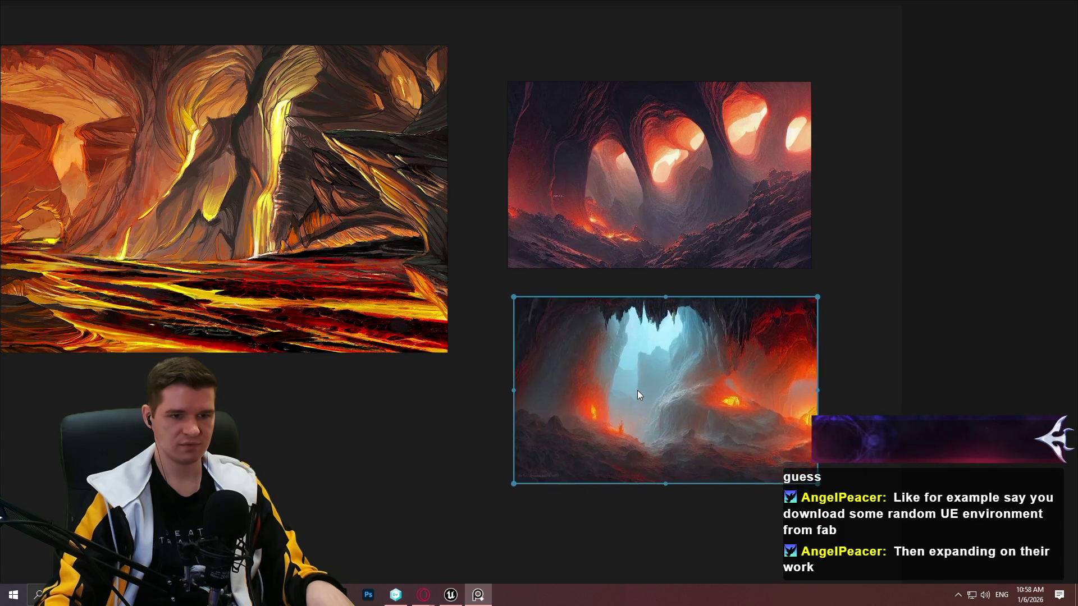
pyautogui.moveTo(366, 412)
pyautogui.mouseDown()
pyautogui.moveTo(513, 322)
pyautogui.moveTo(489, 408)
pyautogui.mouseUp()
pyautogui.click(504, 328)
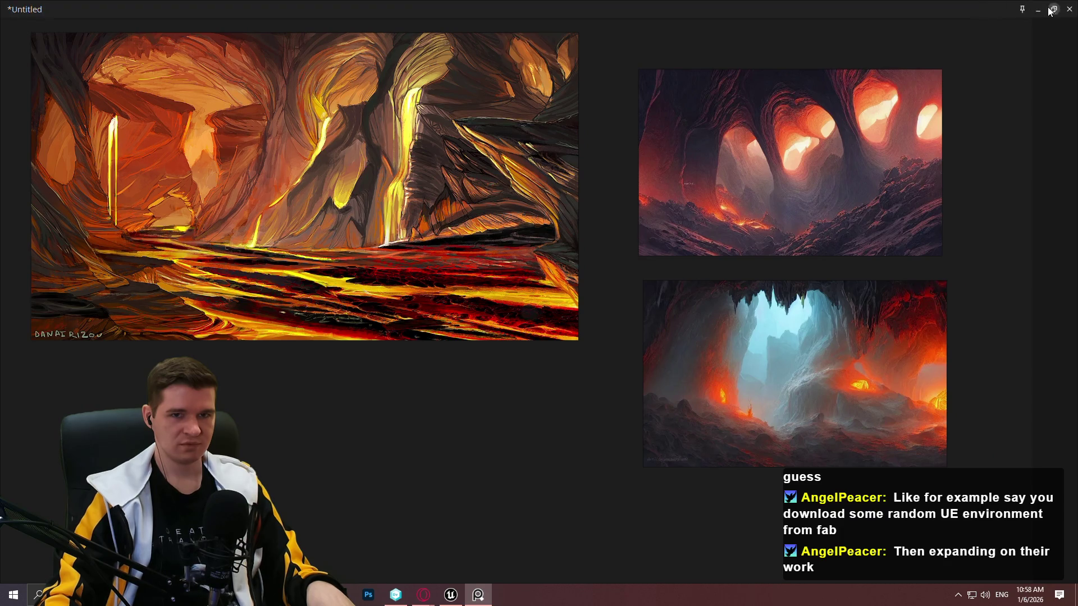
pyautogui.hotkey('alt', 'Tab')
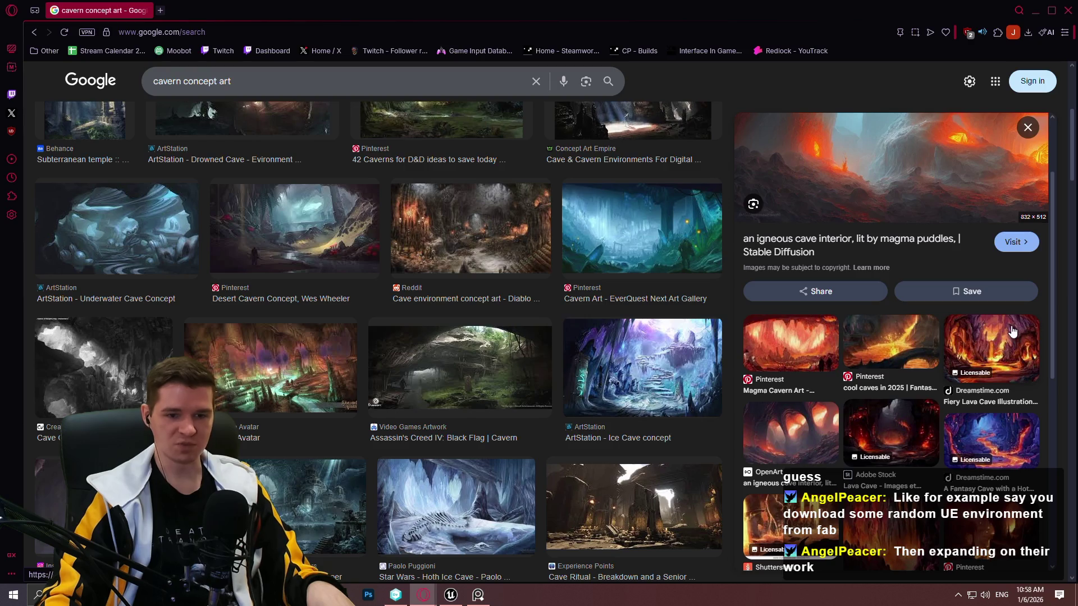
# Preview the Czepeku Scenes image, then copy the iStock lava stalactite illustration
pyautogui.scroll(-3, 975, 351)
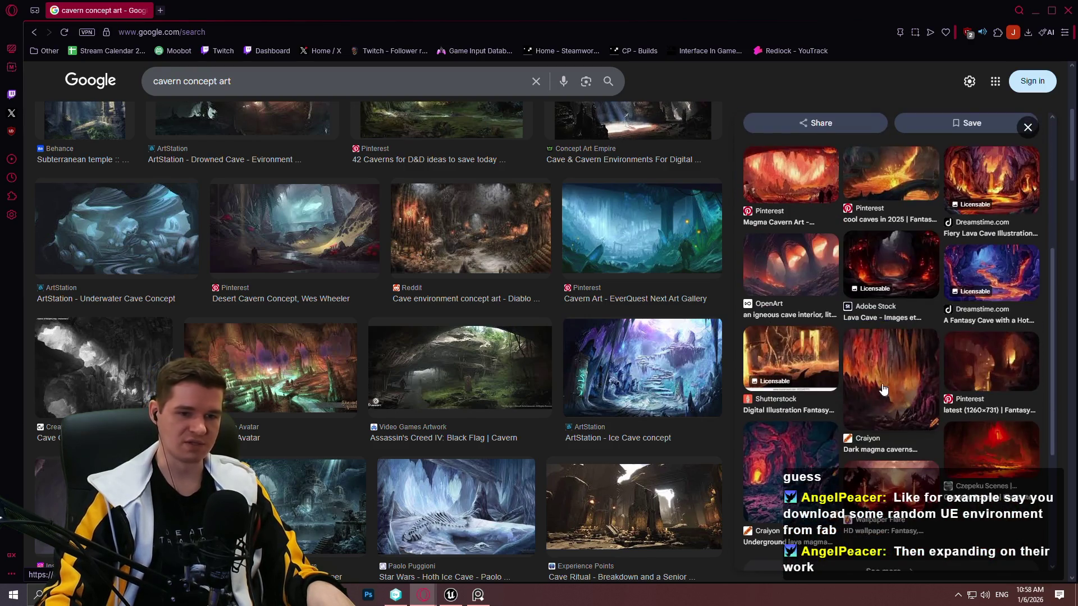
pyautogui.click(990, 463)
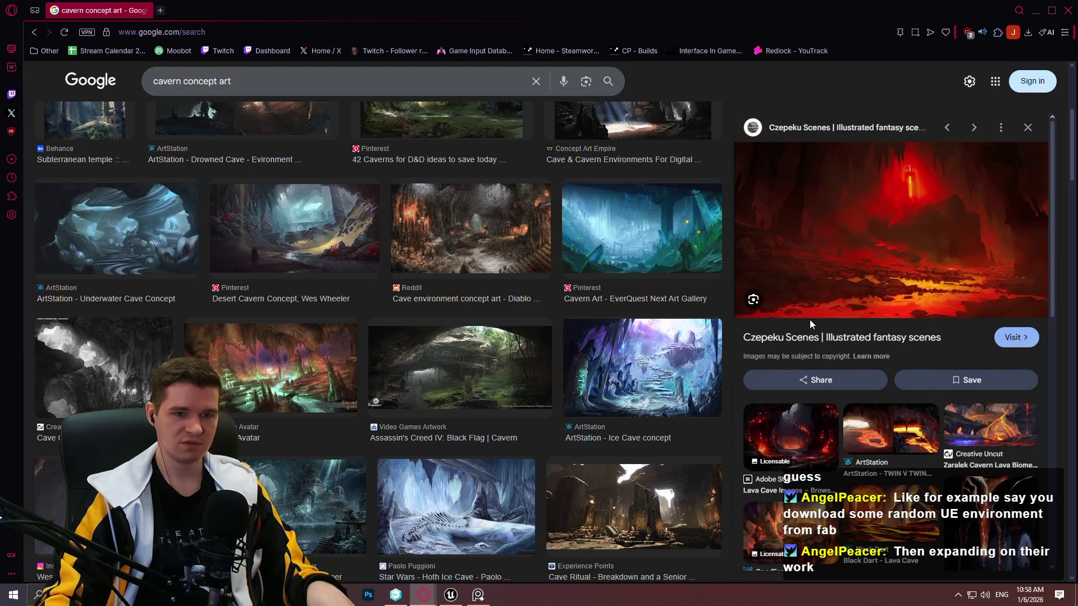
pyautogui.scroll(-2, 894, 276)
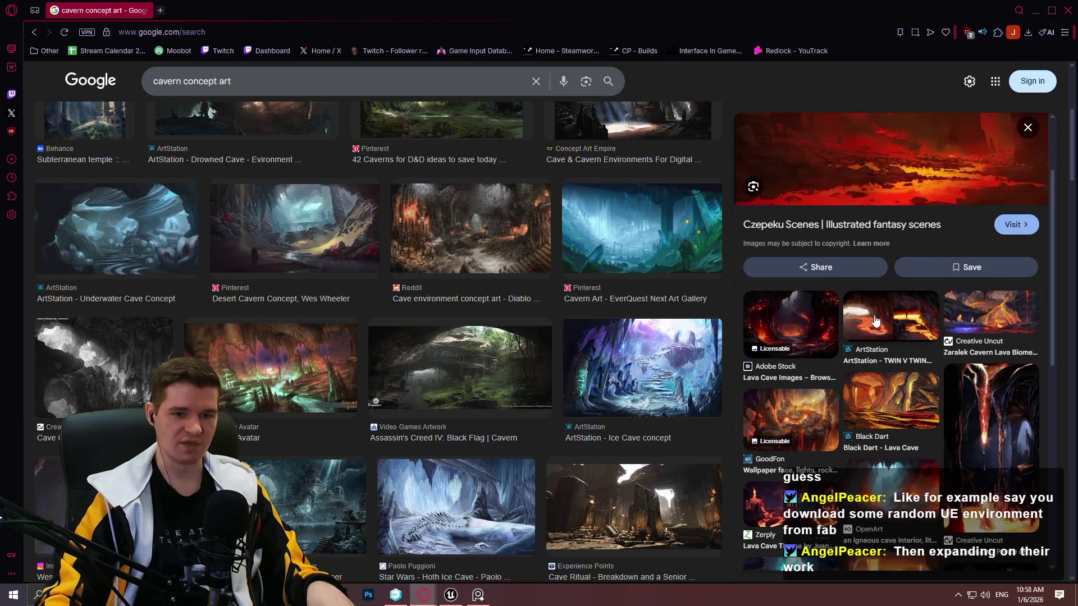
pyautogui.scroll(-3, 894, 276)
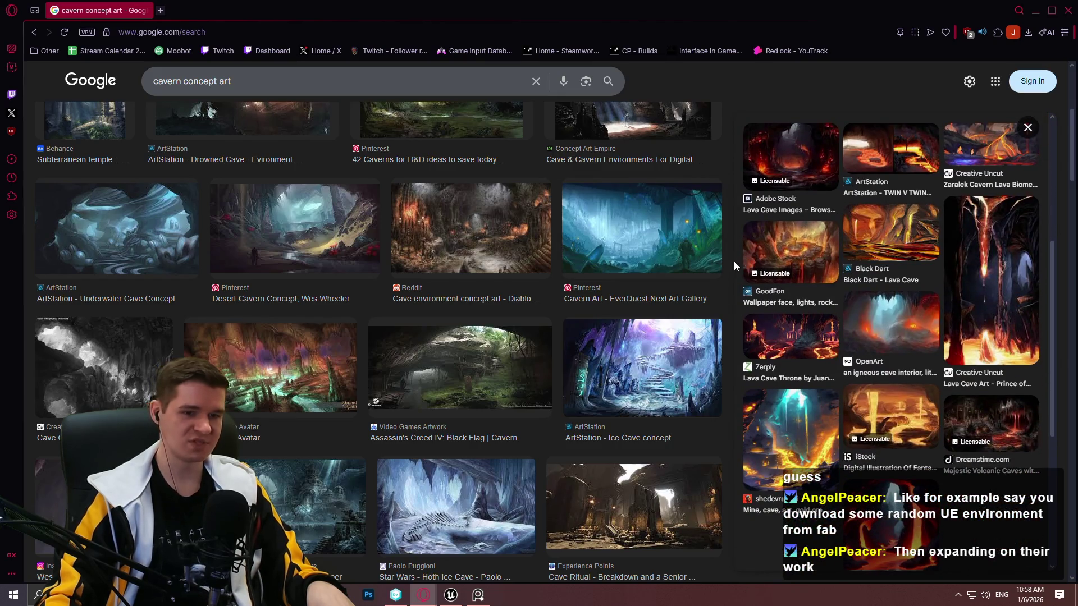
pyautogui.click(934, 410)
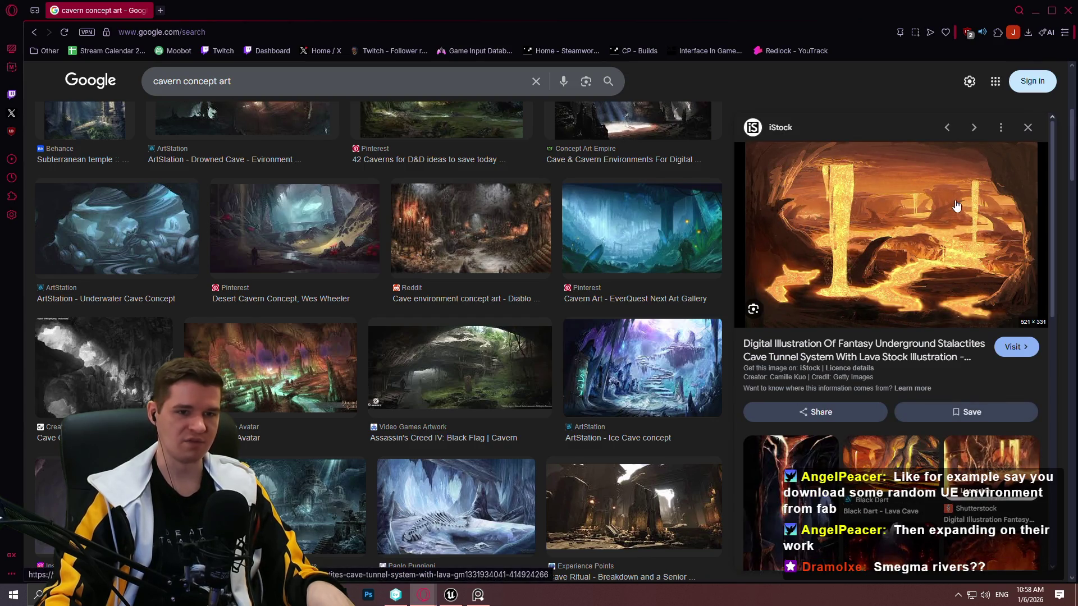
pyautogui.rightClick(898, 206)
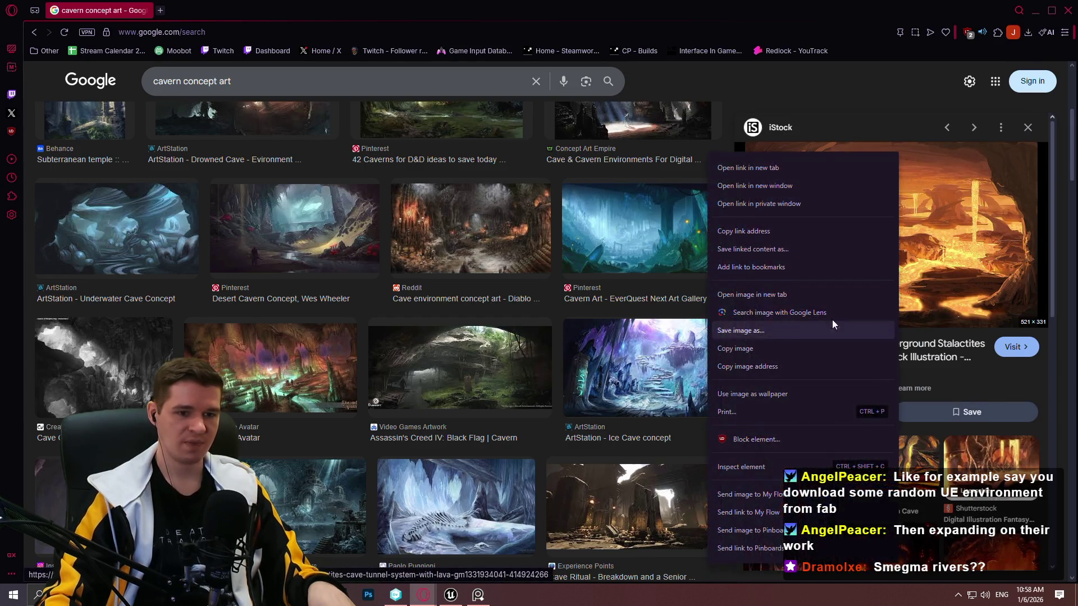
pyautogui.click(772, 352)
pyautogui.hotkey('alt', 'Tab')
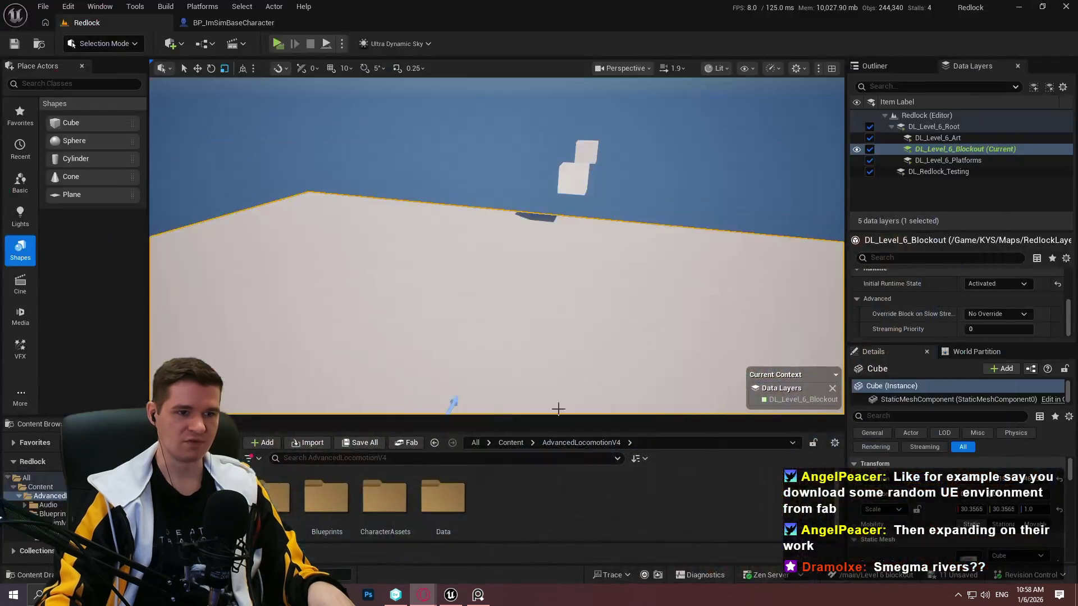
pyautogui.click(477, 595)
# Paste the lava stalactite illustration below the lava painting and enlarge it about twofold
pyautogui.hotkey('ctrl', 'v')
pyautogui.moveTo(736, 319)
pyautogui.mouseDown()
pyautogui.moveTo(745, 416)
pyautogui.moveTo(618, 328)
pyautogui.mouseUp()
pyautogui.moveTo(706, 287)
pyautogui.mouseDown()
pyautogui.moveTo(726, 232)
pyautogui.moveTo(820, 516)
pyautogui.moveTo(898, 584)
pyautogui.moveTo(881, 332)
pyautogui.moveTo(696, 145)
pyautogui.moveTo(250, 446)
pyautogui.moveTo(310, 447)
pyautogui.mouseUp()
pyautogui.moveTo(549, 461); pyautogui.dragTo(736, 300)
pyautogui.moveTo(868, 452); pyautogui.dragTo(767, 428)
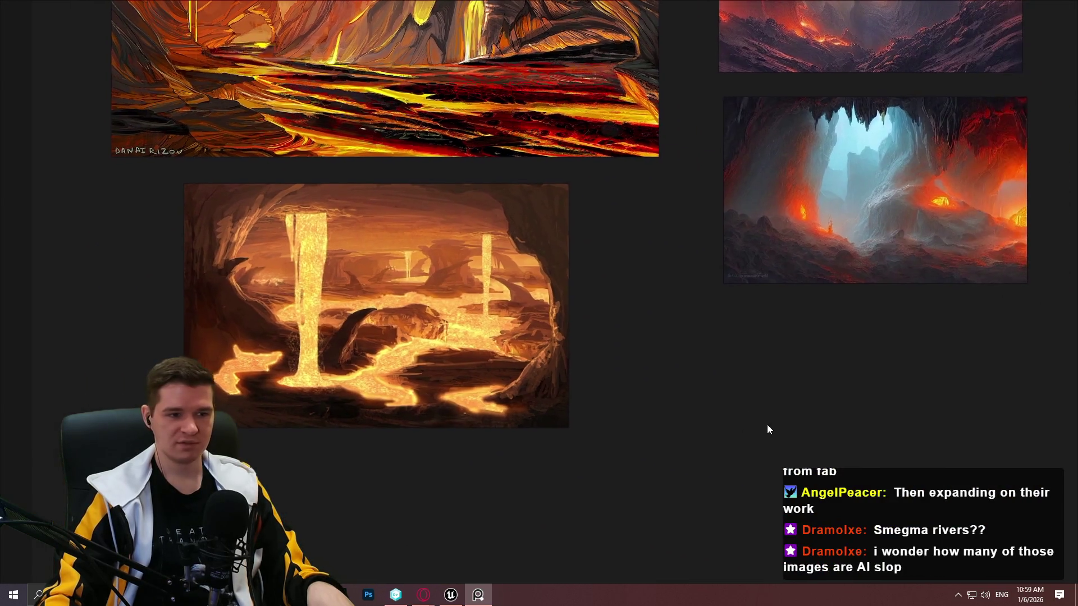
# Return to the cavern concept art search and preview the Dreamstime Cavern of Molten Lava image
pyautogui.click(477, 594)
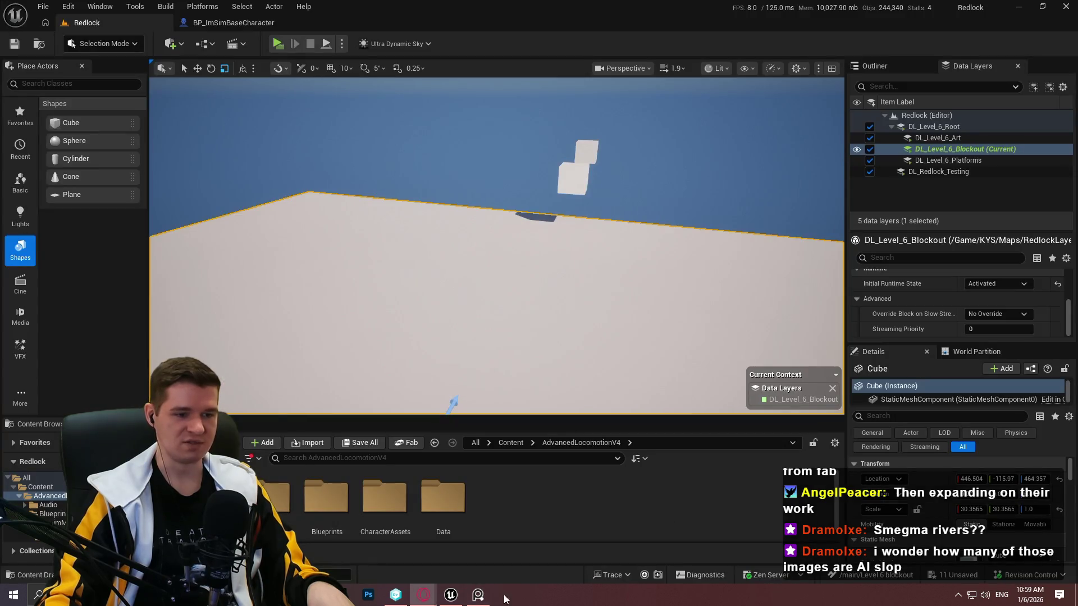
pyautogui.click(477, 593)
pyautogui.moveTo(423, 594)
pyautogui.click(591, 544)
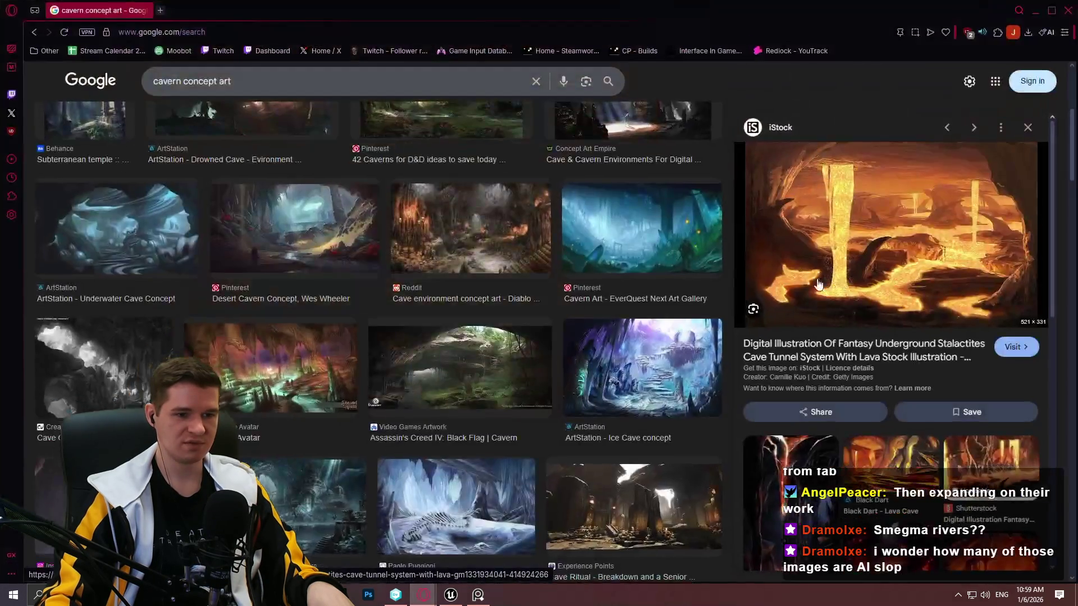
pyautogui.scroll(-3, 562, 337)
pyautogui.scroll(-2, 903, 337)
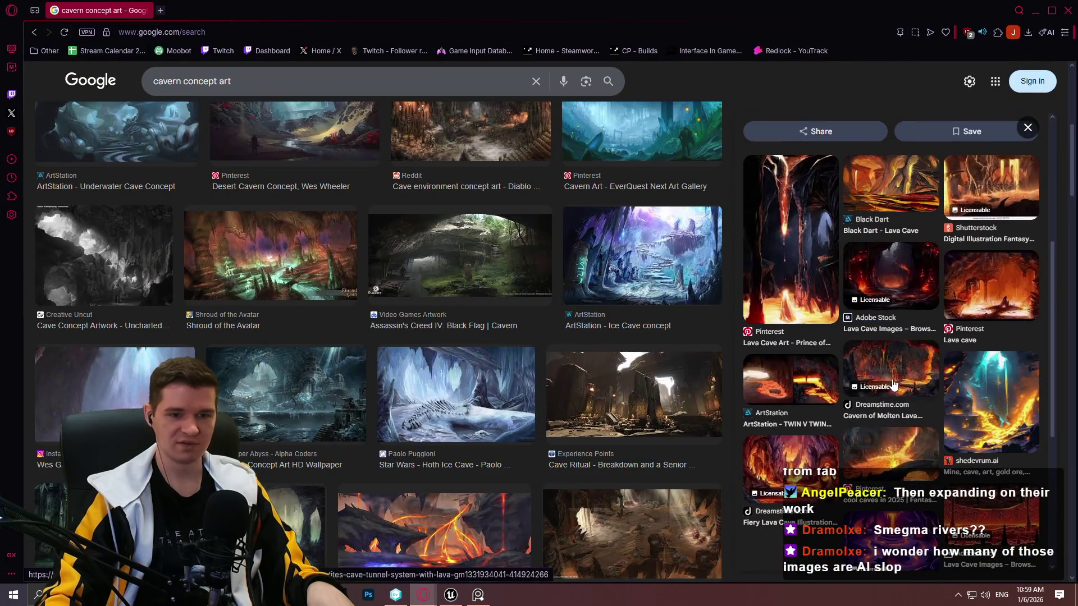
pyautogui.click(915, 355)
# Add the molten lava cavern image, enlarged, at the board's lower right, then return to the browser
pyautogui.rightClick(868, 244)
pyautogui.click(898, 351)
pyautogui.hotkey('alt', 'Tab')
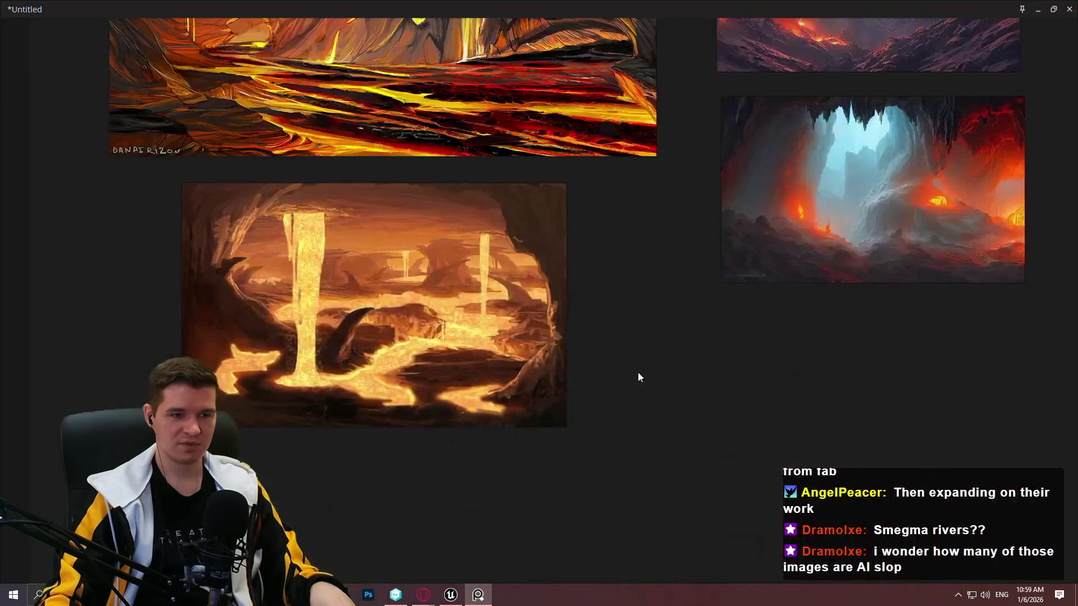
pyautogui.hotkey('ctrl', 'v')
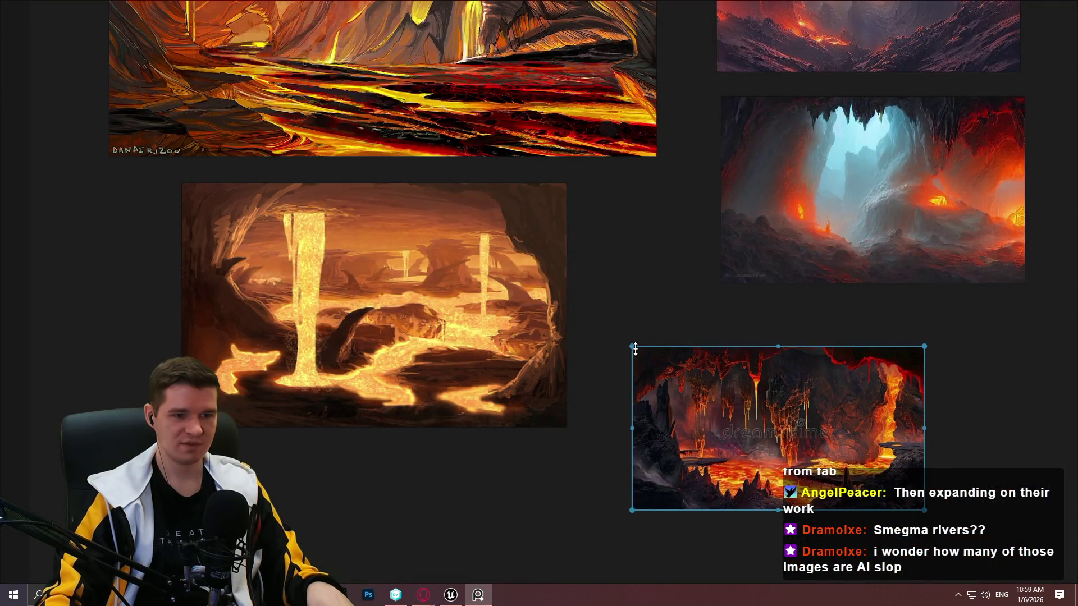
pyautogui.moveTo(632, 347)
pyautogui.mouseDown()
pyautogui.moveTo(390, 214)
pyautogui.moveTo(472, 285)
pyautogui.moveTo(444, 267)
pyautogui.mouseUp()
pyautogui.moveTo(685, 323)
pyautogui.mouseDown()
pyautogui.moveTo(931, 441)
pyautogui.moveTo(882, 396)
pyautogui.mouseUp()
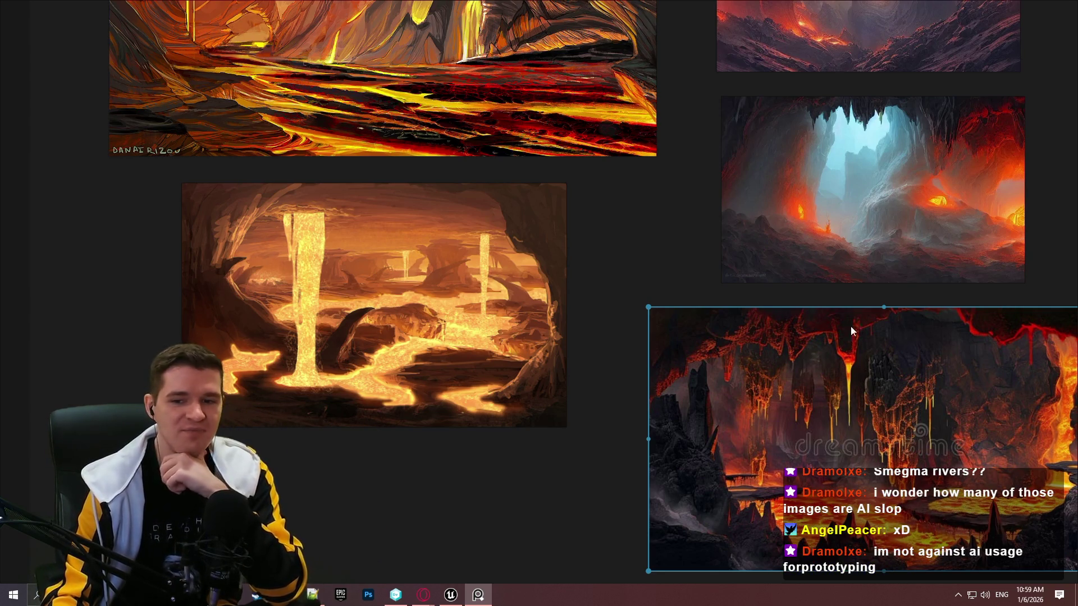
pyautogui.moveTo(658, 279); pyautogui.dragTo(516, 156)
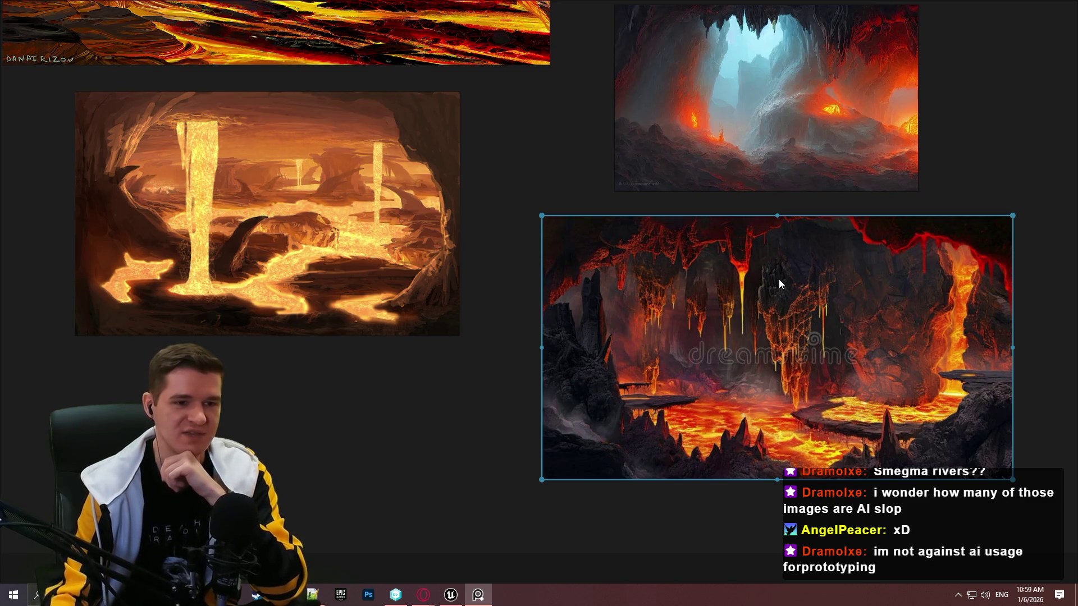
pyautogui.click(931, 190)
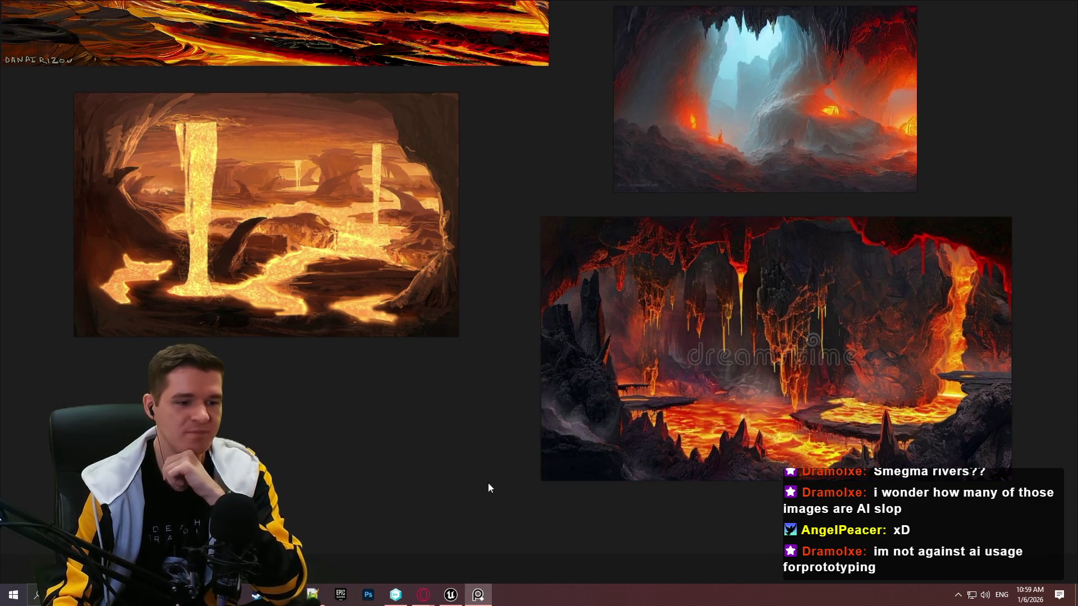
pyautogui.moveTo(424, 595)
pyautogui.click(638, 543)
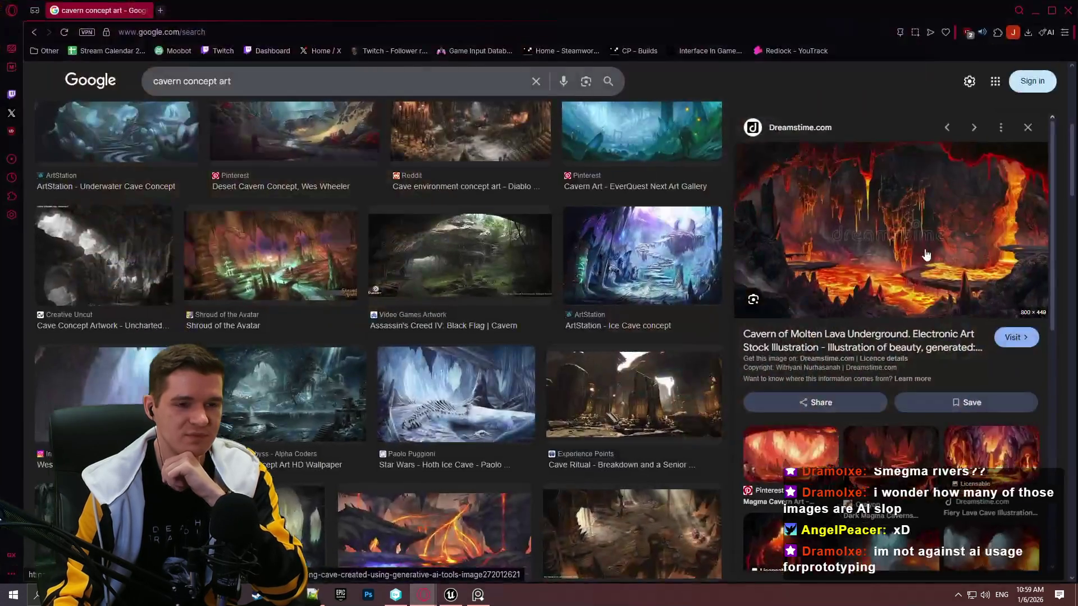
# Preview the red crystal cavern image and two lava cave images
pyautogui.scroll(-5, 910, 430)
pyautogui.click(912, 416)
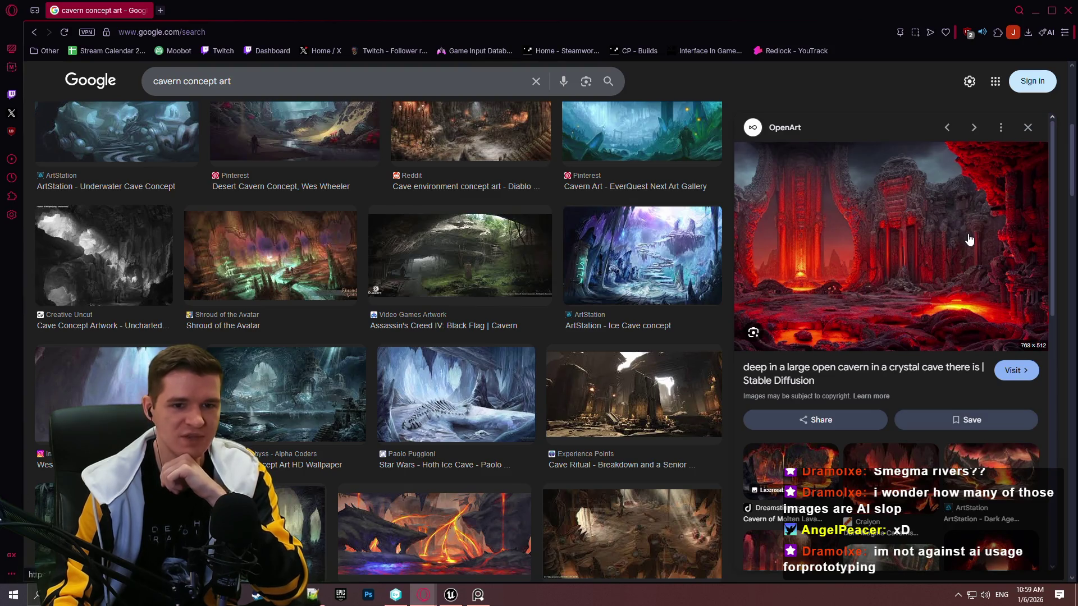
pyautogui.scroll(-4, 968, 240)
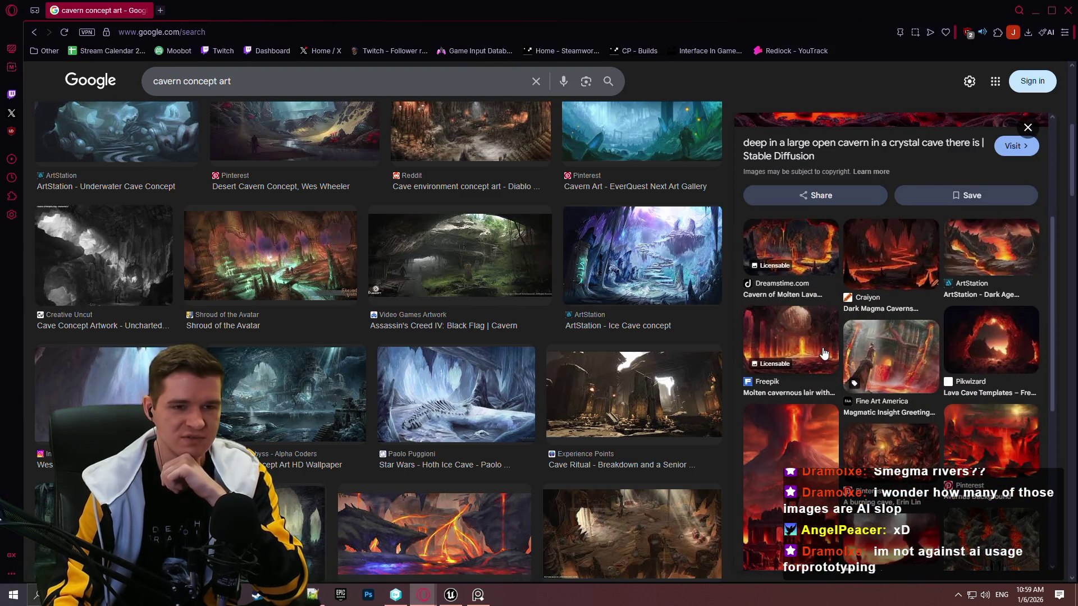
pyautogui.click(973, 352)
pyautogui.scroll(-4, 960, 370)
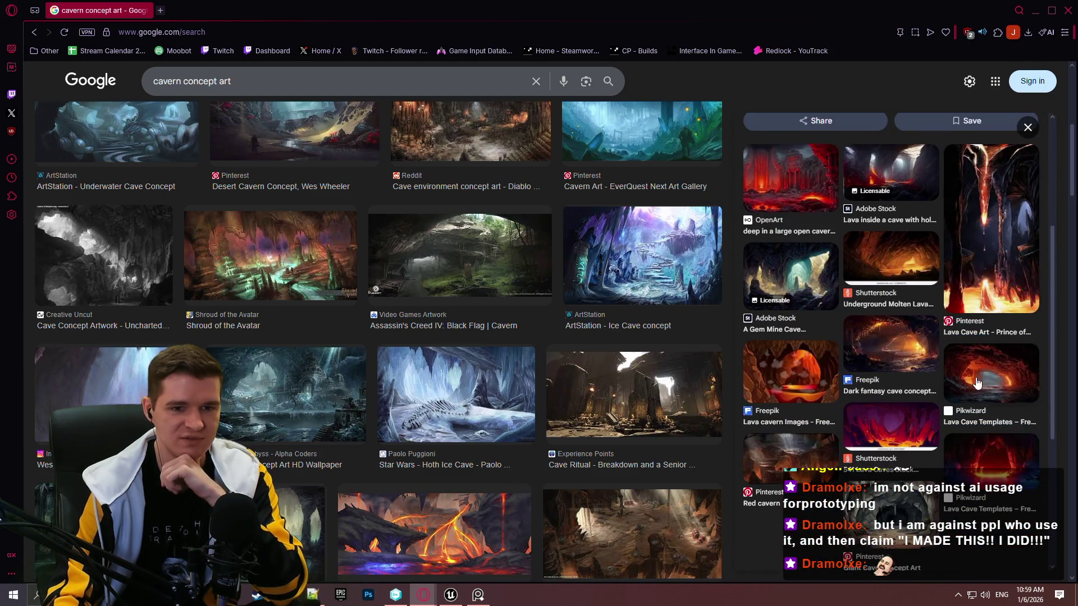
pyautogui.click(977, 382)
# Preview the cave, Kobra Khaki image, then place the cursor after 'cavern' in the query
pyautogui.scroll(-4, 925, 361)
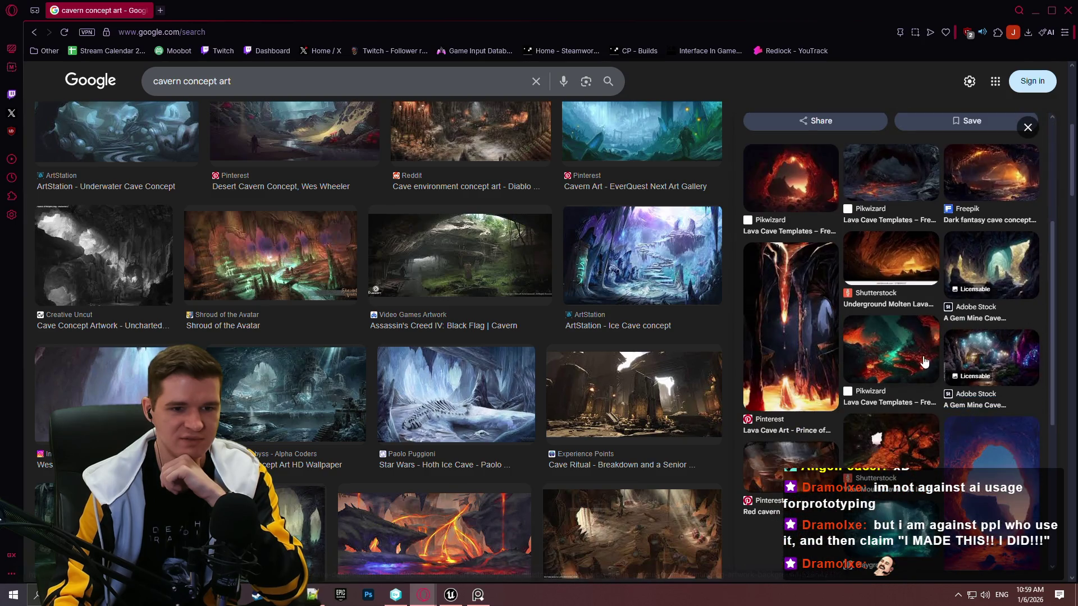
pyautogui.scroll(-7, 549, 352)
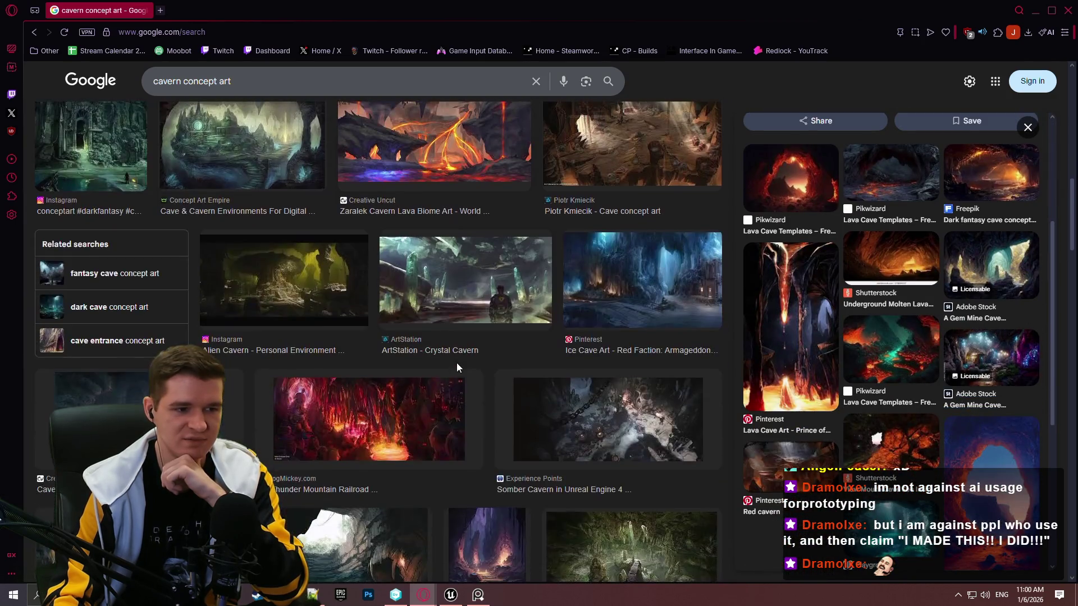
pyautogui.scroll(-8, 418, 395)
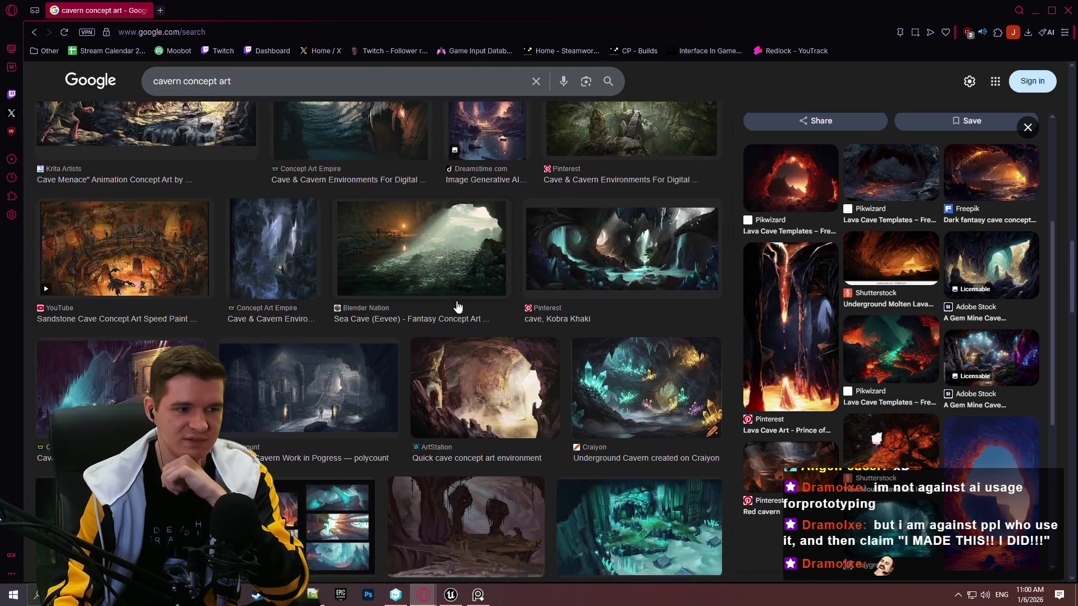
pyautogui.scroll(3, 531, 399)
pyautogui.click(632, 404)
pyautogui.scroll(2, 611, 393)
pyautogui.scroll(5, 600, 386)
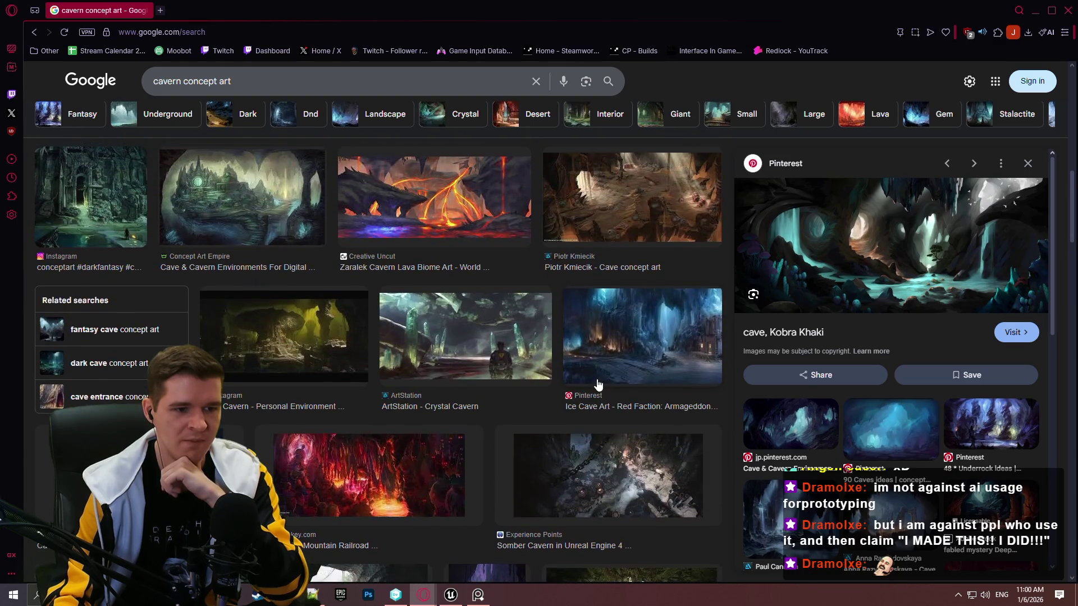
pyautogui.scroll(5, 590, 368)
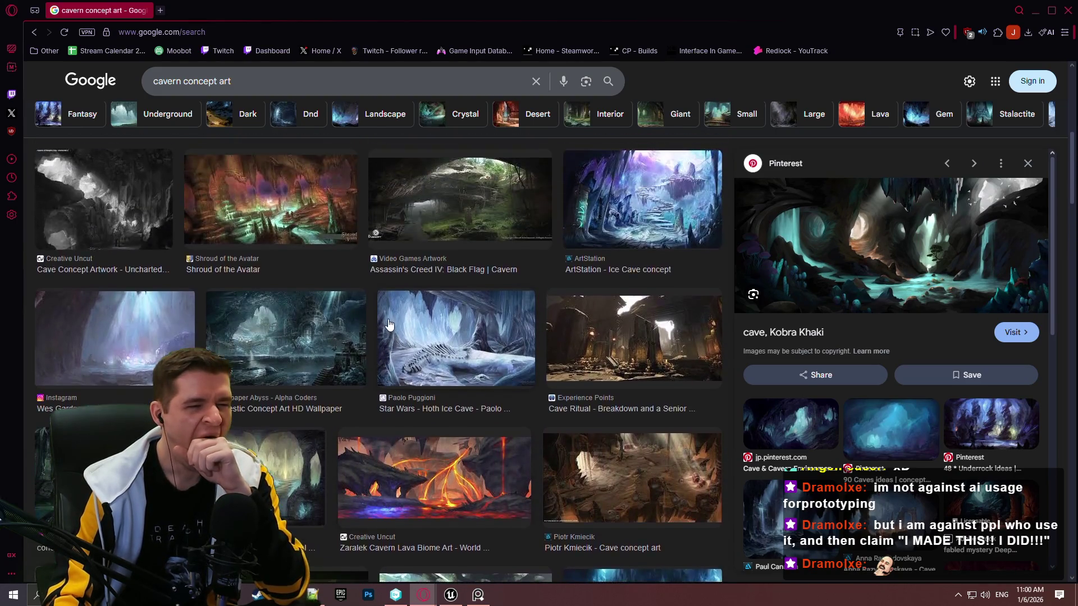
pyautogui.scroll(4, 389, 324)
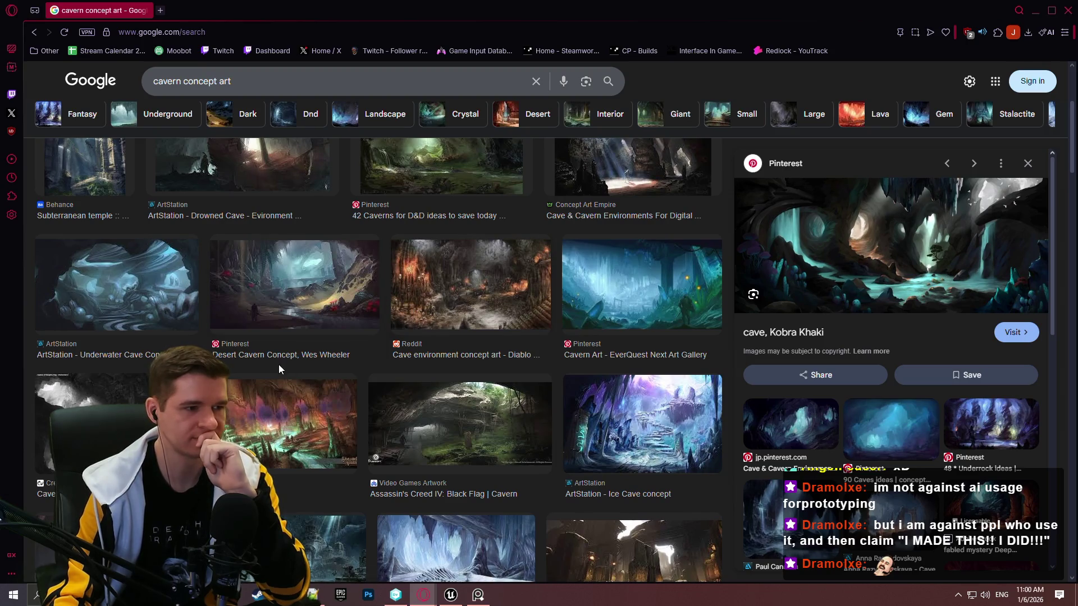
pyautogui.scroll(4, 279, 369)
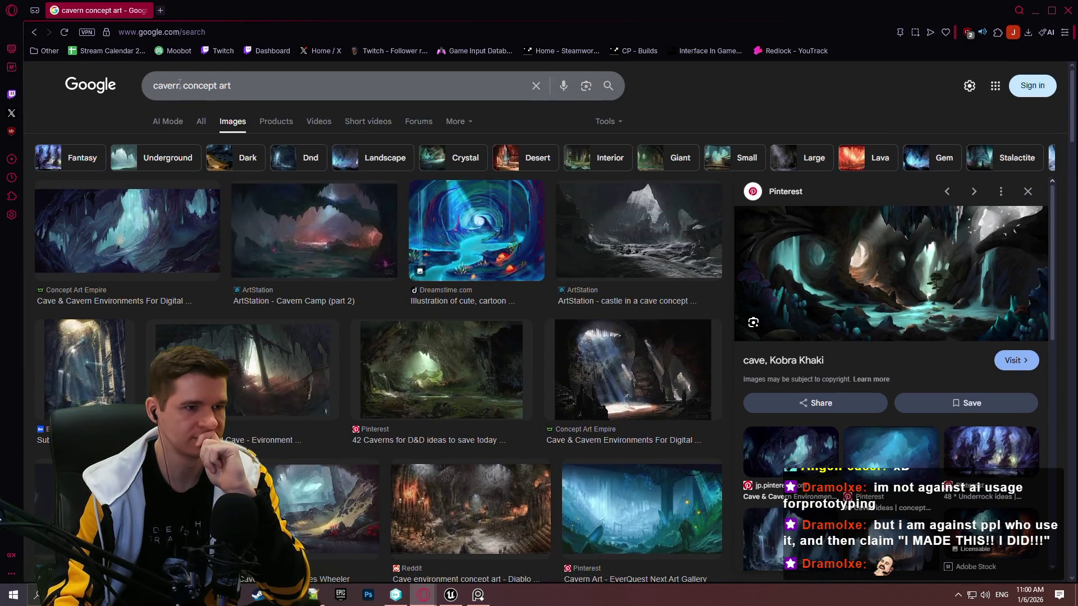
pyautogui.click(179, 86)
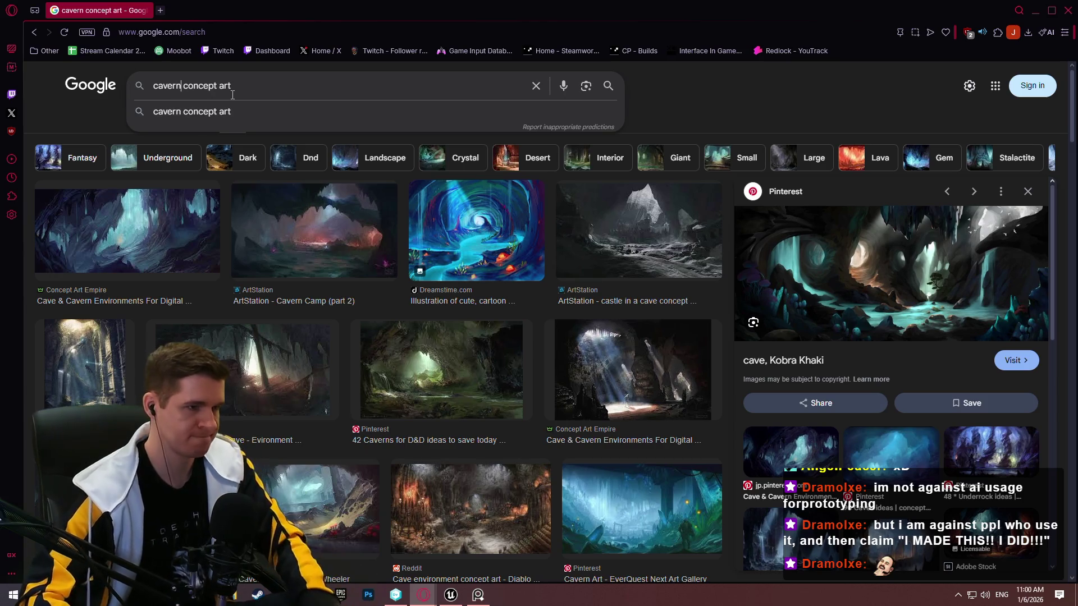
# Search 'cavern mining concept art' and preview the mining facility, rail-track mine and Dwarven Caverns images
pyautogui.write('mining')
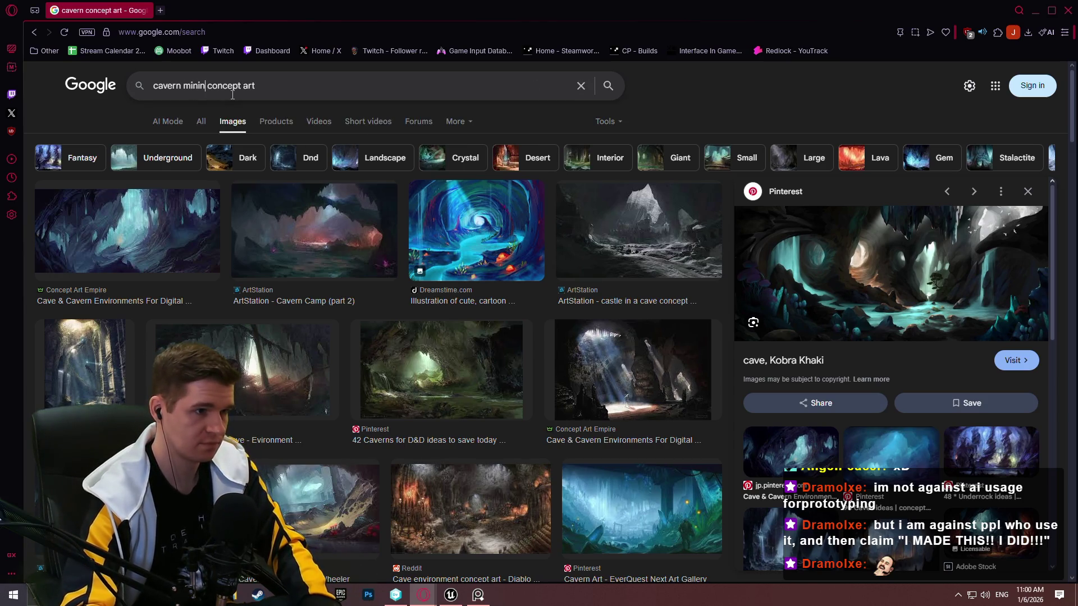
pyautogui.press('Return')
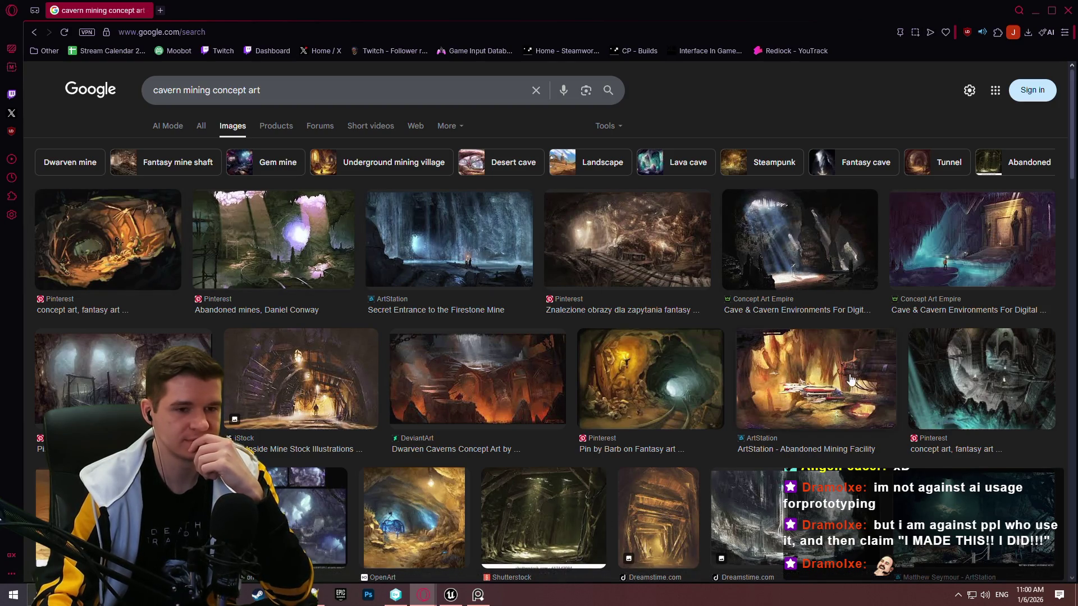
pyautogui.click(776, 406)
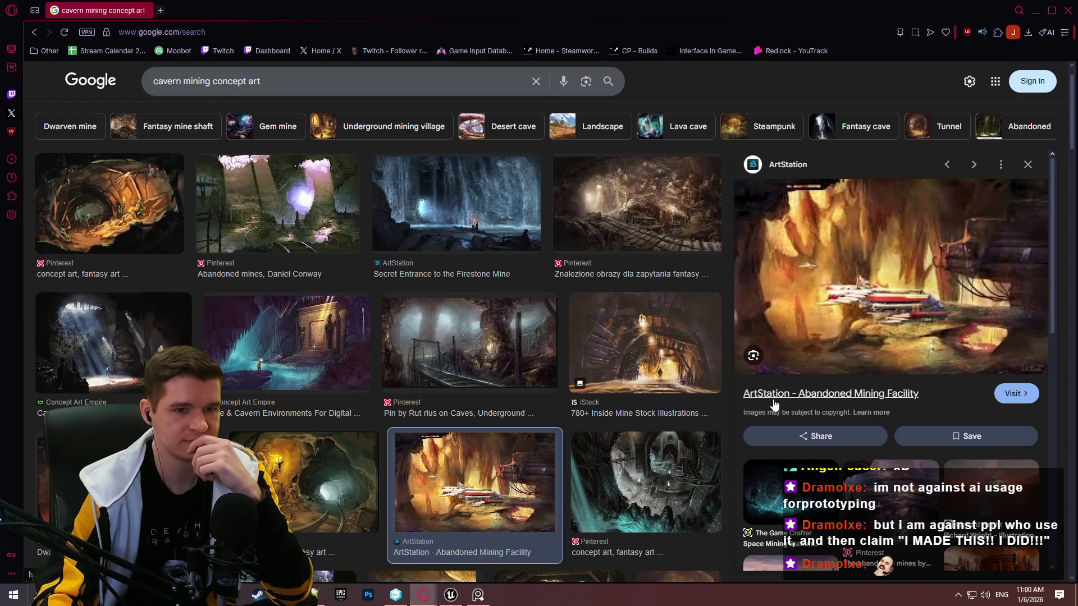
pyautogui.click(507, 336)
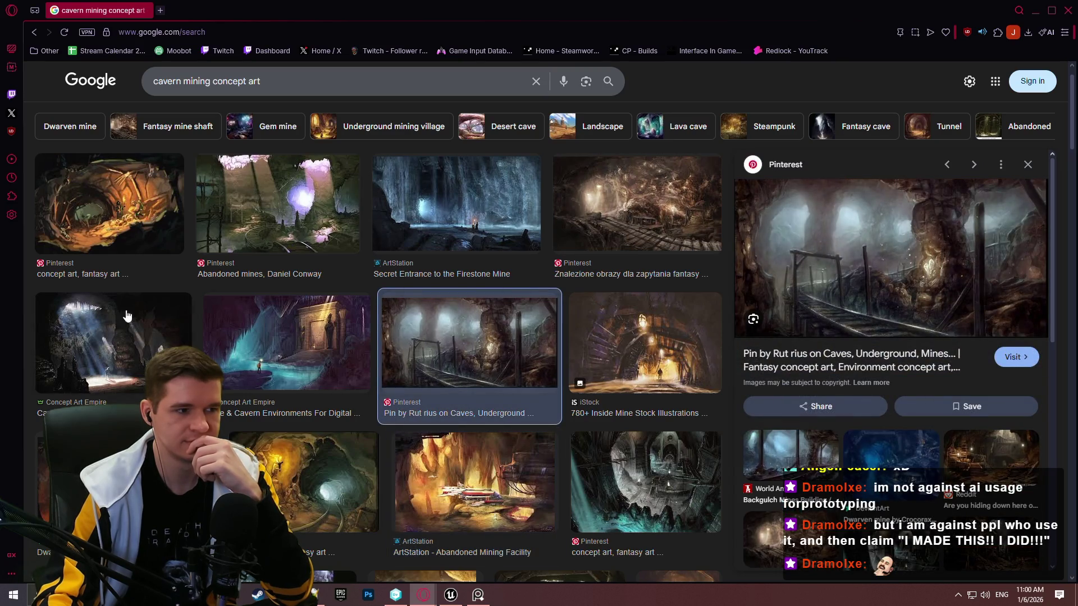
pyautogui.click(128, 316)
pyautogui.click(112, 483)
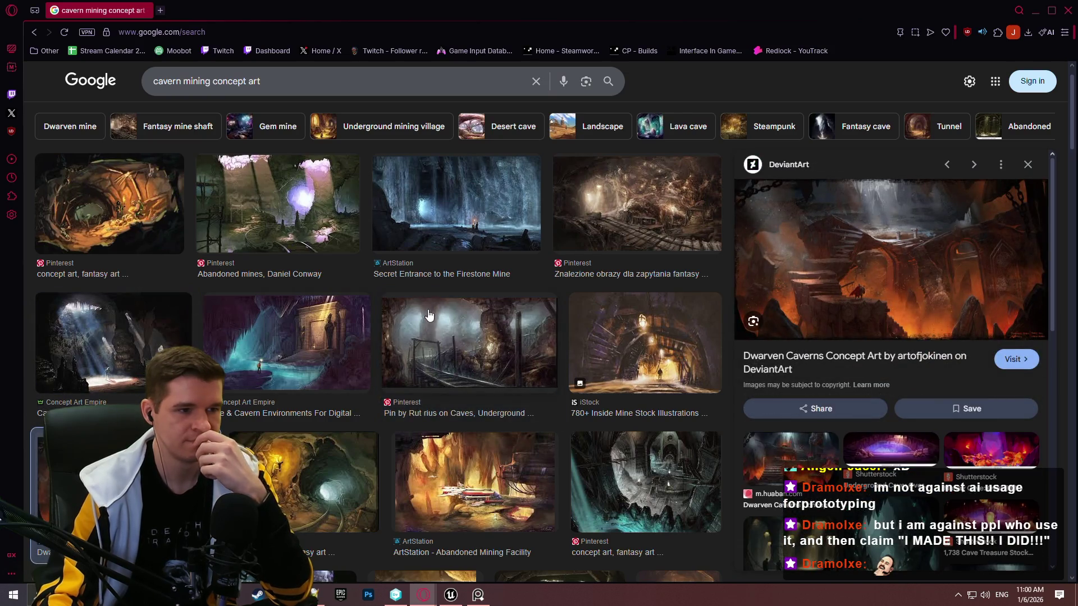
pyautogui.click(465, 339)
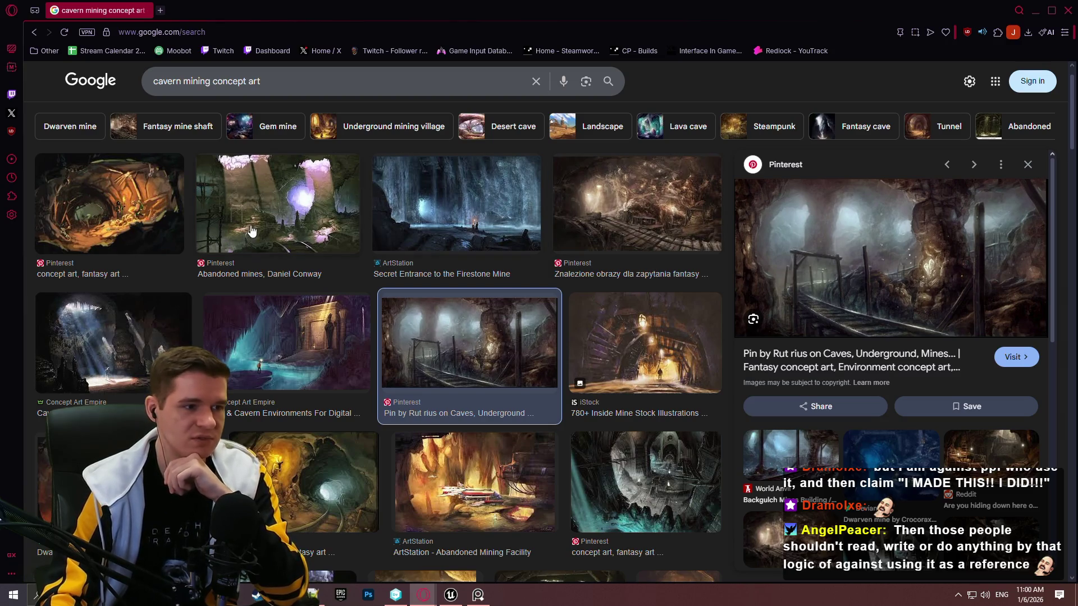
# Preview the mine shaft painting and Underground Mining Village, then type 'large silicate cr' in a new tab
pyautogui.scroll(-5, 176, 238)
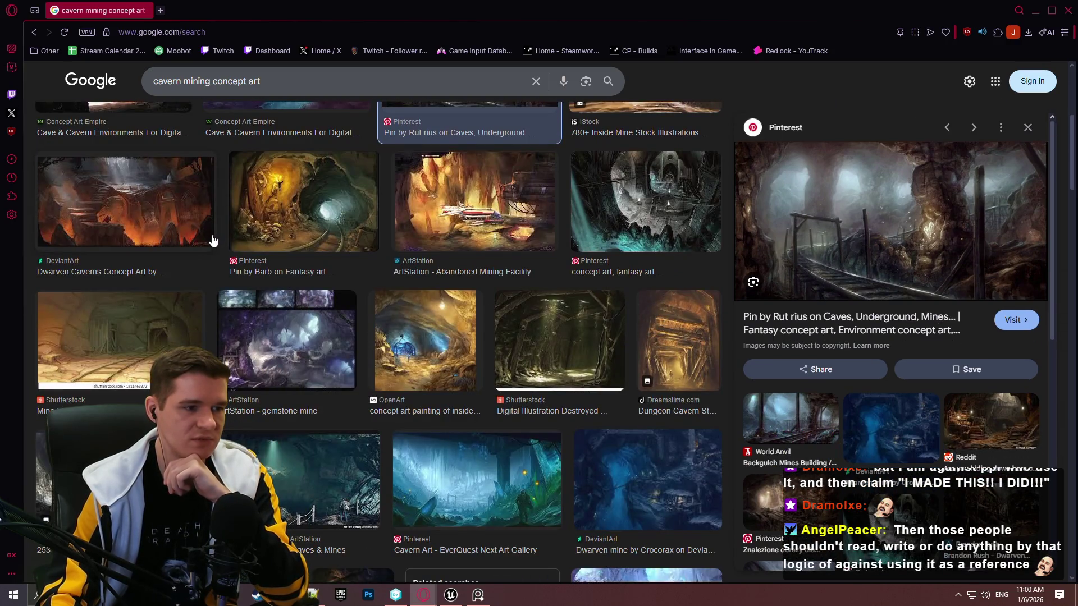
pyautogui.scroll(-2, 633, 362)
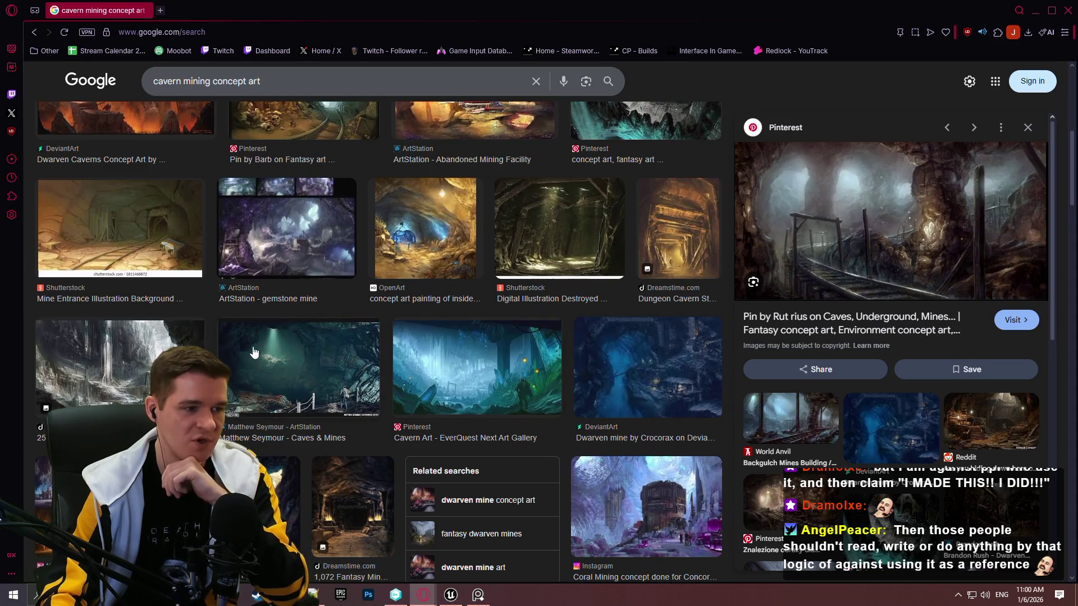
pyautogui.scroll(-3, 202, 348)
pyautogui.scroll(-4, 248, 317)
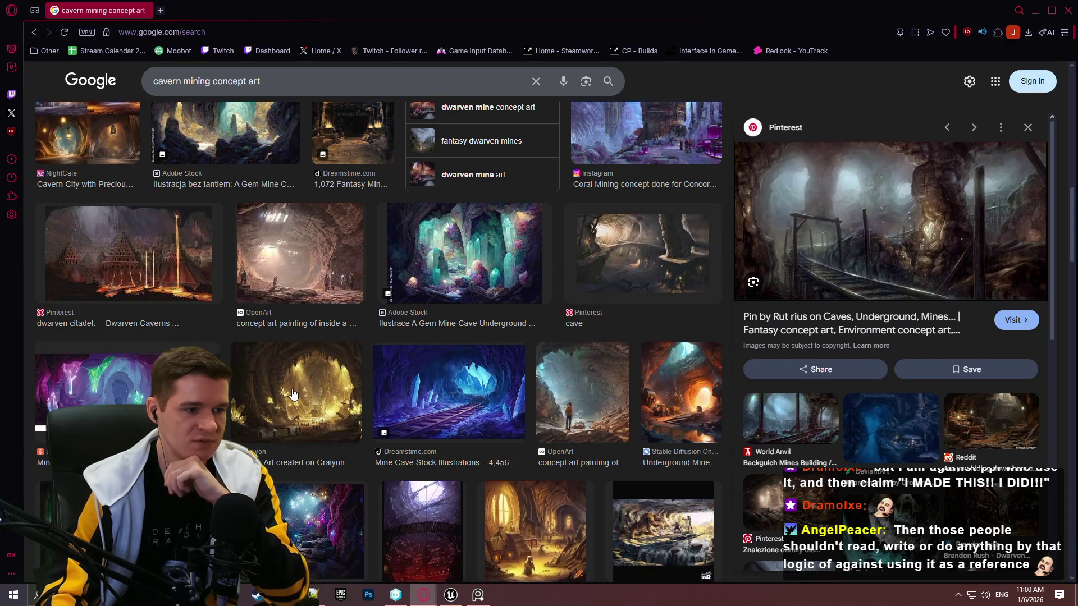
pyautogui.click(293, 278)
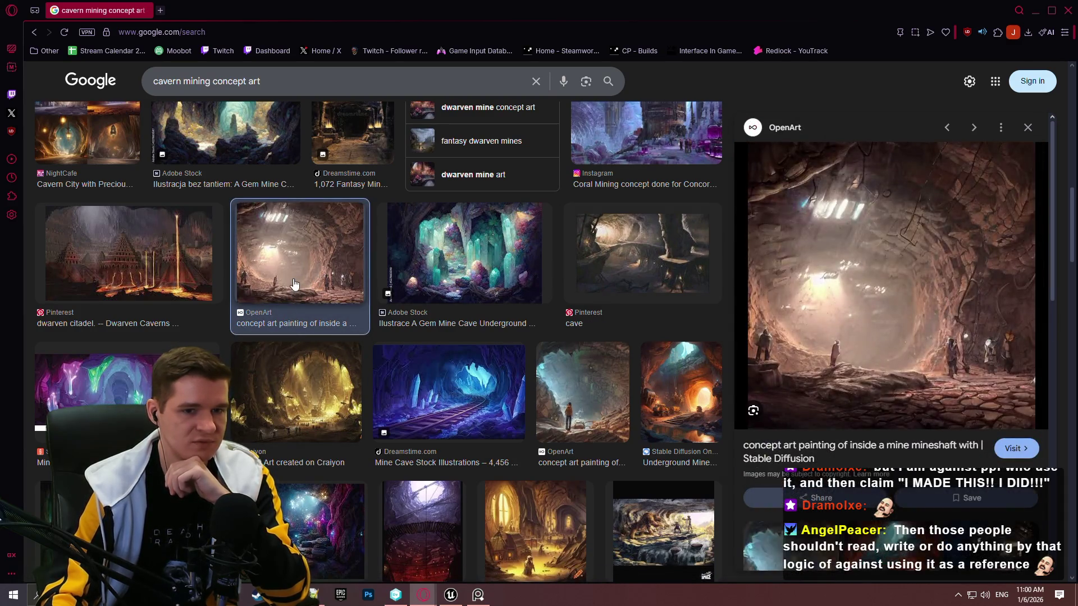
pyautogui.click(289, 376)
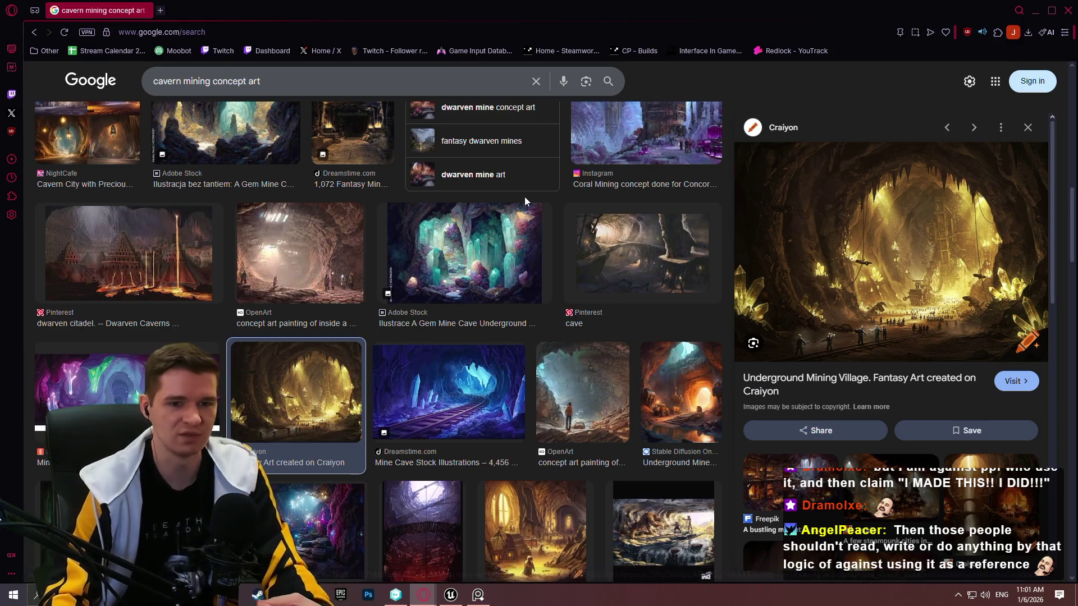
pyautogui.click(162, 10)
pyautogui.write('large silicate cr')
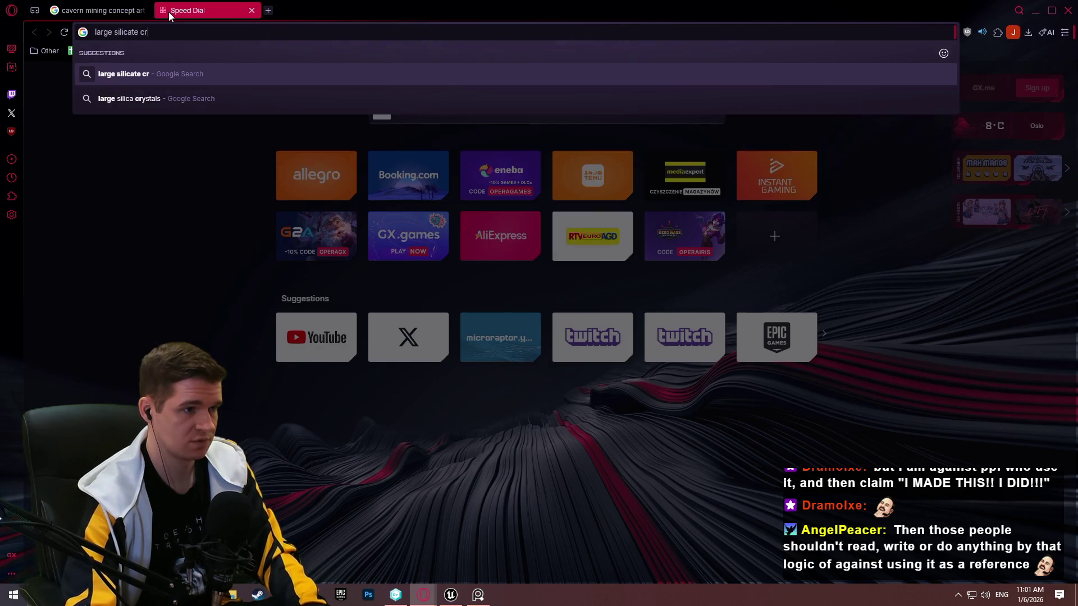
# Search the 'large silica crystals' suggestion and show image results only
pyautogui.press('Down')
pyautogui.press('Return')
pyautogui.click(230, 127)
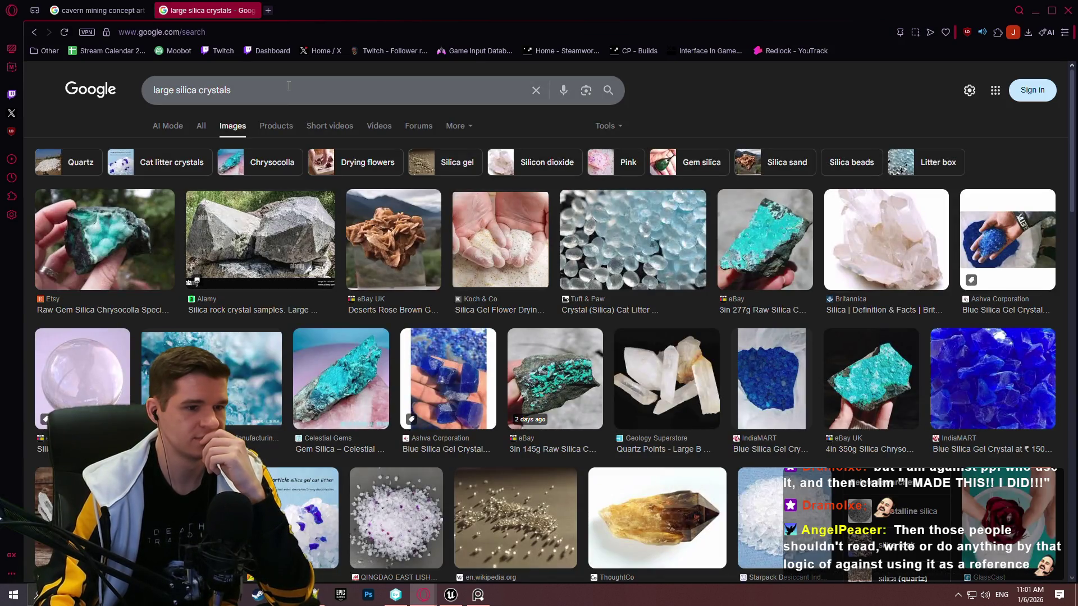
# Refine the query to 'large silica crystals concept art' and preview The Largest Crystal Cave in the World
pyautogui.click(290, 85)
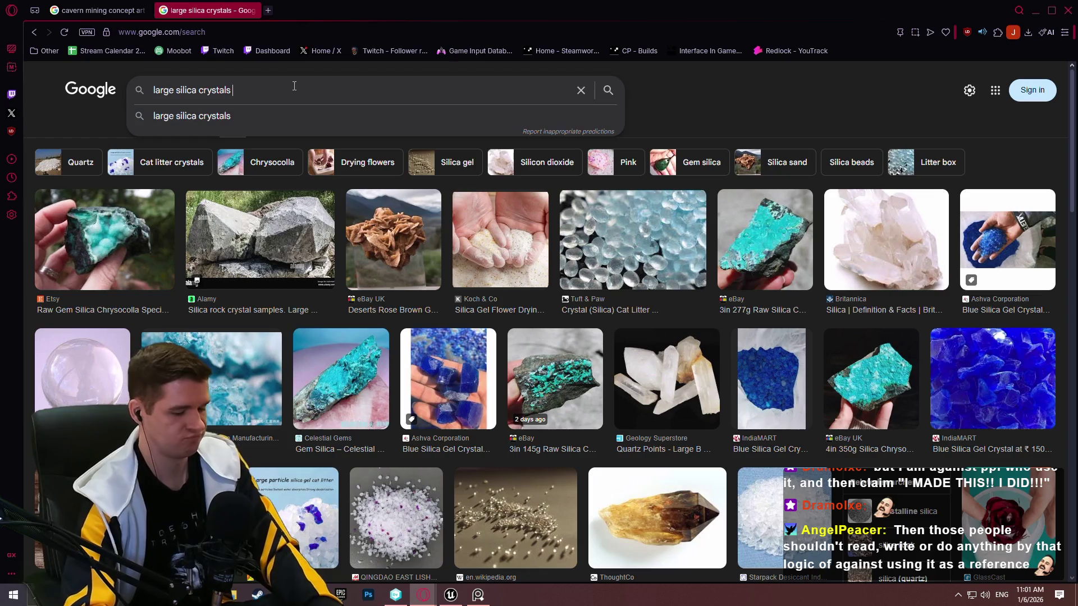
pyautogui.write('concept ar')
pyautogui.press('Return')
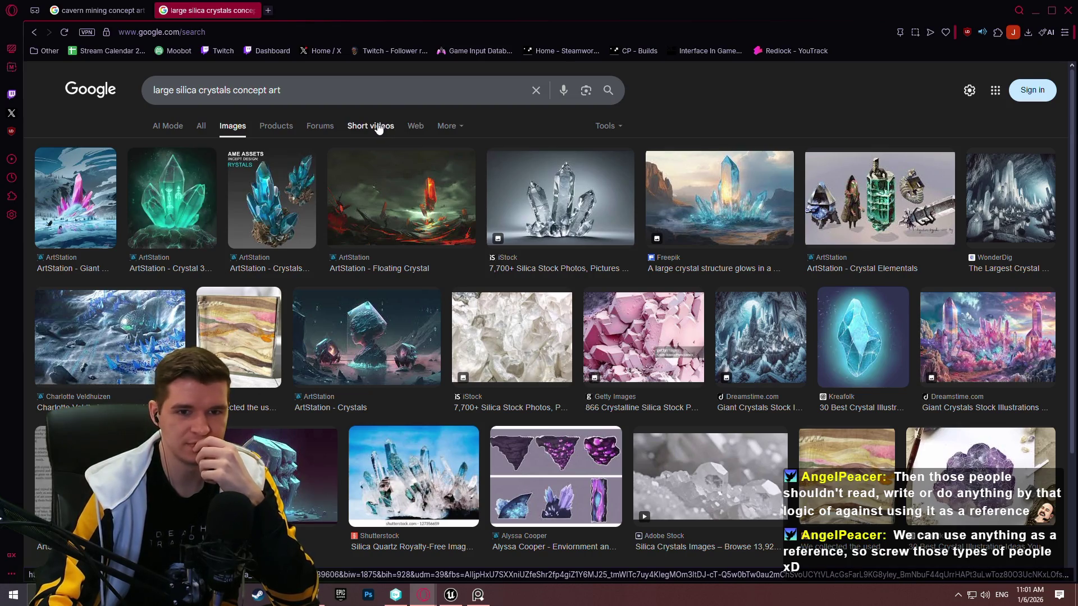
pyautogui.click(1040, 200)
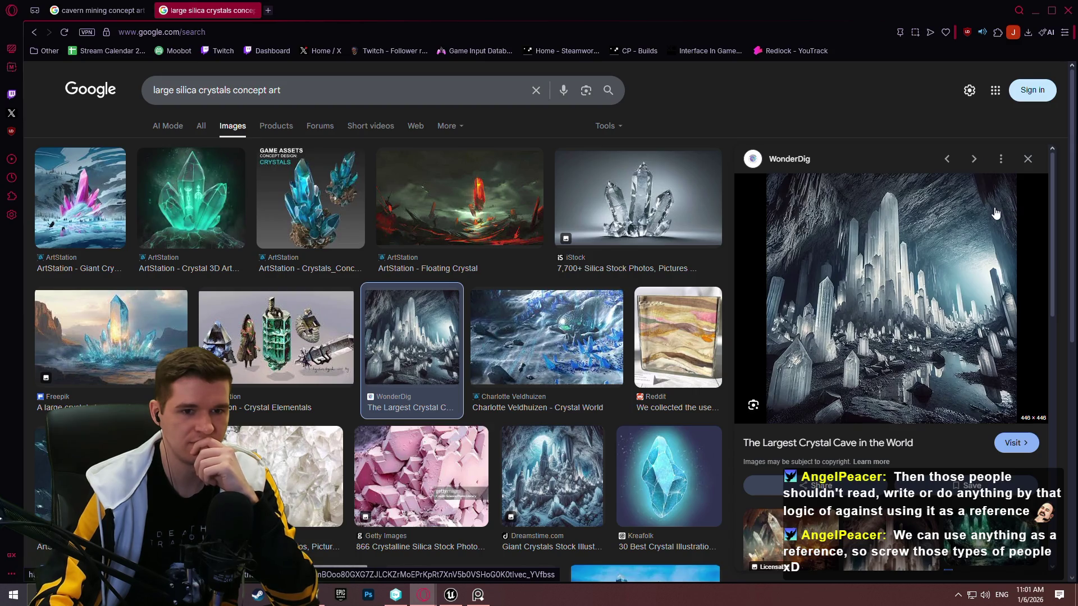
pyautogui.scroll(-7, 992, 212)
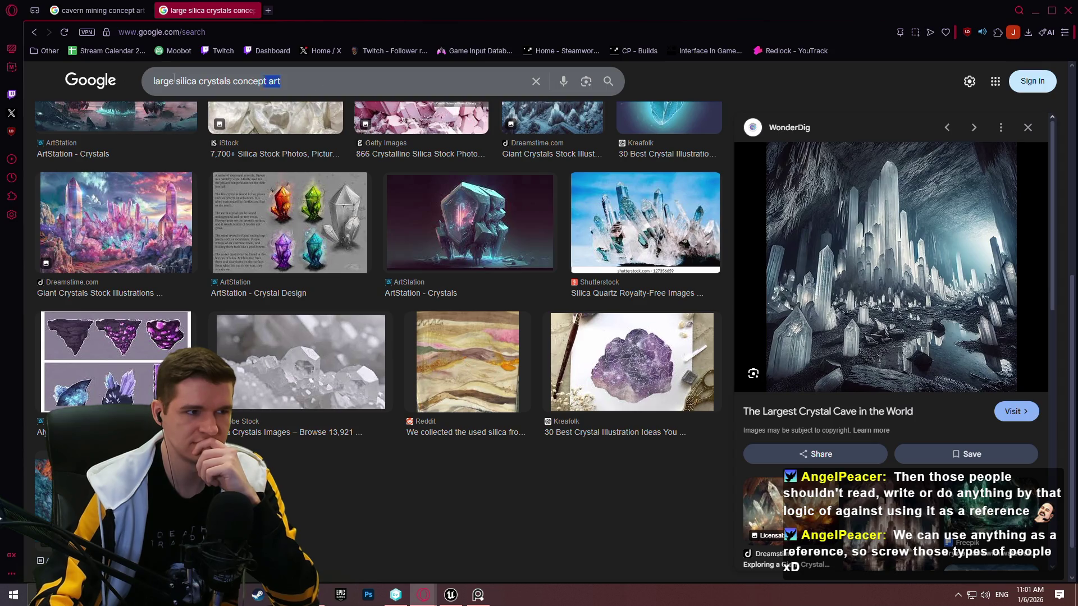
pyautogui.hotkey('ctrl', 'a')
# Replace the query with 'silica mine' and run the image search
pyautogui.write('silica min')
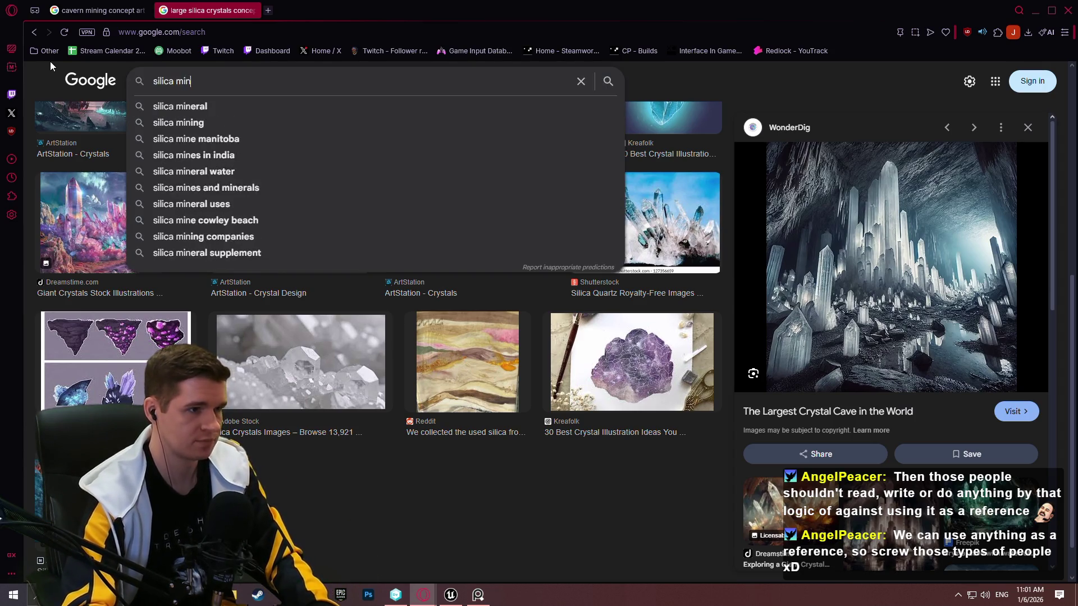
pyautogui.write('e')
pyautogui.press('Return')
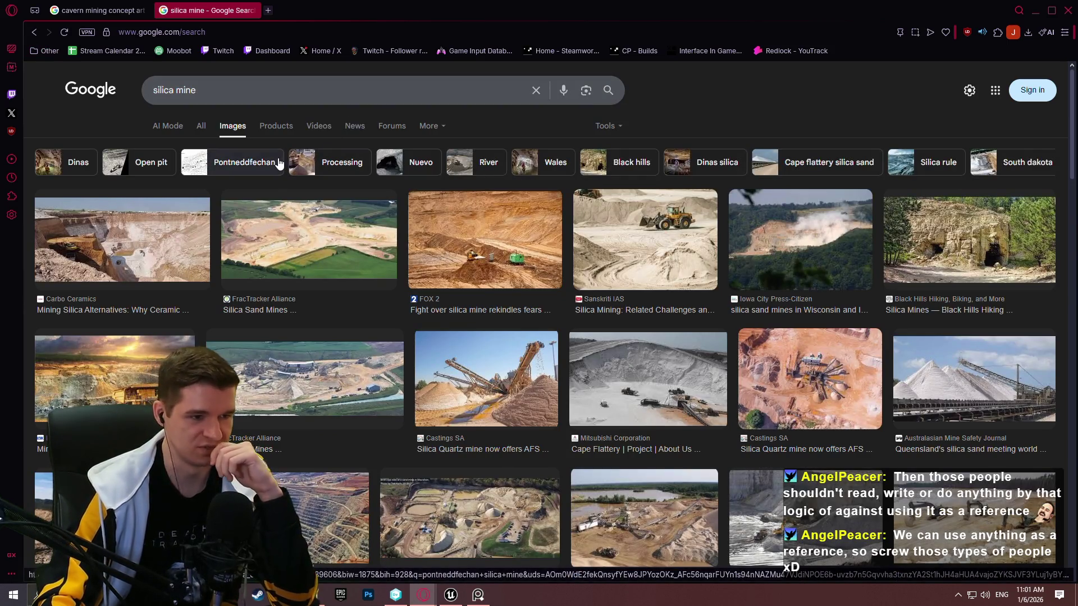
pyautogui.scroll(-2, 413, 163)
pyautogui.scroll(2, 397, 150)
# Remove 'mine' from the query, reset page zoom to 100%, and dismiss the suggestions
pyautogui.doubleClick(185, 90)
pyautogui.write('c')
pyautogui.press('BackSpace')
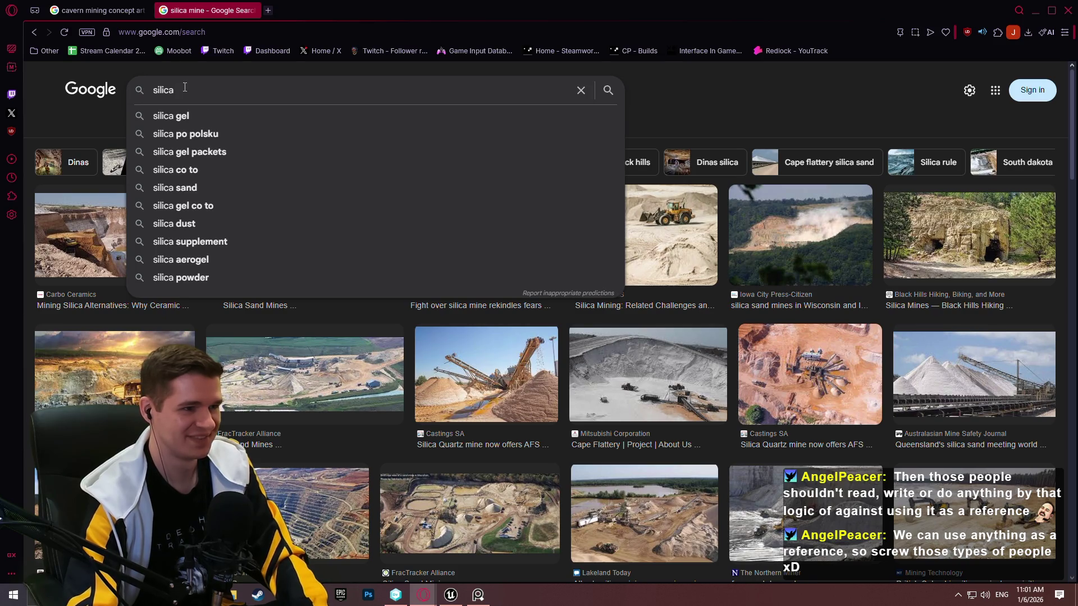
pyautogui.hotkey('ctrl', '+')
pyautogui.hotkey('ctrl', '+')
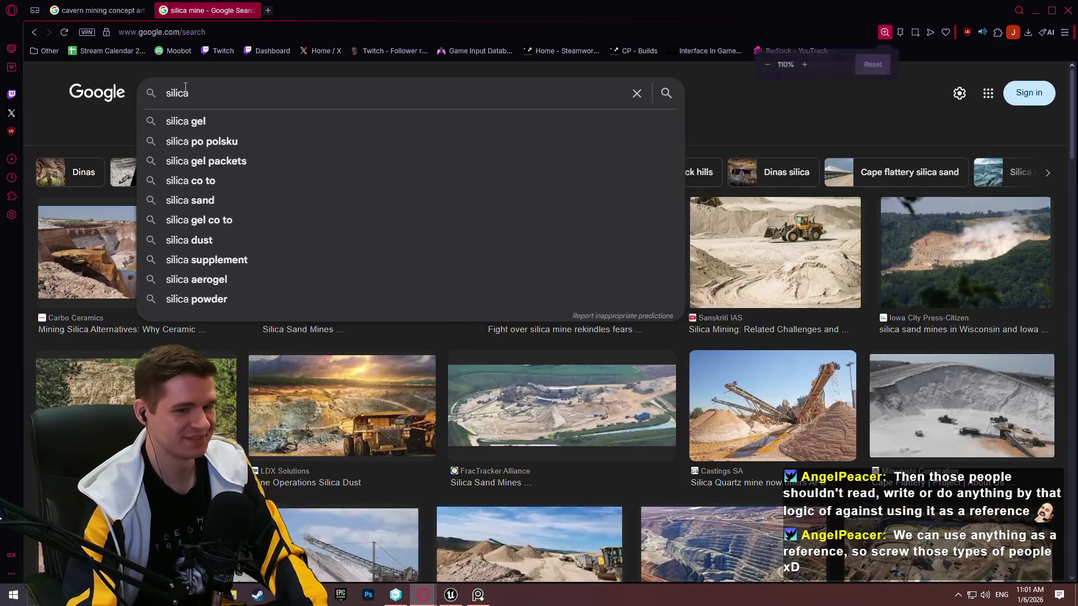
pyautogui.hotkey('ctrl', '0')
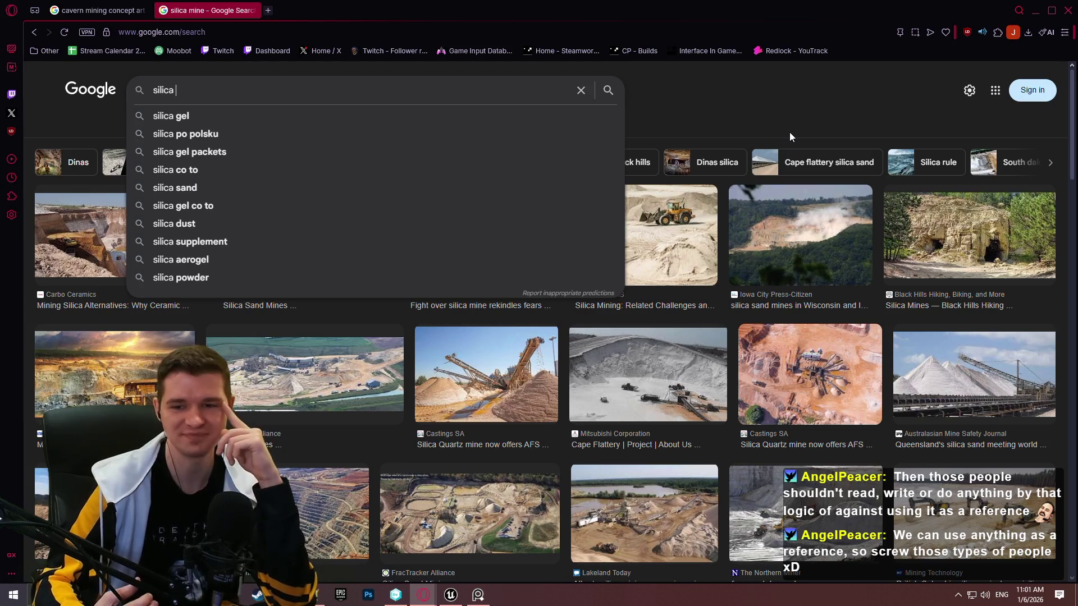
pyautogui.click(761, 128)
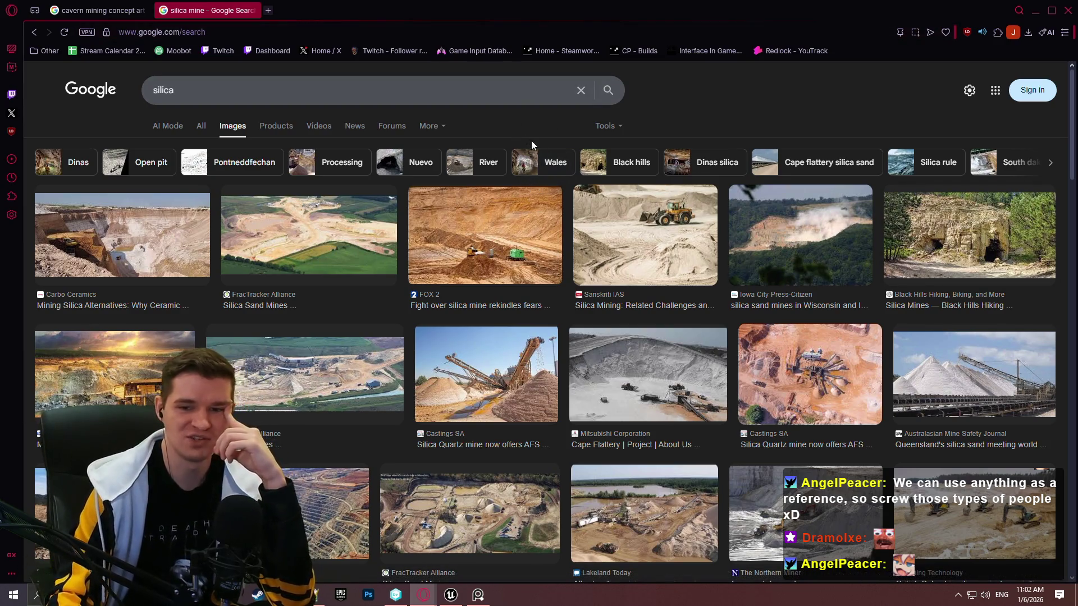
# Scroll through the silica mine results, then search images for 'silica cavern'
pyautogui.scroll(-3, 748, 150)
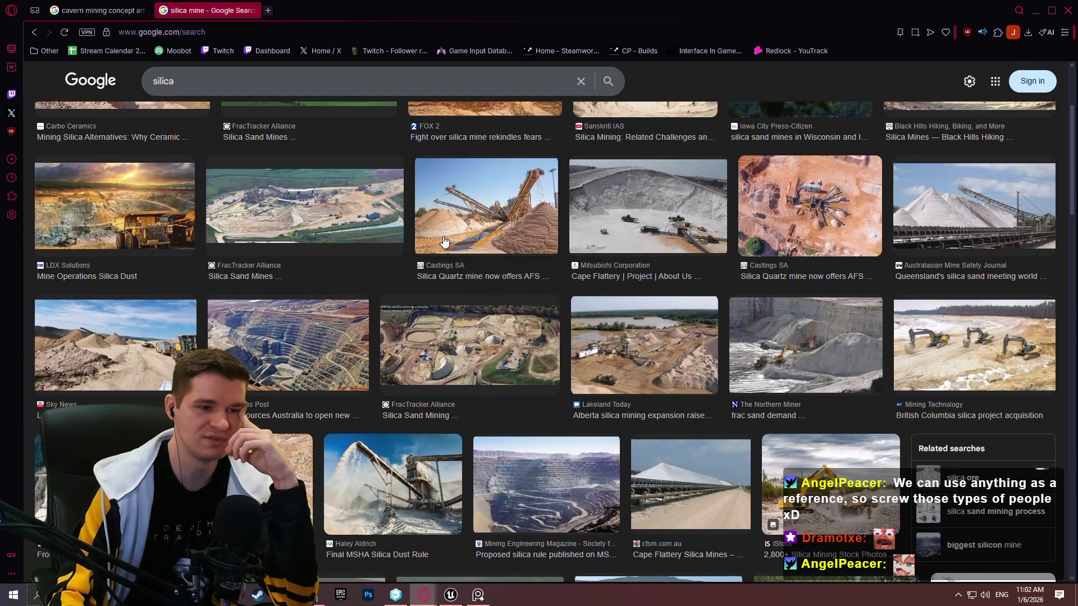
pyautogui.scroll(-5, 444, 242)
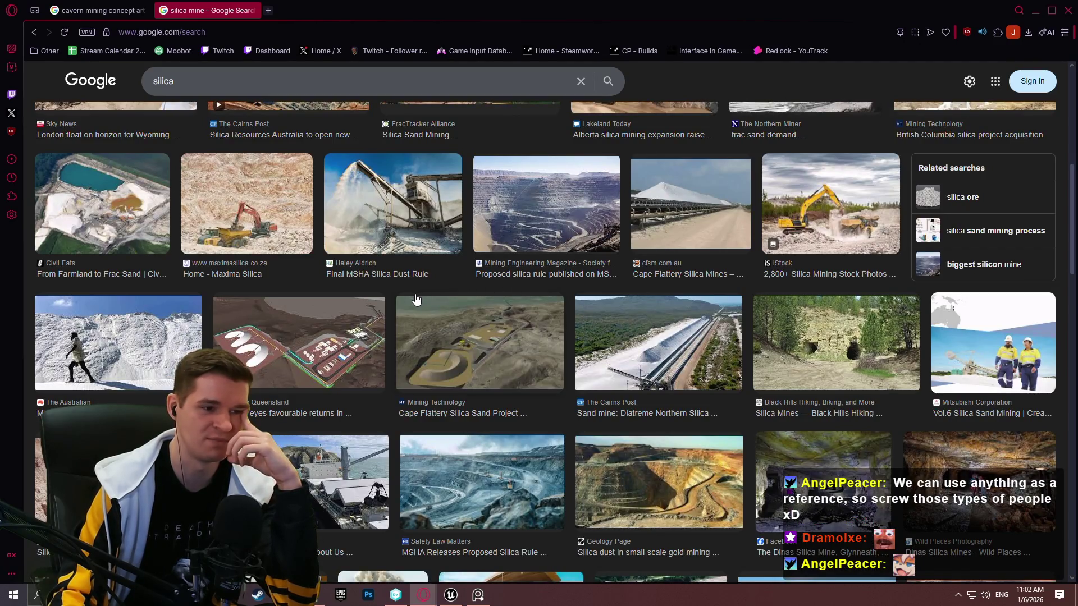
pyautogui.scroll(-2, 416, 301)
pyautogui.scroll(-4, 881, 331)
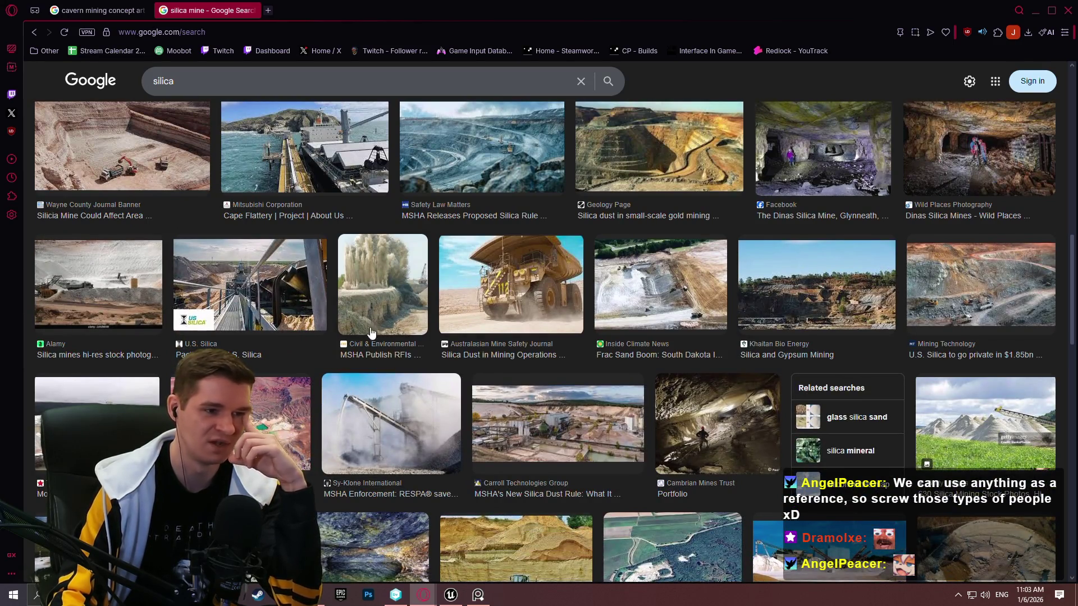
pyautogui.scroll(-5, 646, 370)
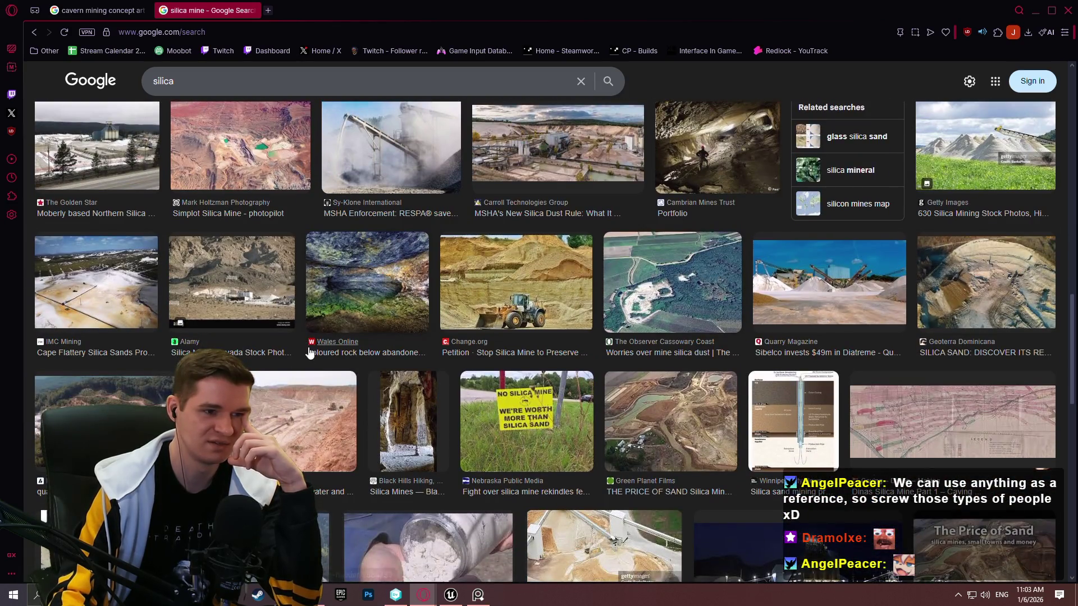
pyautogui.scroll(-1, 628, 314)
pyautogui.scroll(-3, 627, 310)
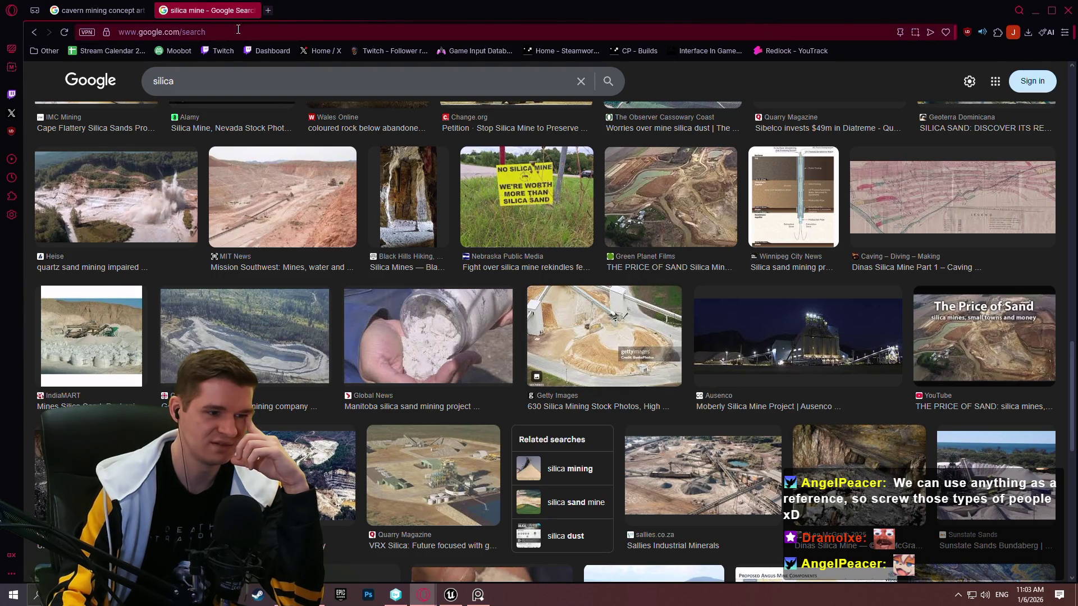
pyautogui.click(211, 74)
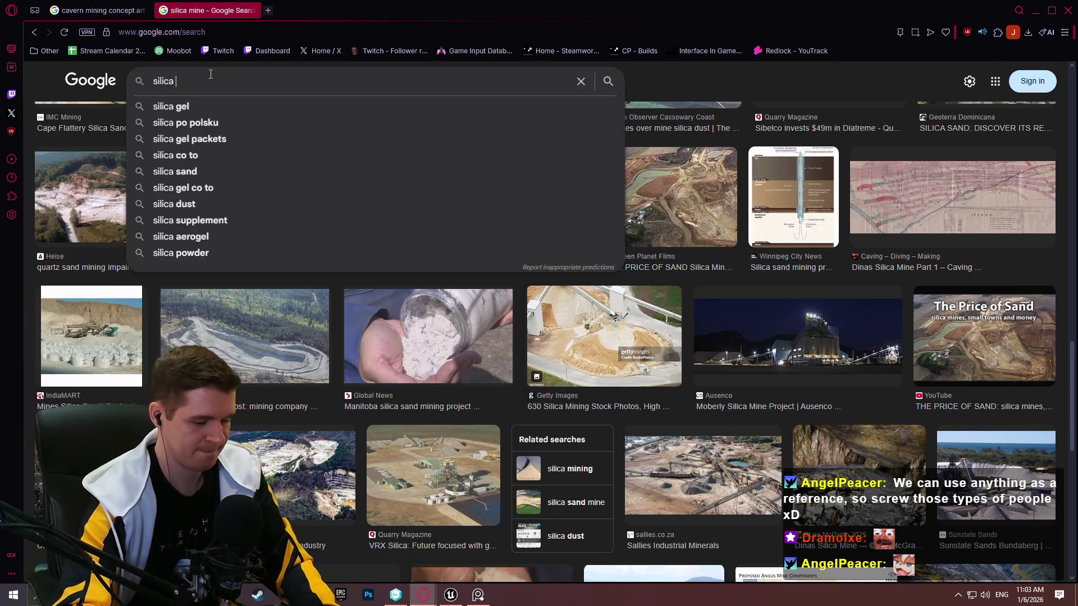
pyautogui.write('cavern')
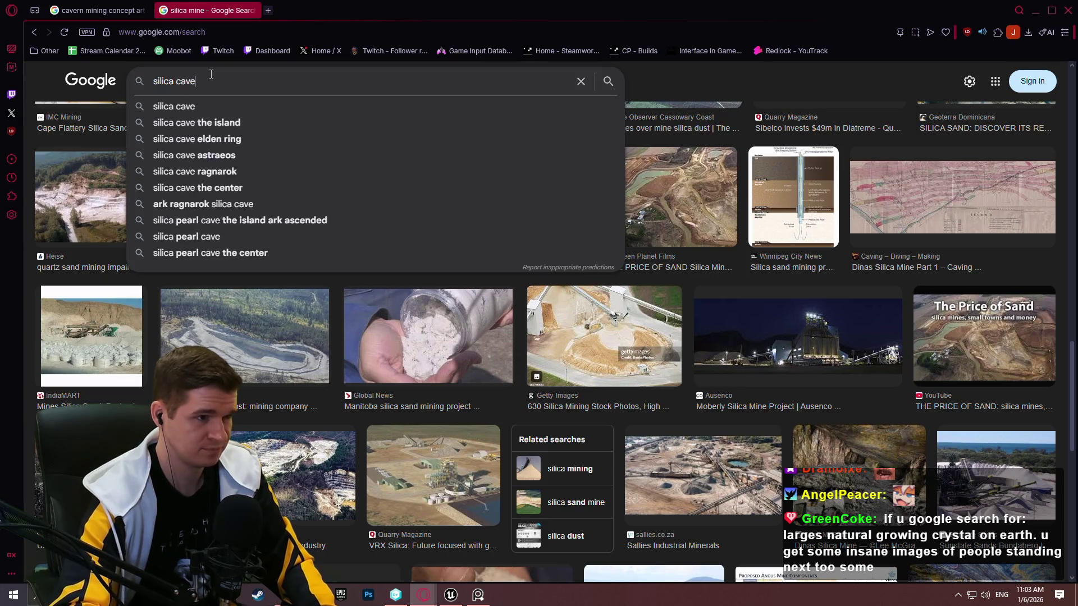
pyautogui.press('Return')
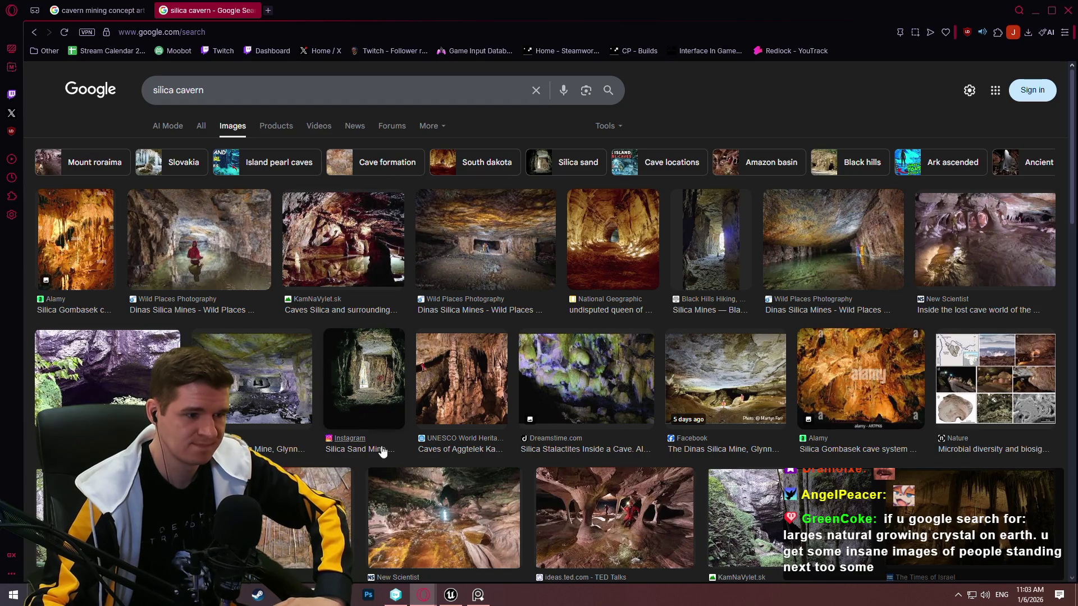
# Preview the first cave photos: Dinas Silica Mines, KamNaVylet and National Geographic caves
pyautogui.scroll(-1, 372, 511)
pyautogui.scroll(-3, 372, 512)
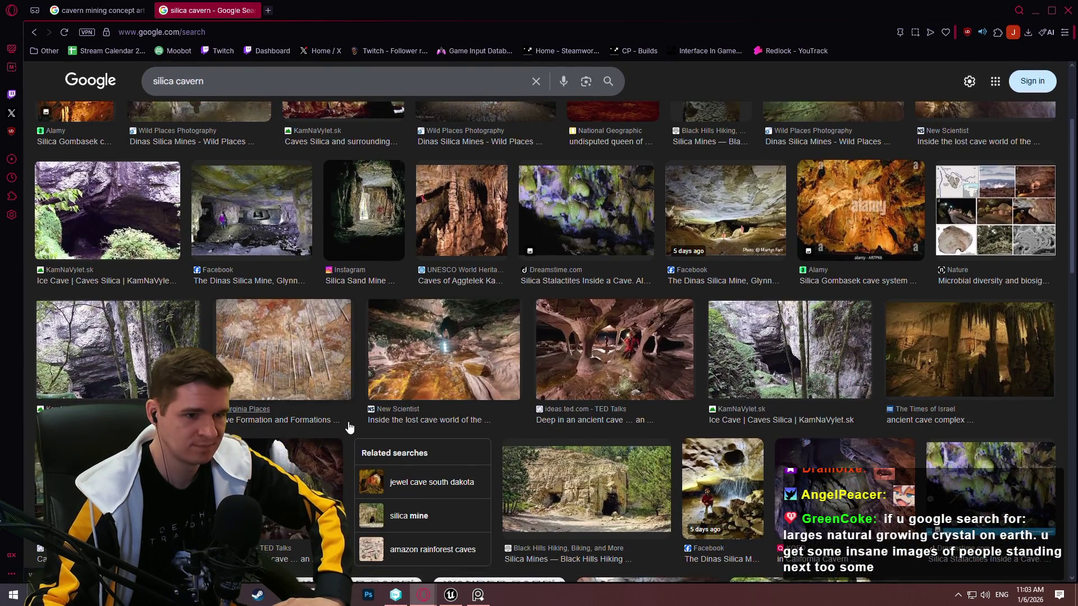
pyautogui.scroll(3, 347, 423)
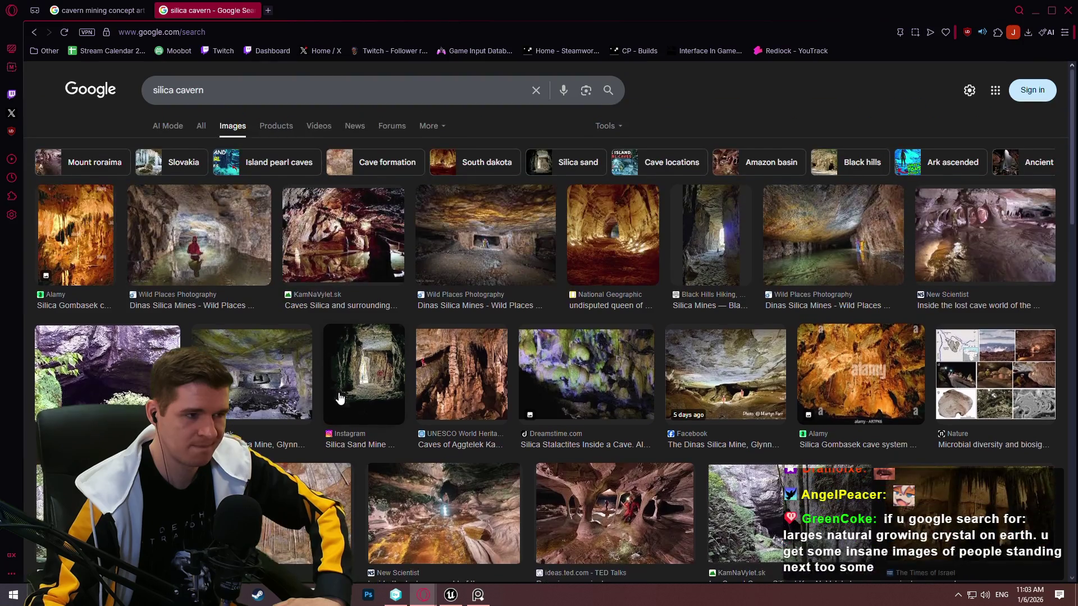
pyautogui.click(91, 247)
pyautogui.click(203, 226)
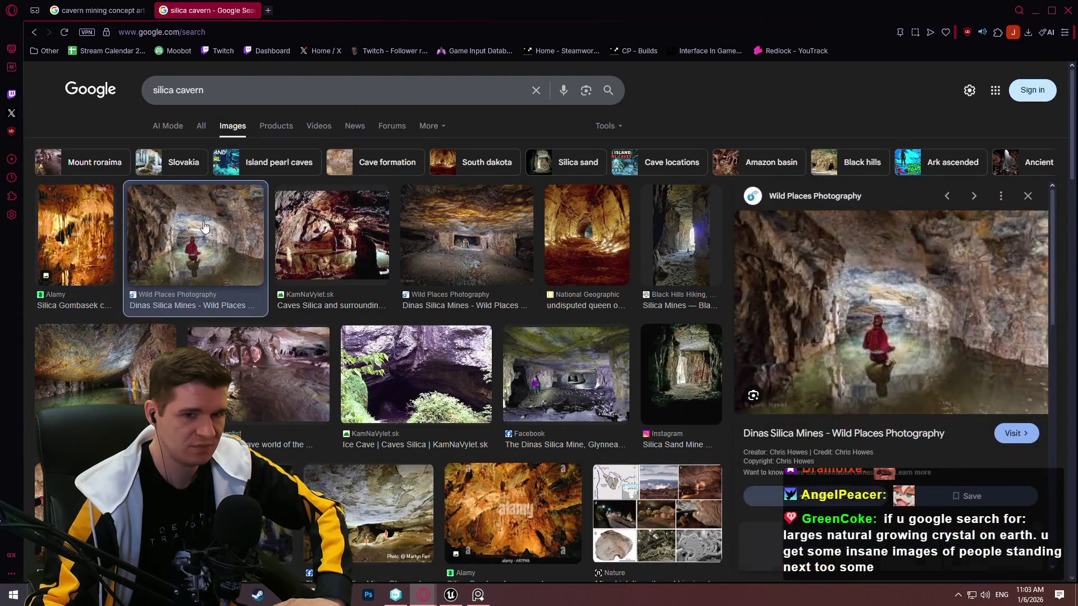
pyautogui.click(336, 225)
pyautogui.click(483, 222)
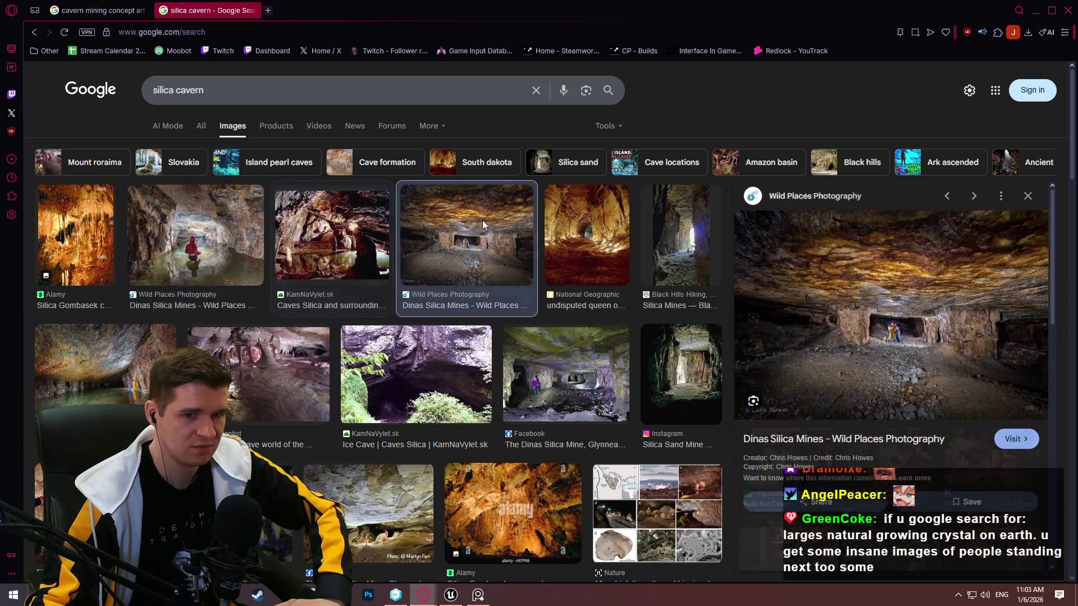
pyautogui.click(606, 223)
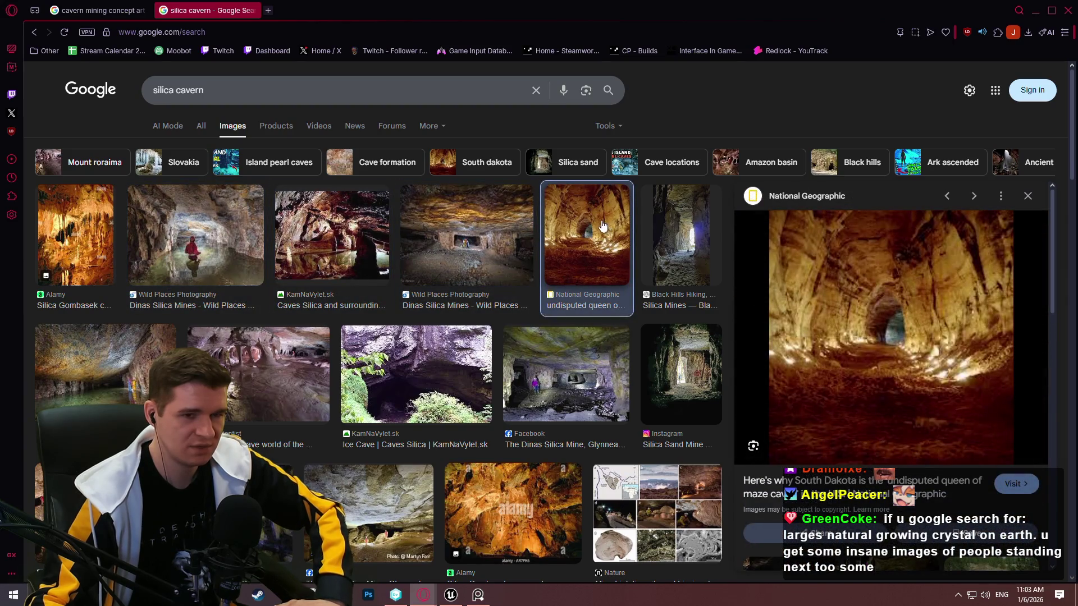
pyautogui.press('/')
# Search 'cavern with big crystals' and open the HowStuffWorks giant crystal cave article
pyautogui.write('caern')
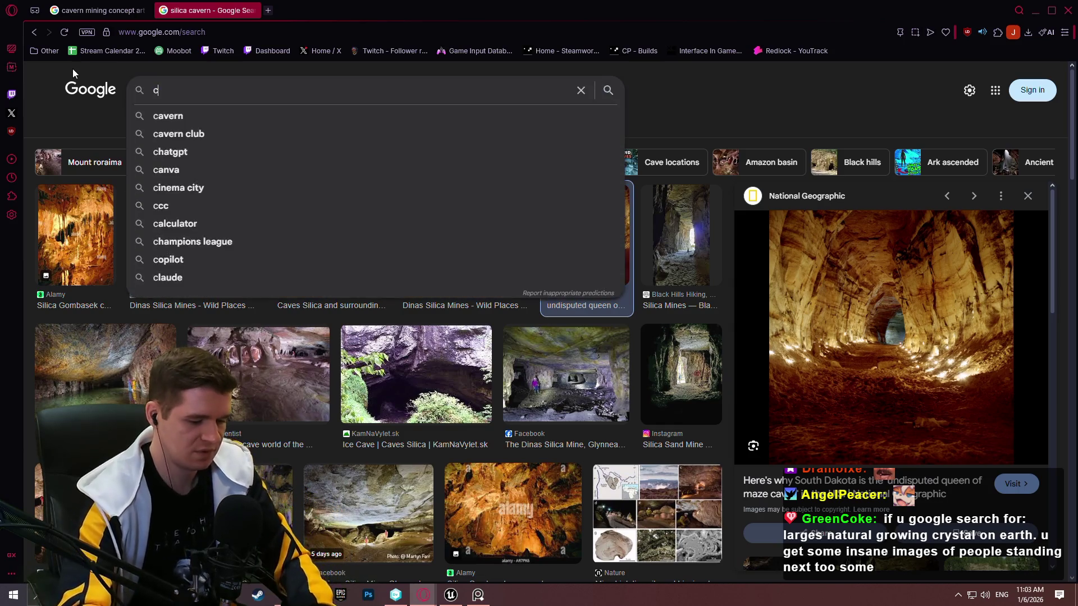
pyautogui.press('BackSpace')
pyautogui.press('BackSpace')
pyautogui.press('BackSpace')
pyautogui.write('v')
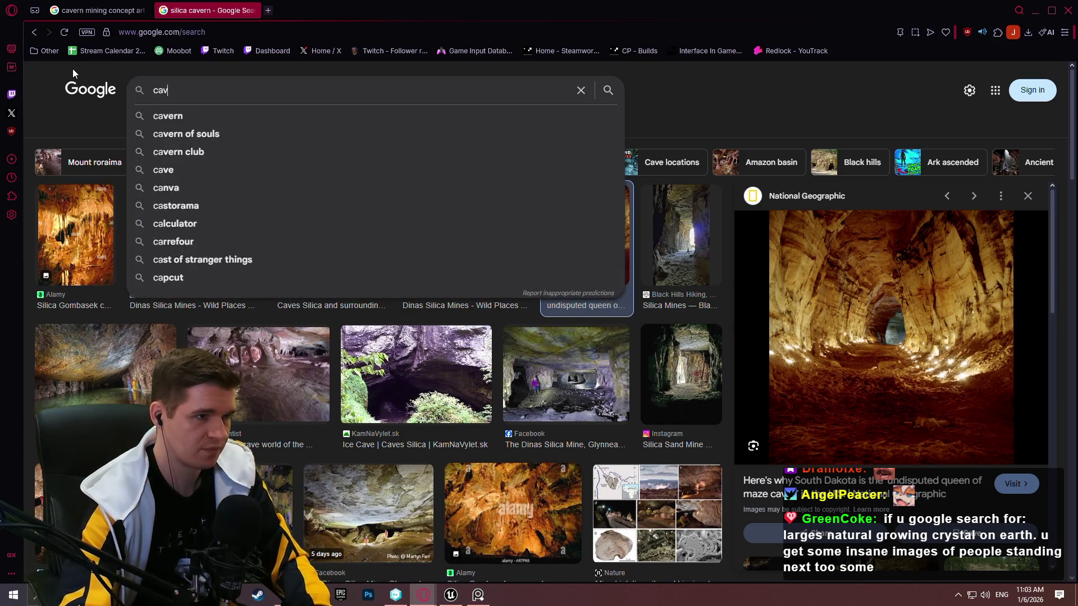
pyautogui.write('ern with big')
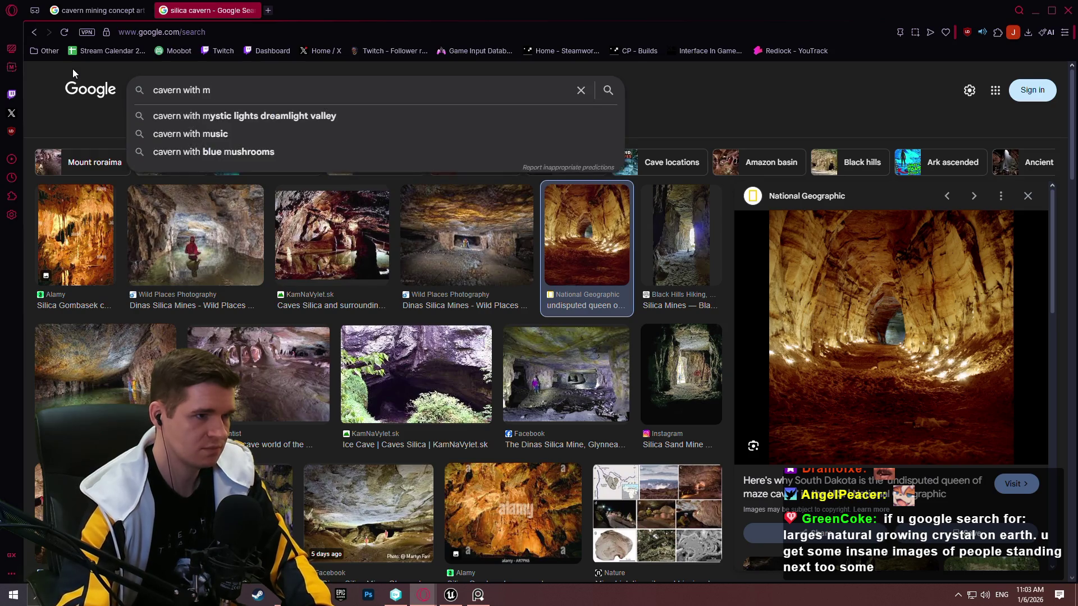
pyautogui.write(' crystals')
pyautogui.press('Return')
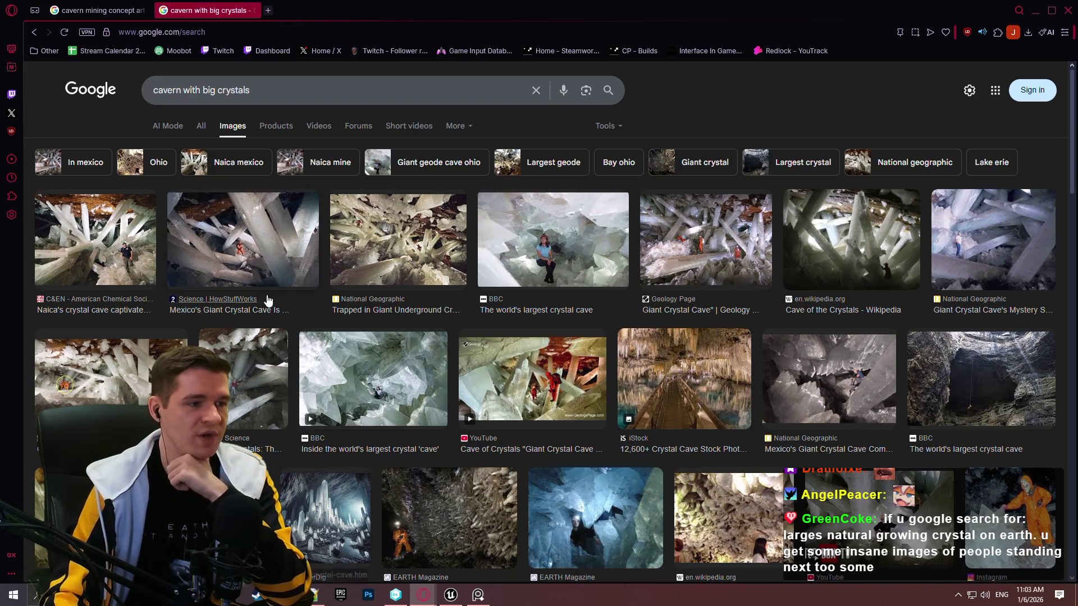
pyautogui.click(227, 230)
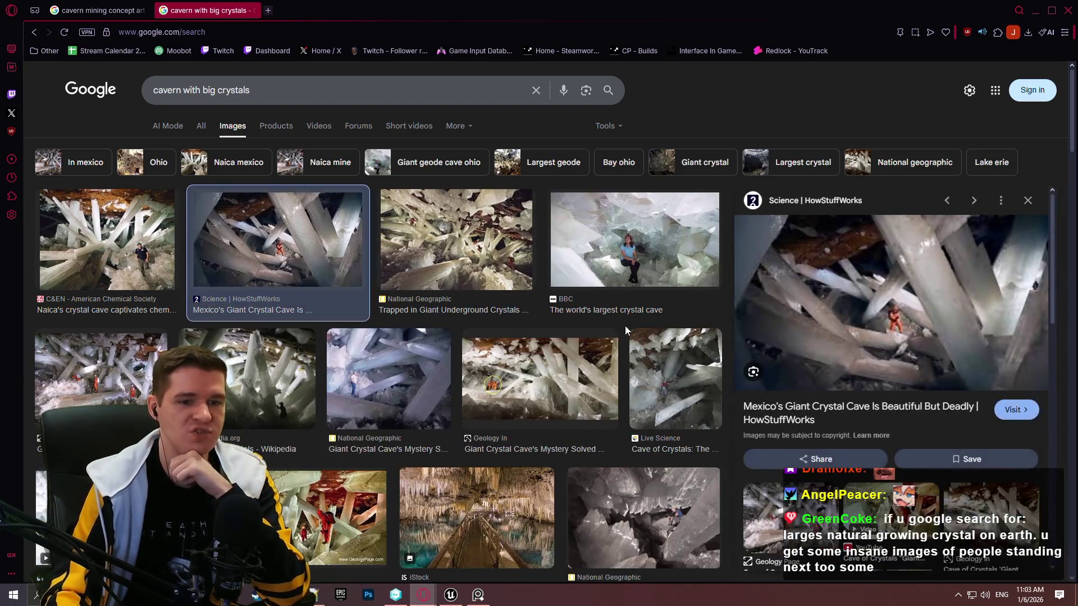
pyautogui.click(1011, 408)
# Select 'Gypsum' in the HowStuffWorks article and search it on Google in a new tab
pyautogui.click(329, 12)
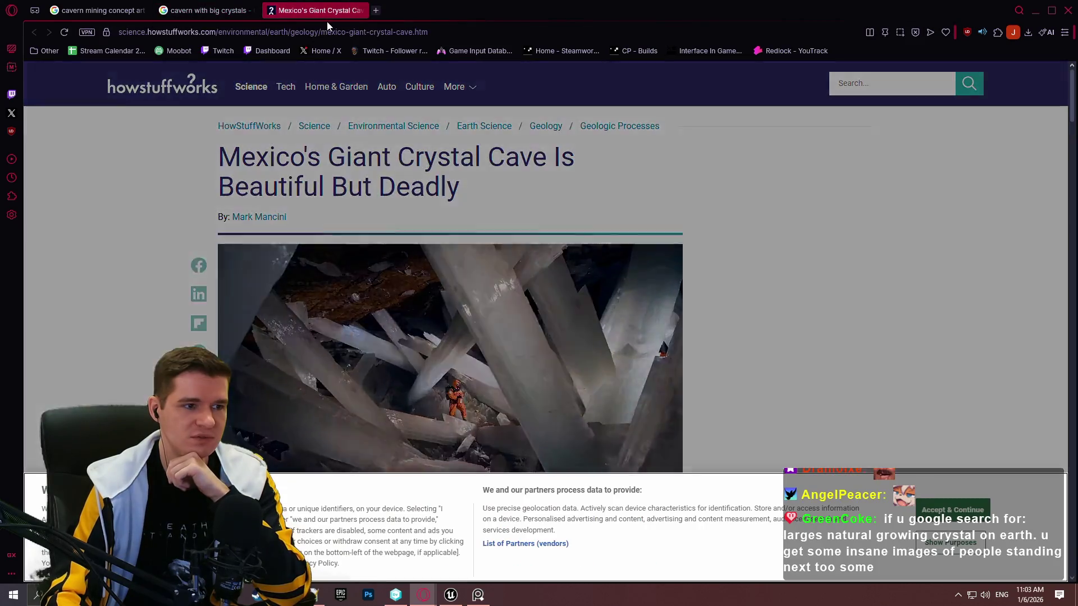
pyautogui.scroll(-3, 773, 309)
pyautogui.scroll(-1, 773, 309)
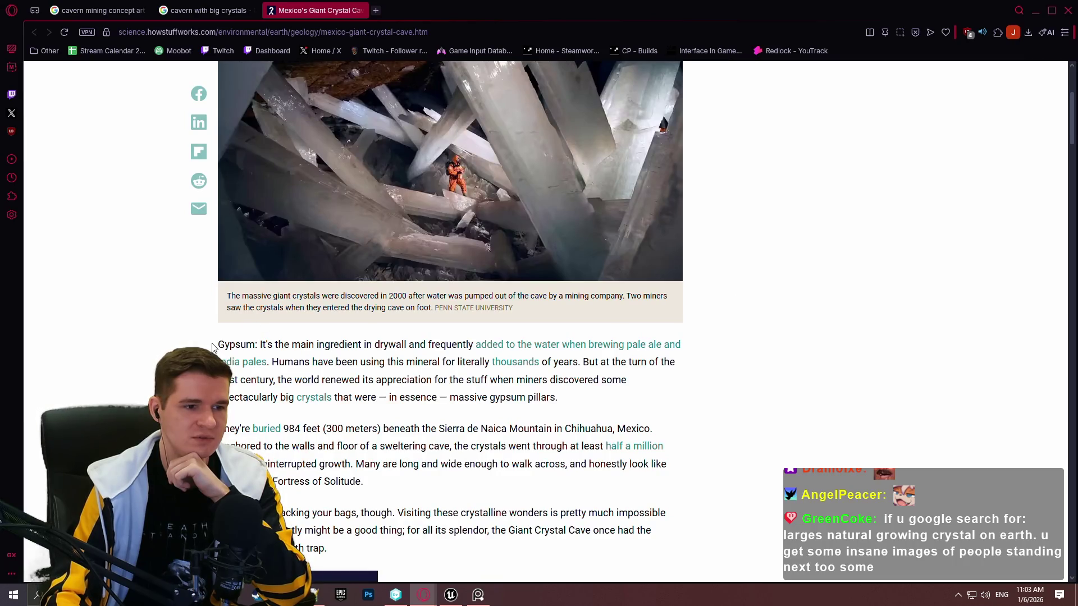
pyautogui.doubleClick(249, 348)
pyautogui.click(193, 318)
pyautogui.click(216, 277)
# Close the article tab and open the Wikipedia Gypsum result
pyautogui.click(358, 10)
pyautogui.scroll(-5, 562, 195)
pyautogui.click(615, 336)
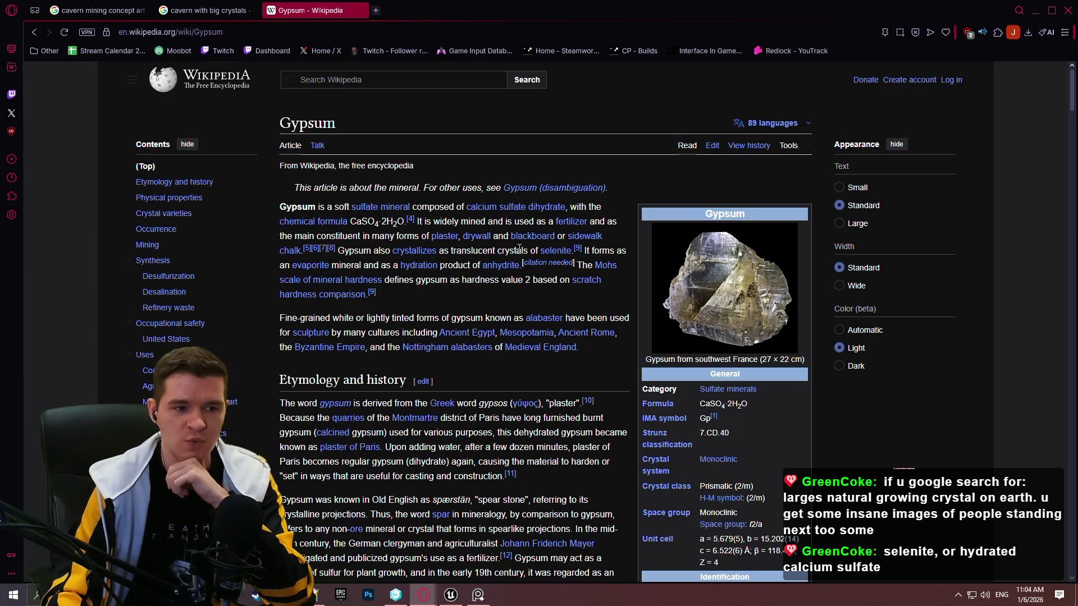
# Jump via Contents to Synthesis, then Occurrence, and read about where gypsum is deposited
pyautogui.scroll(-4, 537, 289)
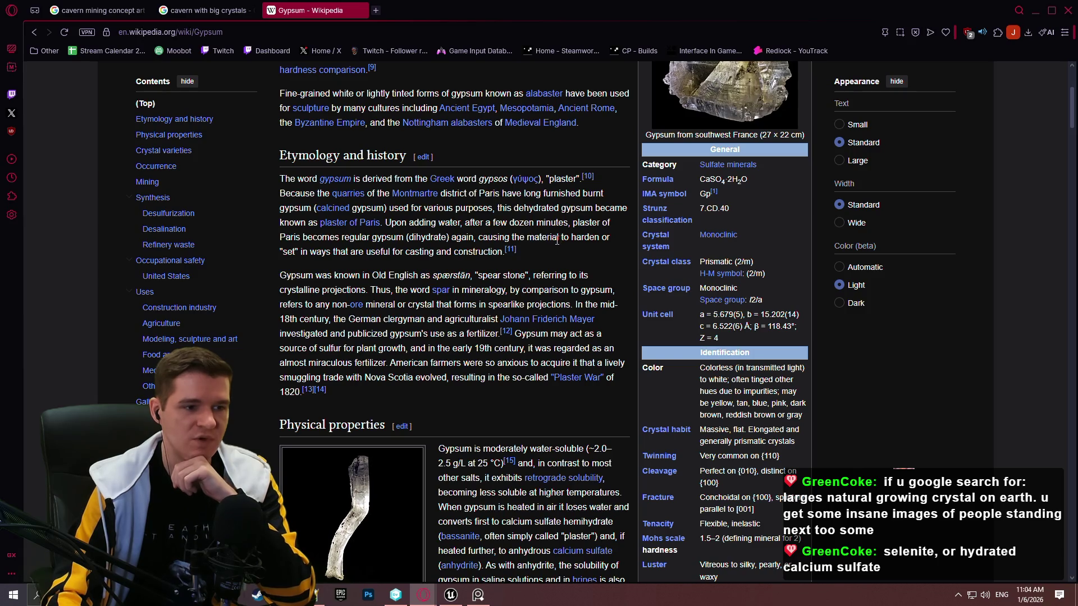
pyautogui.scroll(-3, 558, 261)
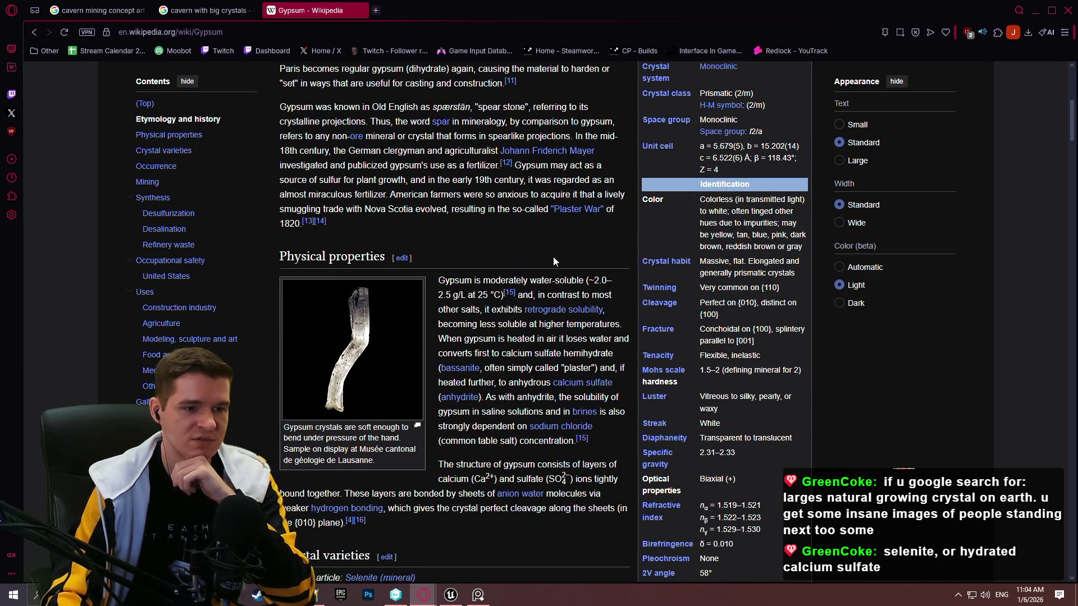
pyautogui.scroll(-3, 547, 260)
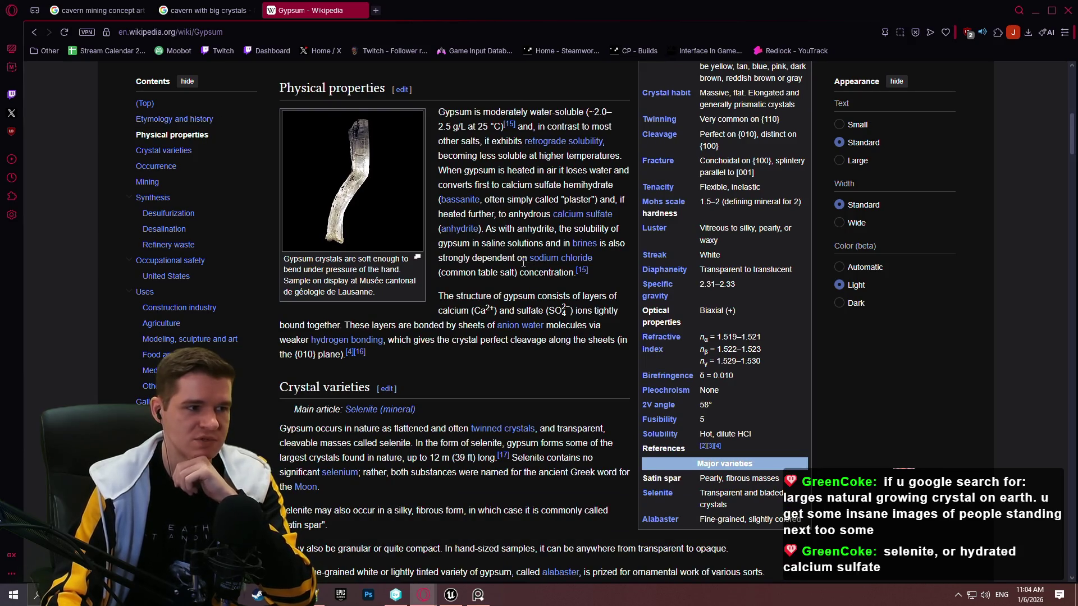
pyautogui.click(164, 198)
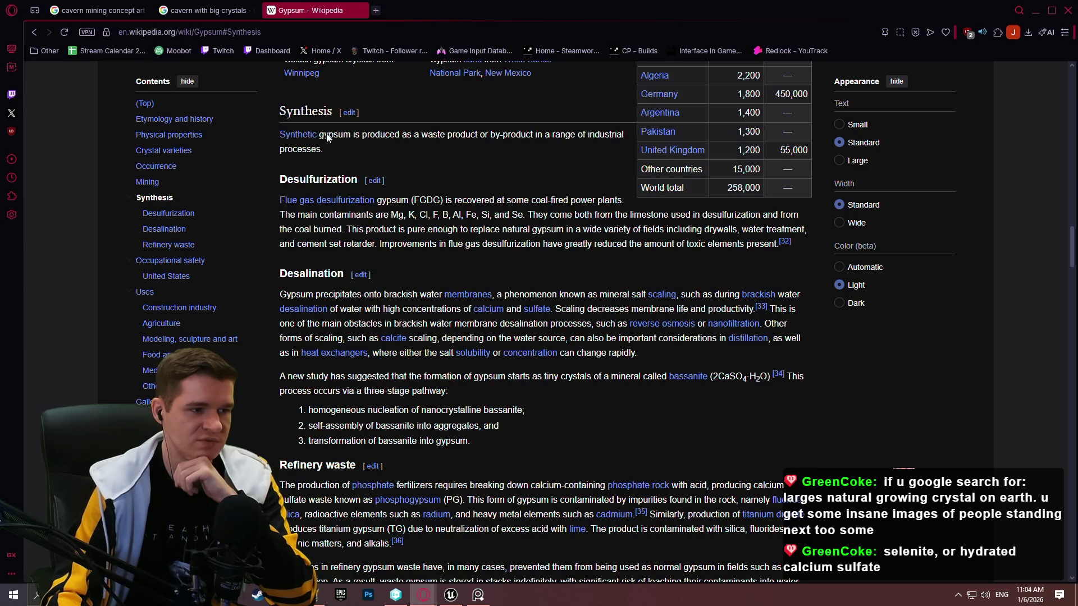
pyautogui.click(159, 166)
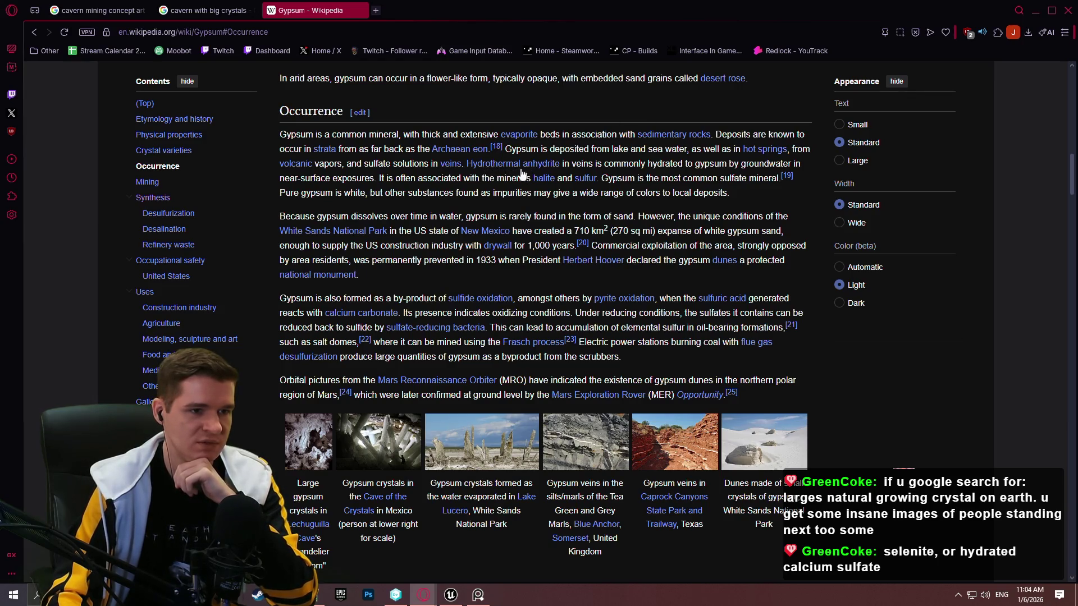
pyautogui.moveTo(528, 171)
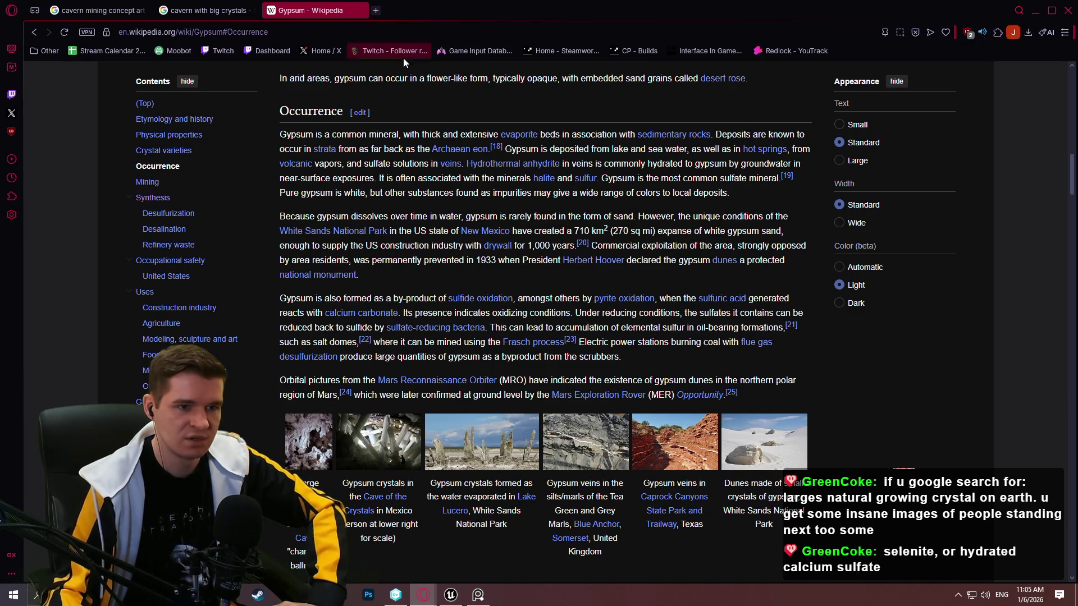
pyautogui.moveTo(504, 148); pyautogui.dragTo(702, 149)
pyautogui.click(736, 148)
pyautogui.scroll(-10, 910, 367)
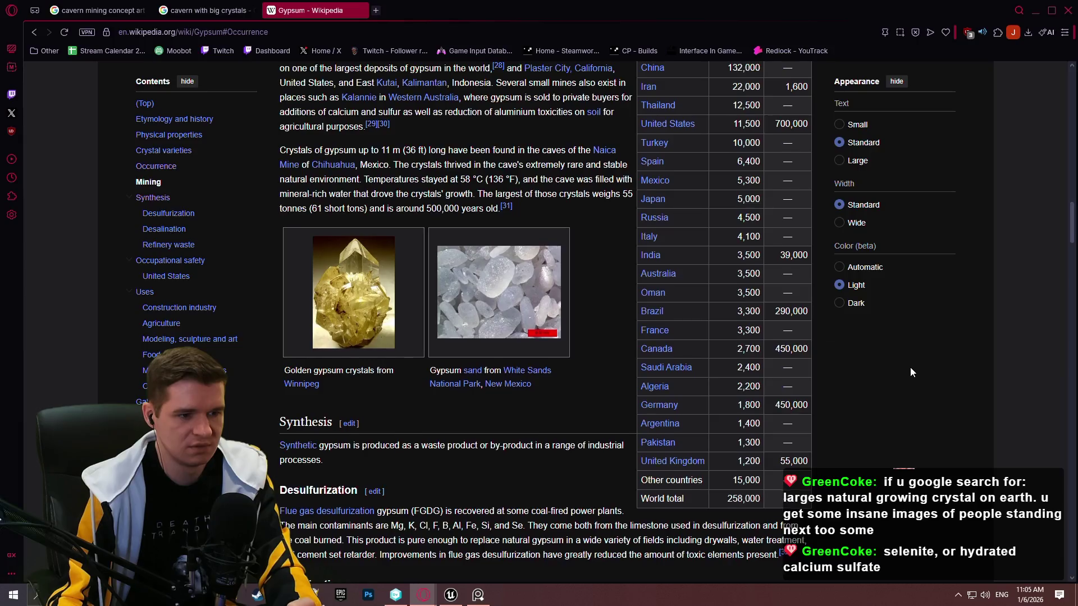
pyautogui.scroll(5, 877, 362)
pyautogui.scroll(2, 857, 362)
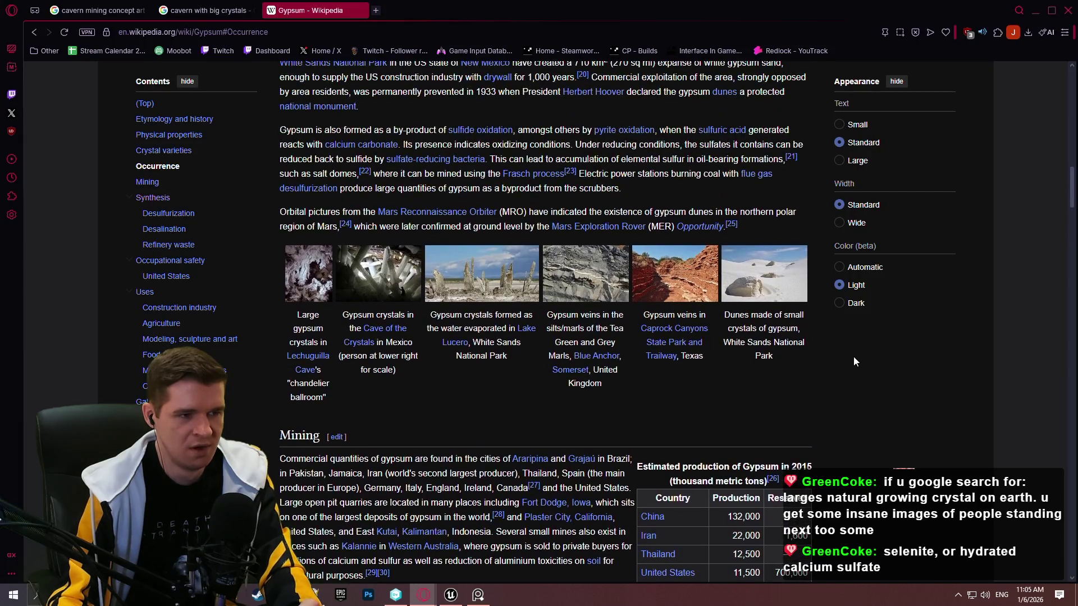
pyautogui.click(393, 282)
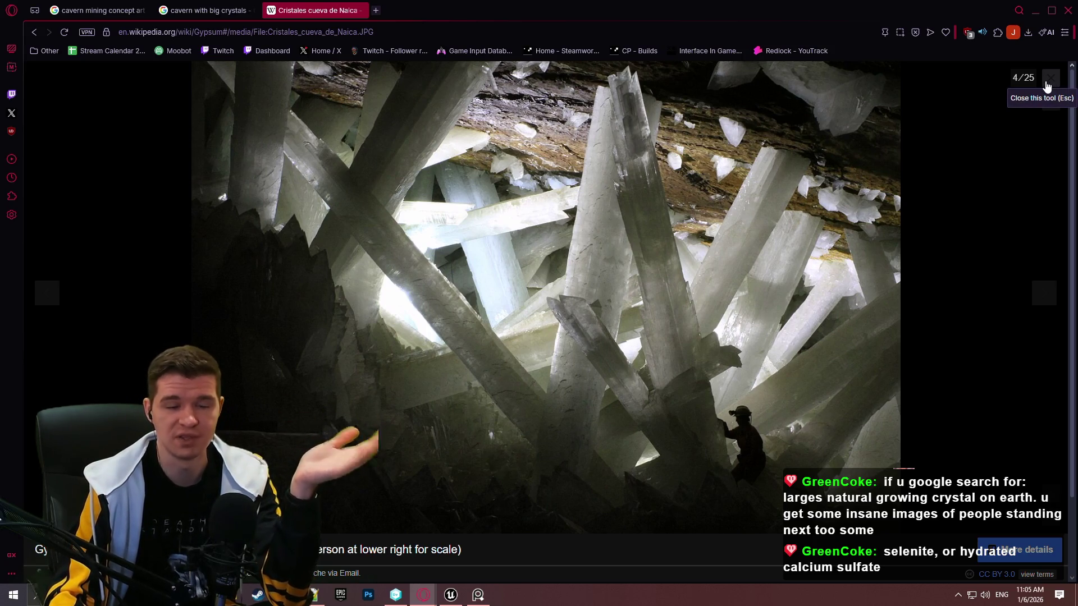
pyautogui.click(1046, 84)
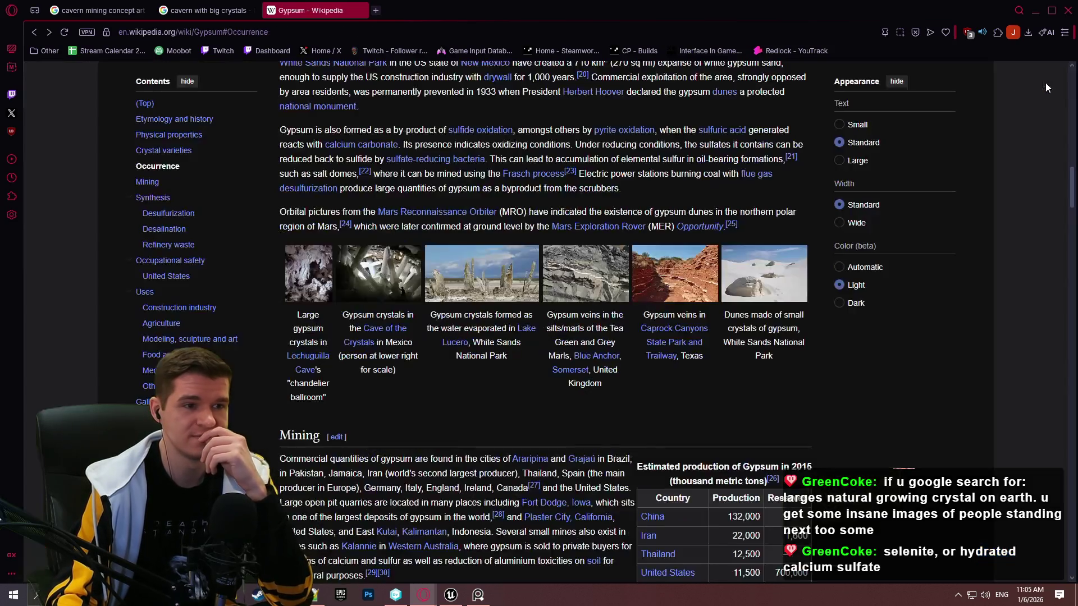
pyautogui.click(375, 11)
# Search 'what minerals crystalize', accept the corrected spelling, and open Crystallization on Wikipedia
pyautogui.write('what mi')
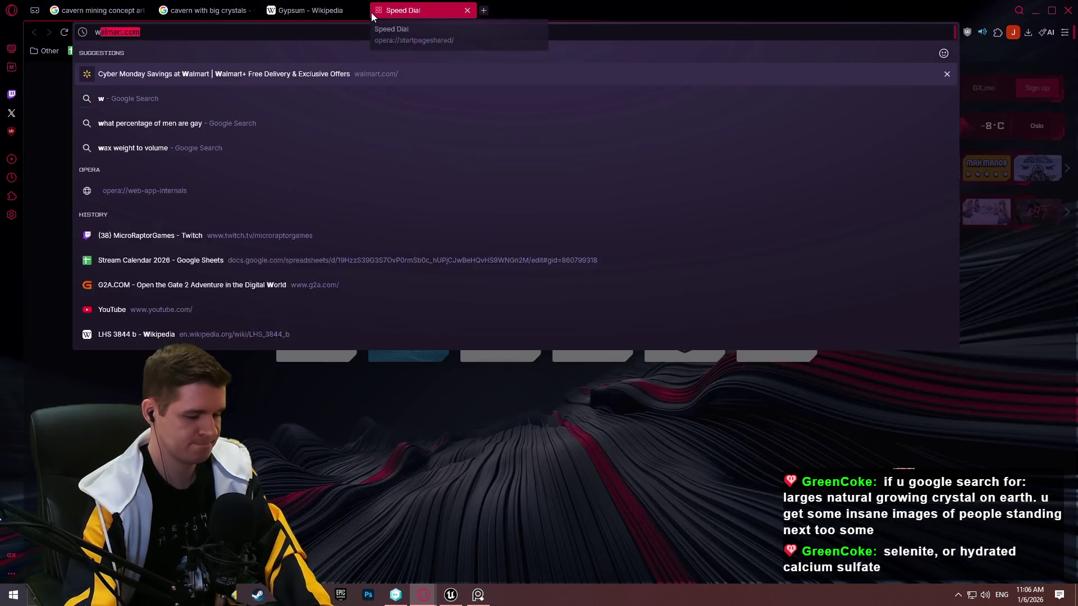
pyautogui.write('nerals crystal')
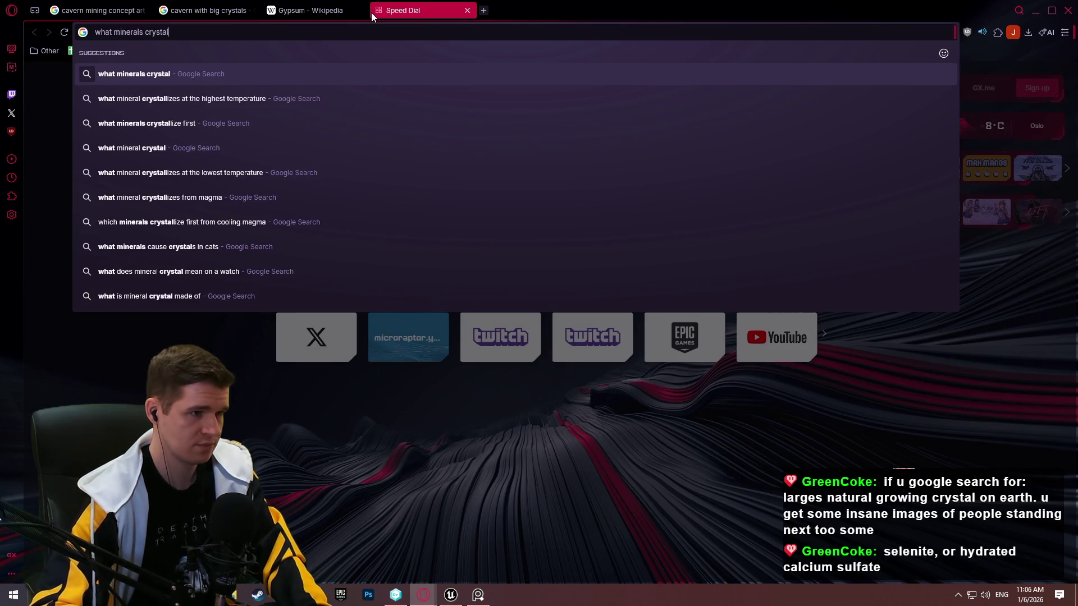
pyautogui.write('ize')
pyautogui.press('Return')
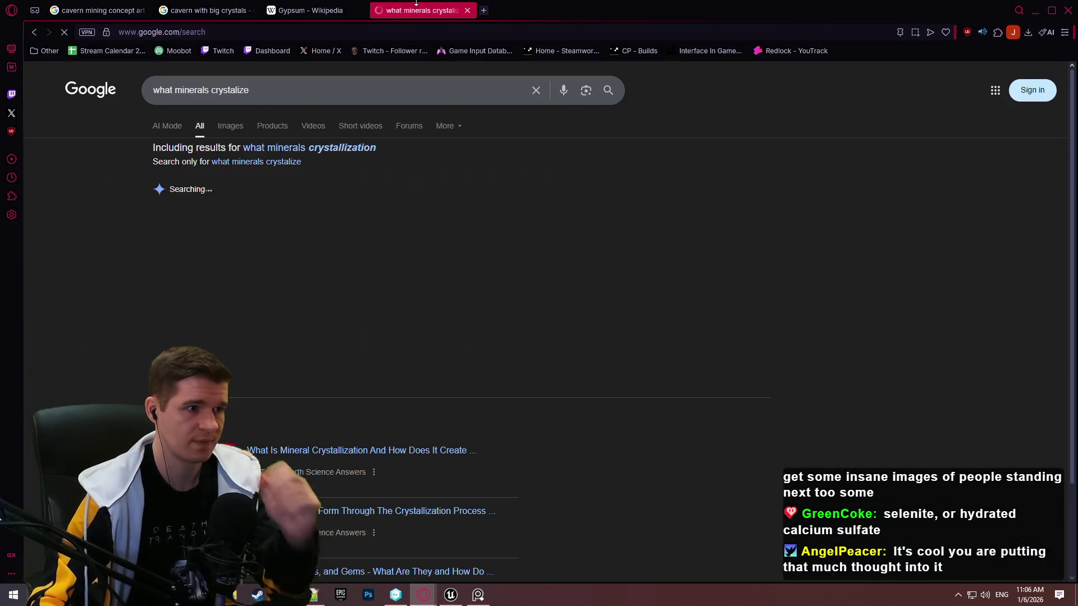
pyautogui.click(316, 149)
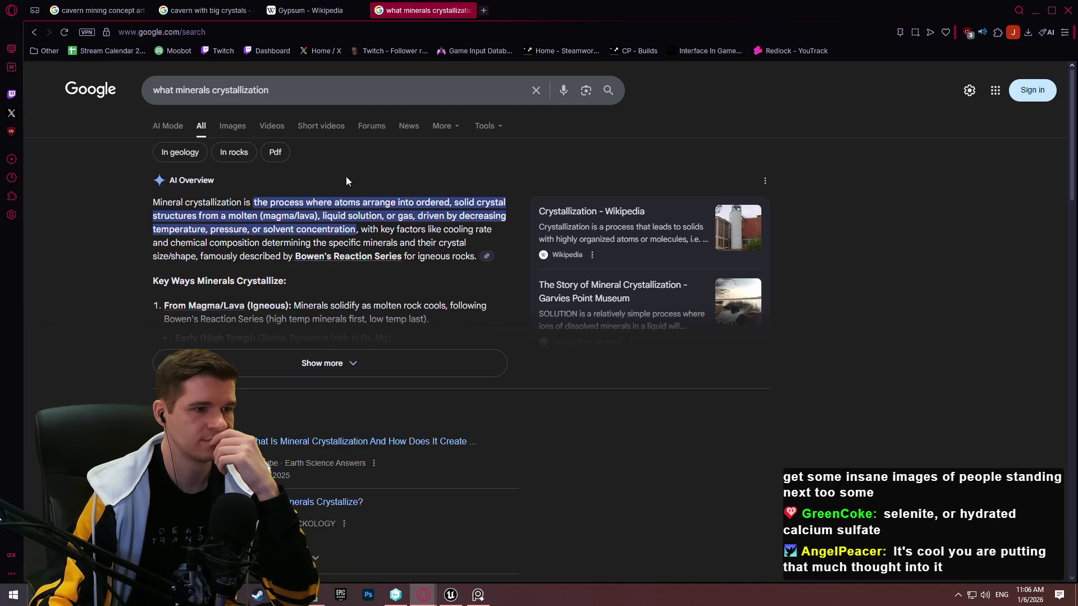
pyautogui.scroll(-10, 320, 202)
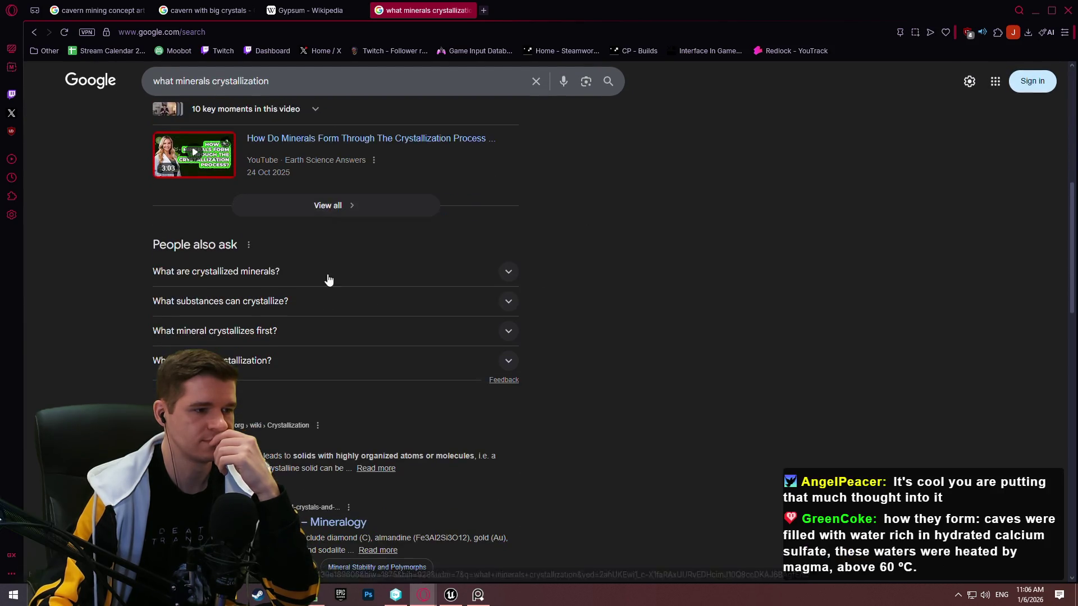
pyautogui.click(199, 224)
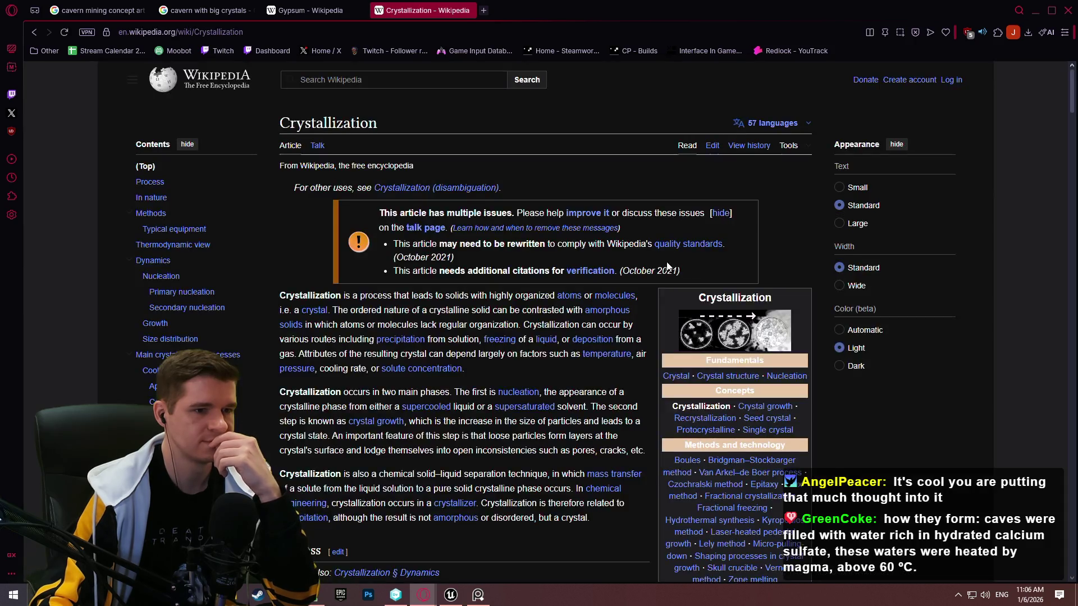
# Scroll the Crystallization article down to Cooling crystallization beside the Na2SO4–H2O solubility chart
pyautogui.scroll(-5, 577, 262)
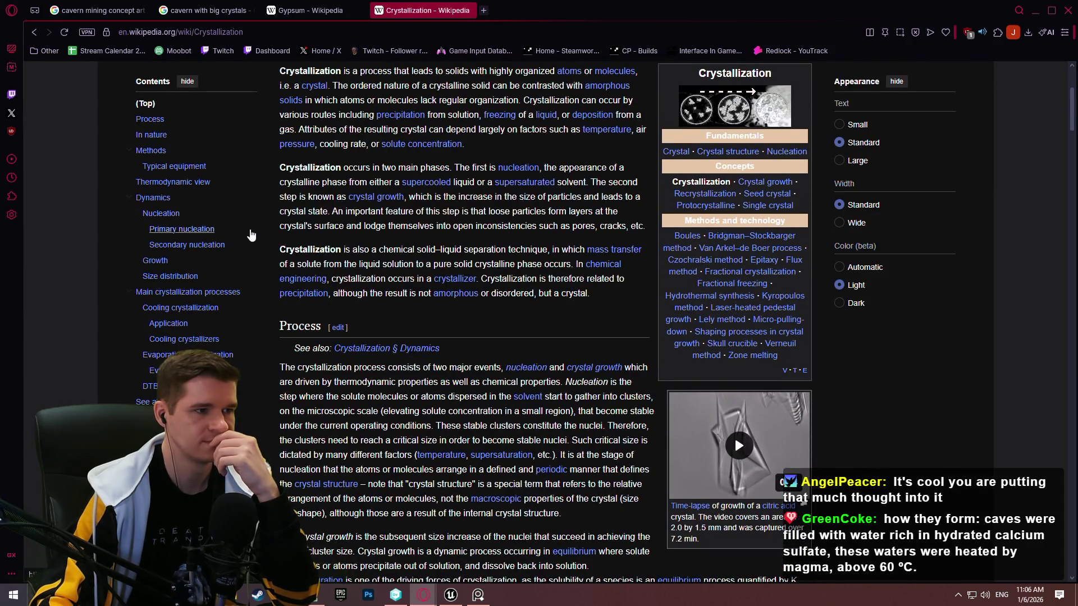
pyautogui.scroll(-1, 241, 230)
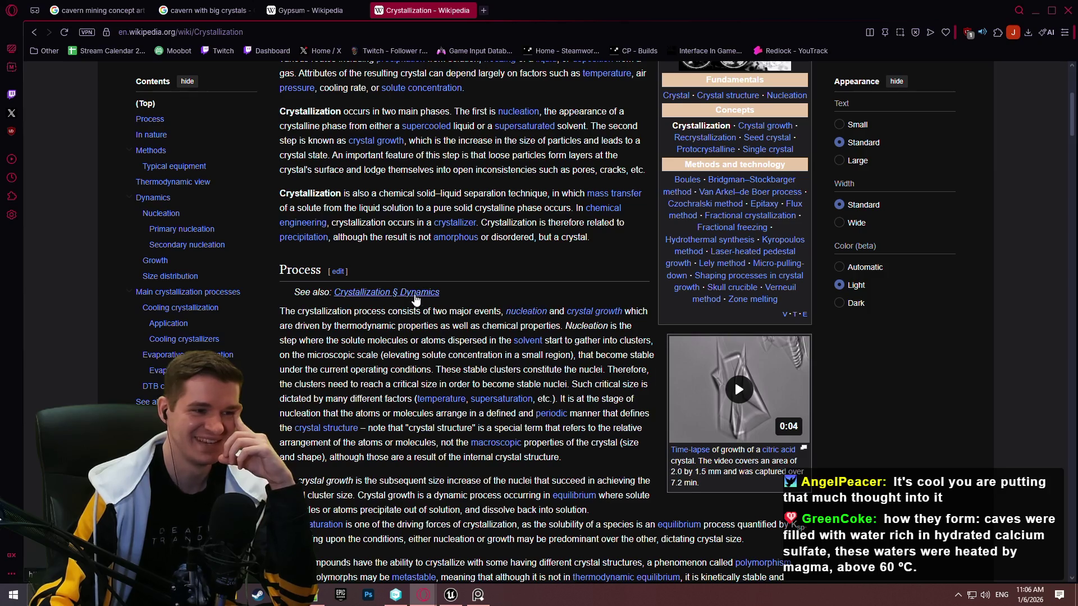
pyautogui.scroll(-1, 514, 200)
pyautogui.scroll(-8, 515, 200)
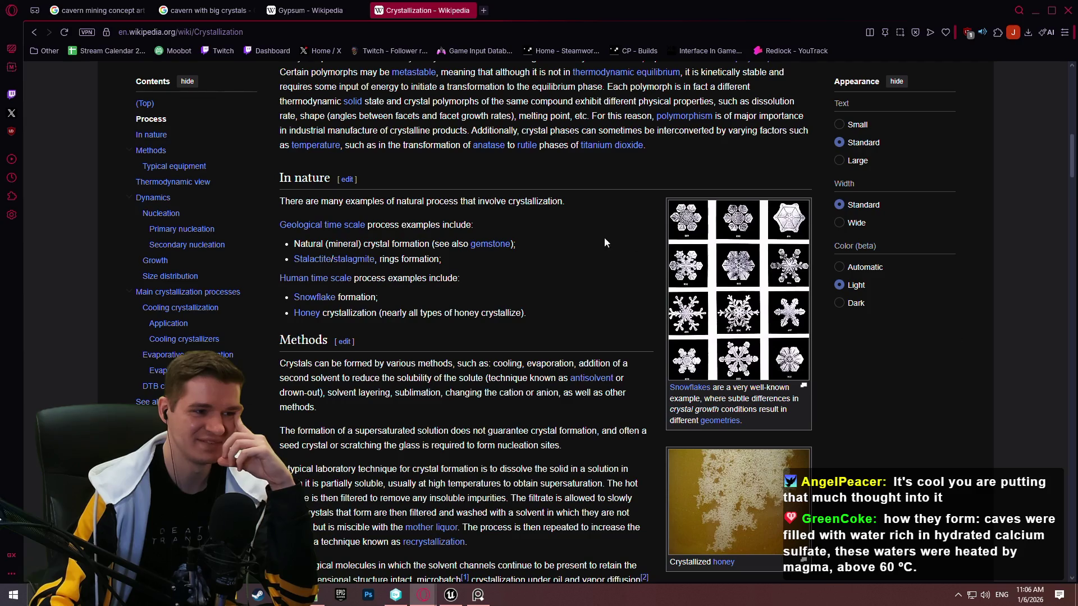
pyautogui.scroll(-7, 595, 235)
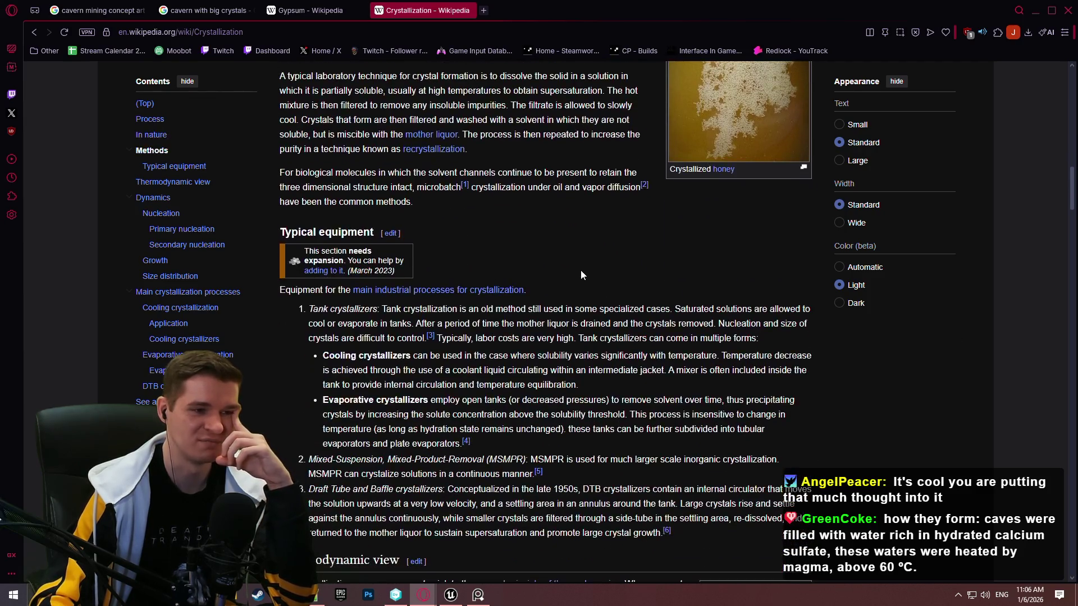
pyautogui.scroll(-5, 560, 262)
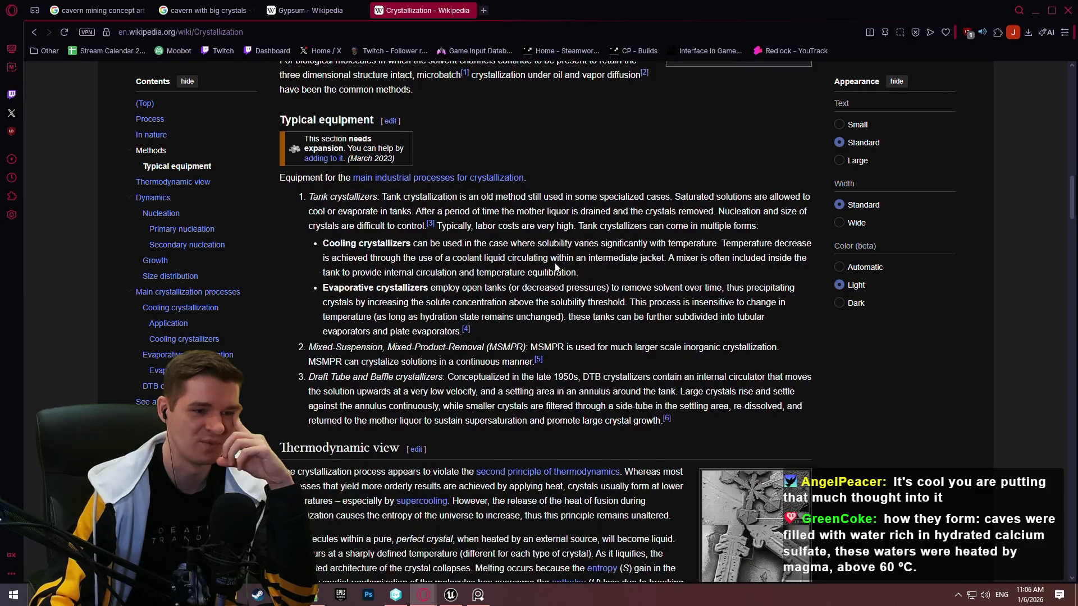
pyautogui.scroll(-6, 848, 373)
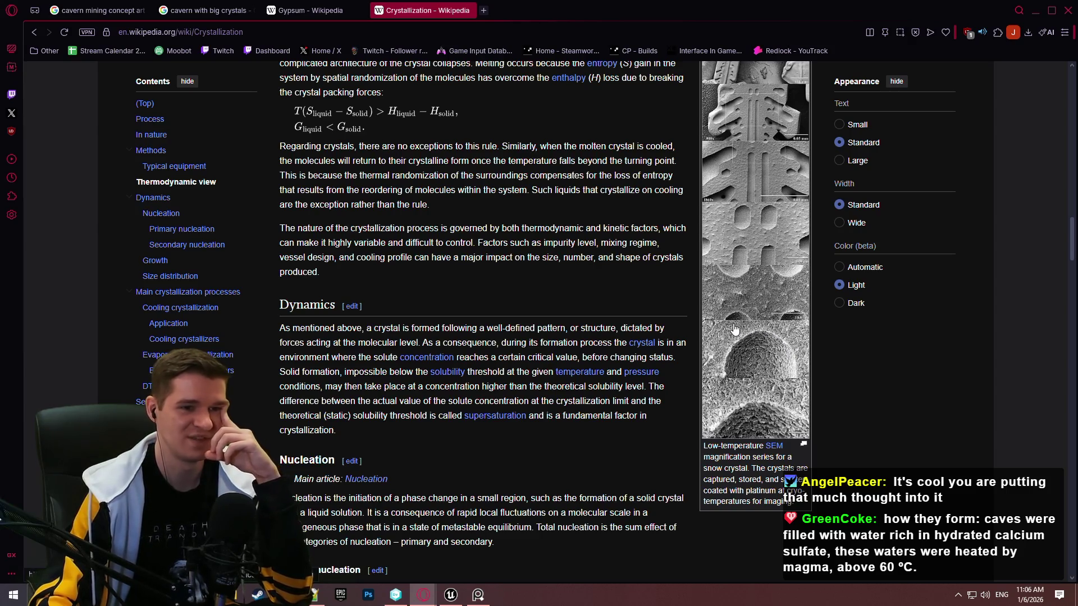
pyautogui.scroll(-4, 553, 327)
pyautogui.scroll(-15, 552, 327)
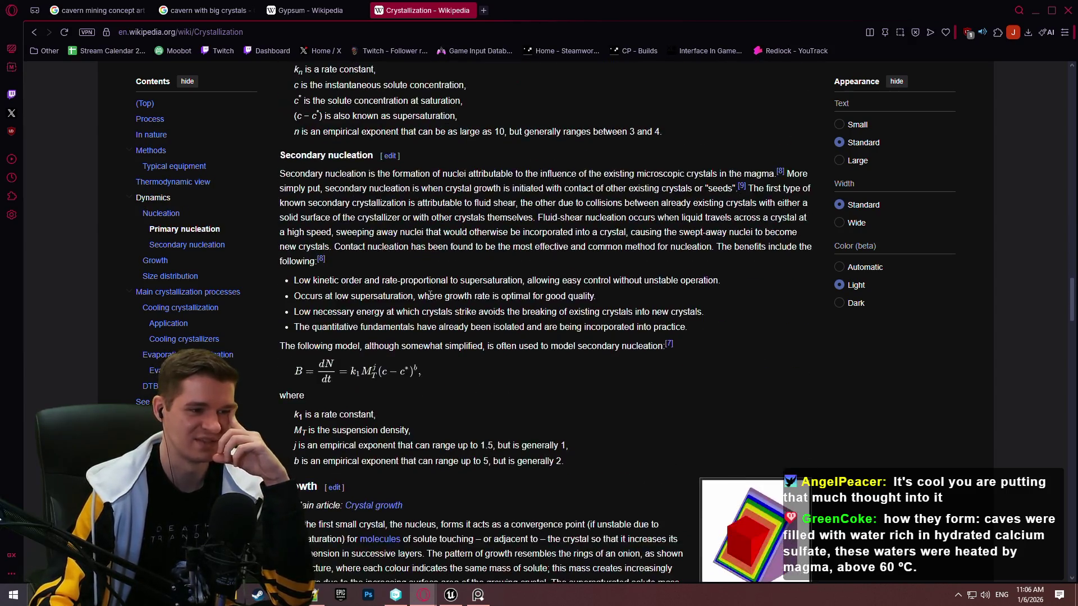
pyautogui.scroll(-1, 403, 278)
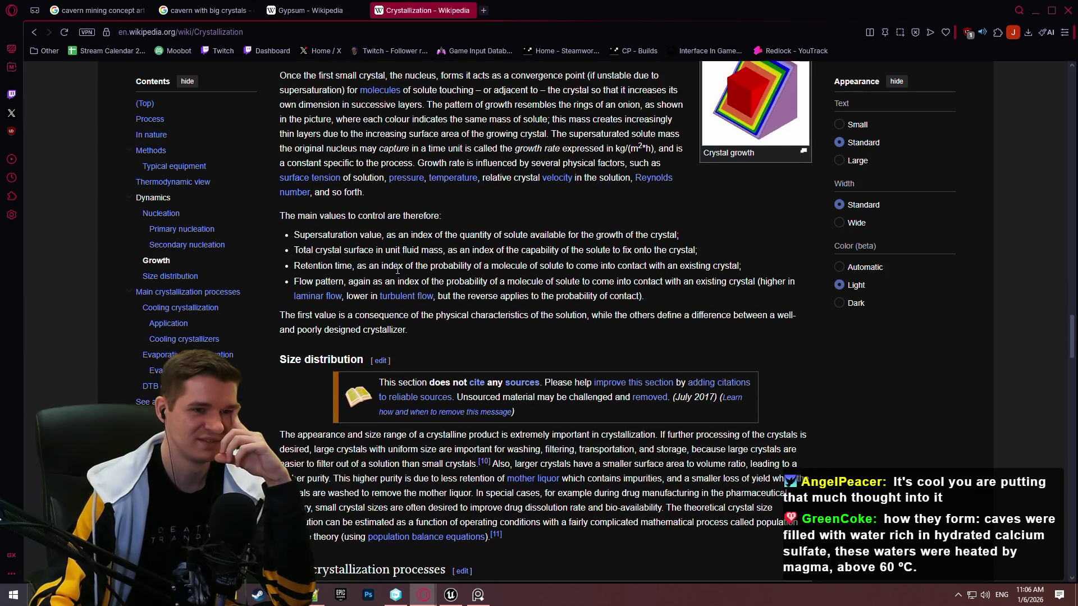
pyautogui.scroll(-6, 394, 265)
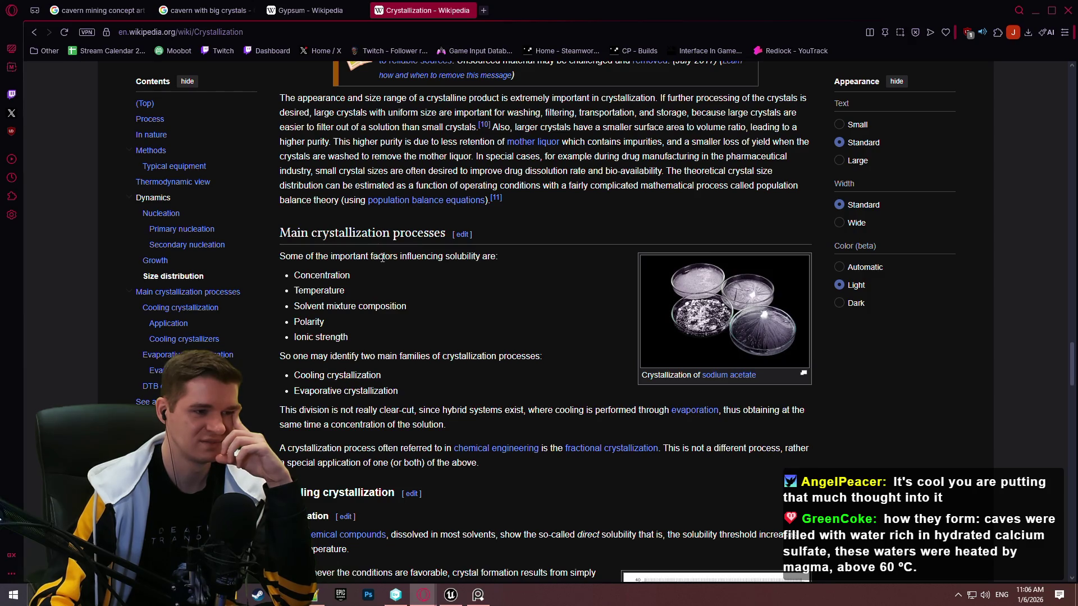
pyautogui.scroll(-5, 382, 258)
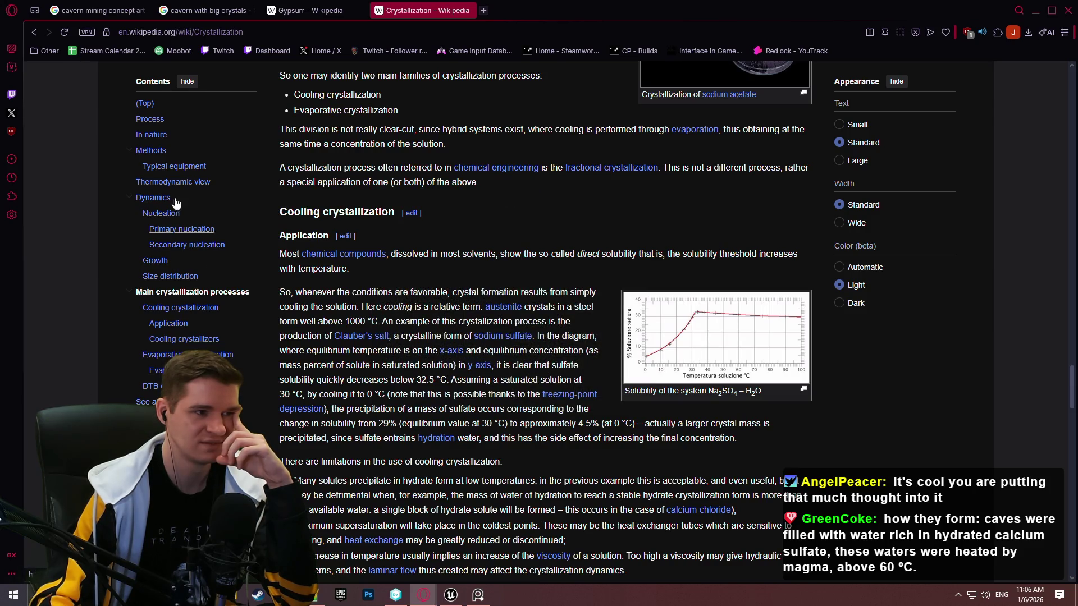
# Return to the top of the Crystallization article and highlight 'deposition from a gas' to preview its definition
pyautogui.click(34, 34)
pyautogui.scroll(20, 561, 133)
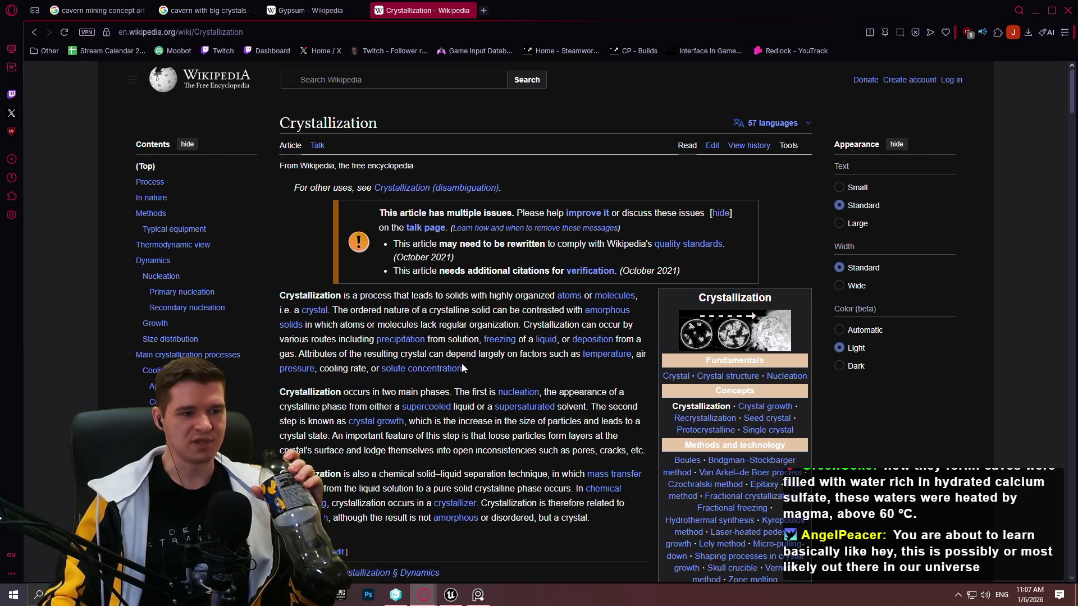
pyautogui.moveTo(293, 353)
pyautogui.mouseDown()
pyautogui.moveTo(378, 339)
pyautogui.moveTo(579, 340)
pyautogui.moveTo(571, 349)
pyautogui.mouseUp()
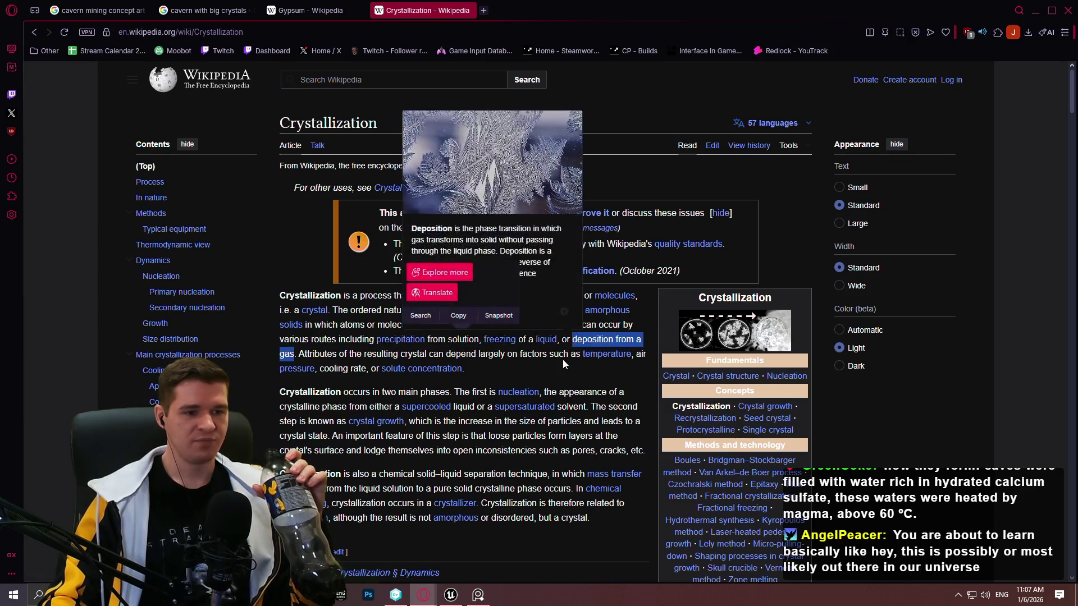
pyautogui.click(567, 365)
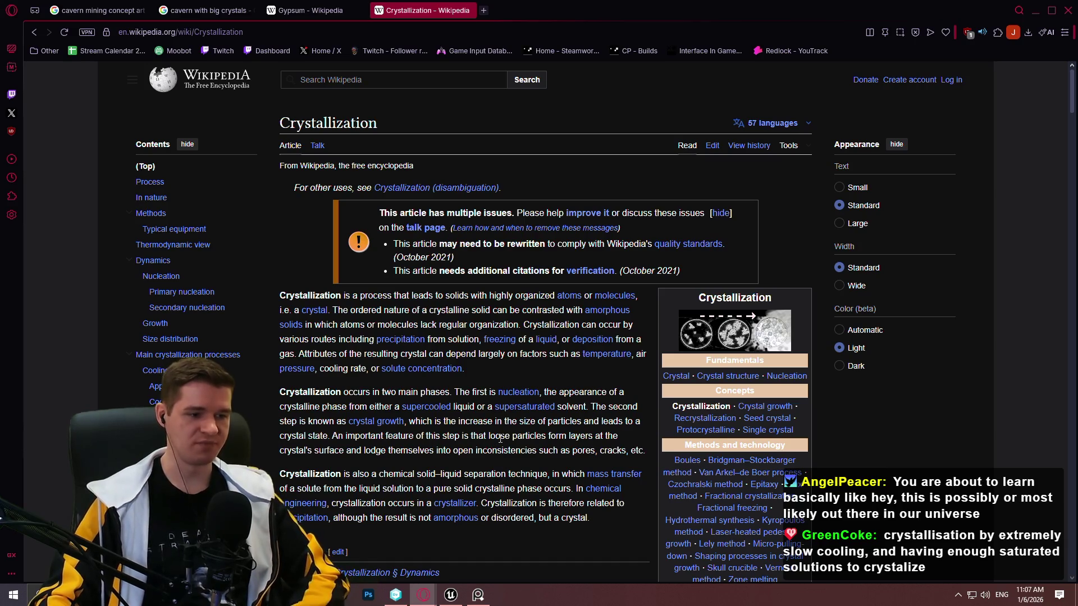
# Scroll into the Crystallization introduction and preview the infobox links
pyautogui.scroll(-2, 503, 443)
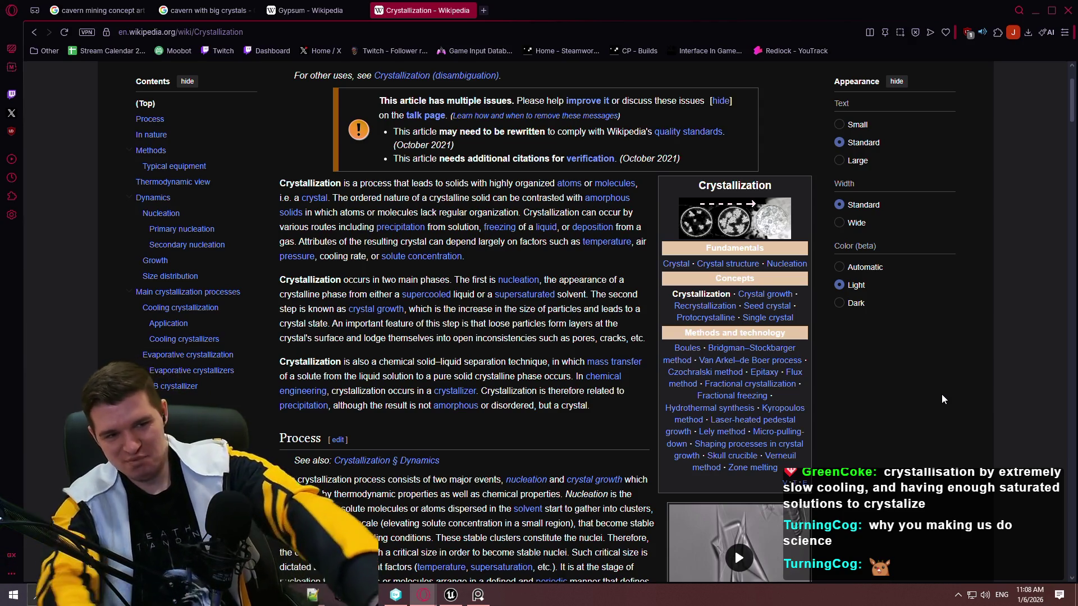
pyautogui.moveTo(706, 308)
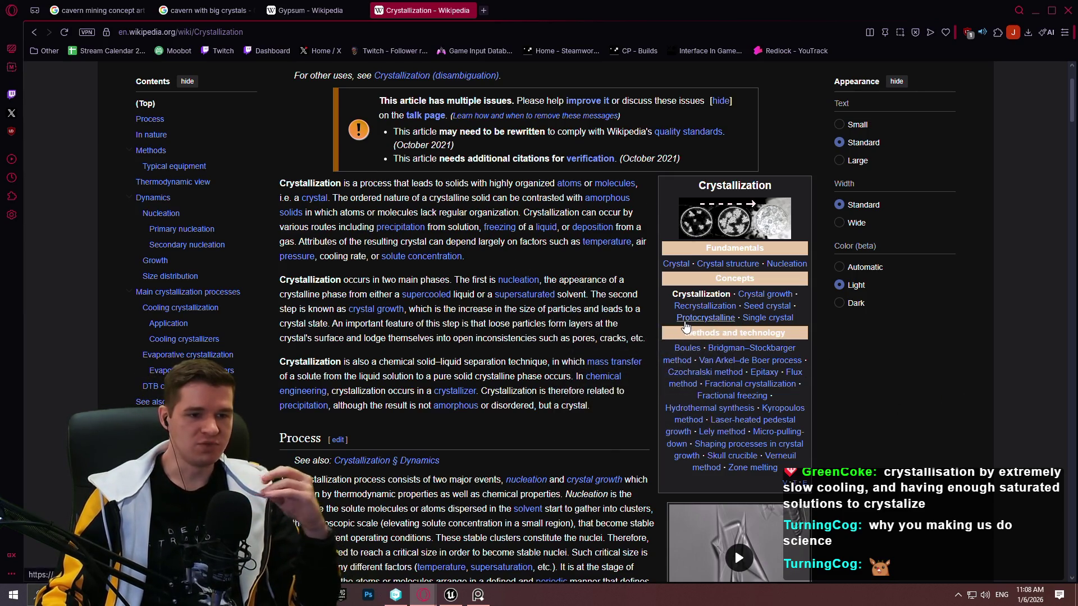
pyautogui.moveTo(686, 327)
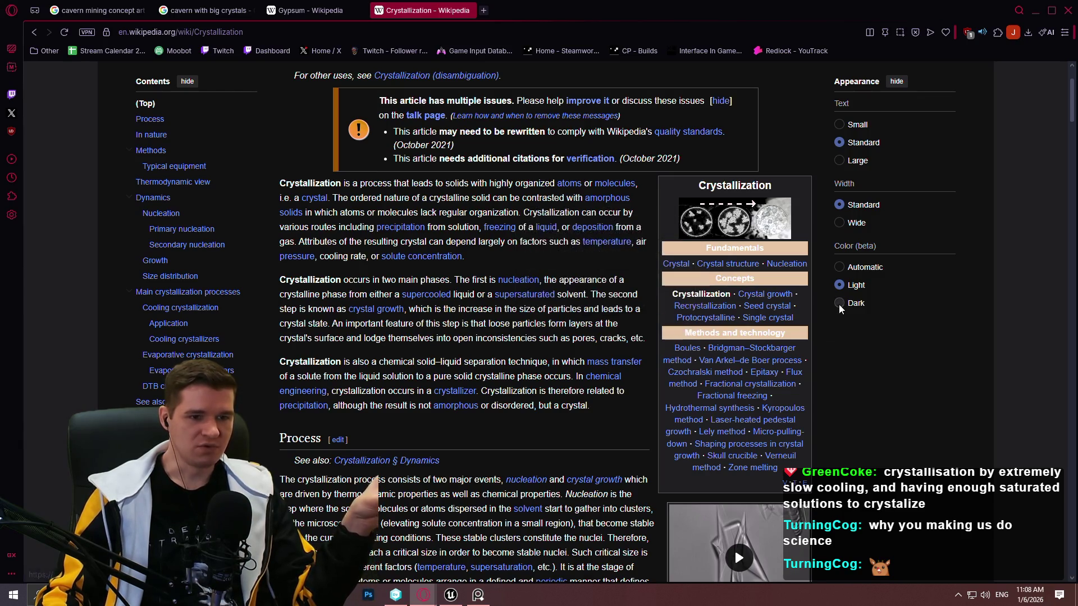
pyautogui.moveTo(777, 319)
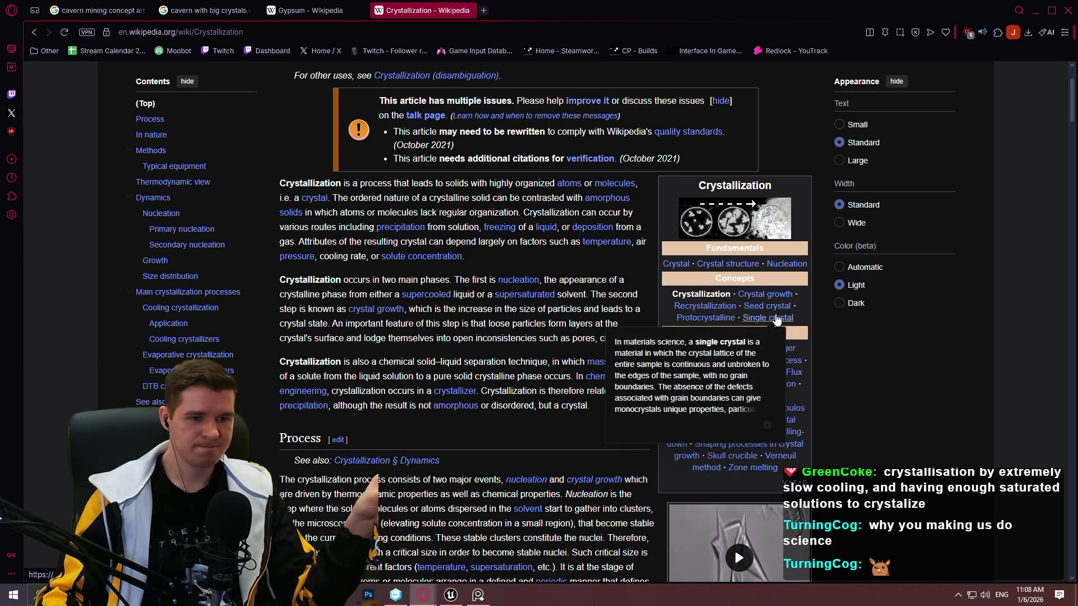
# Read down through the process, nature and methods sections to Typical equipment
pyautogui.scroll(-4, 953, 437)
pyautogui.scroll(-7, 908, 425)
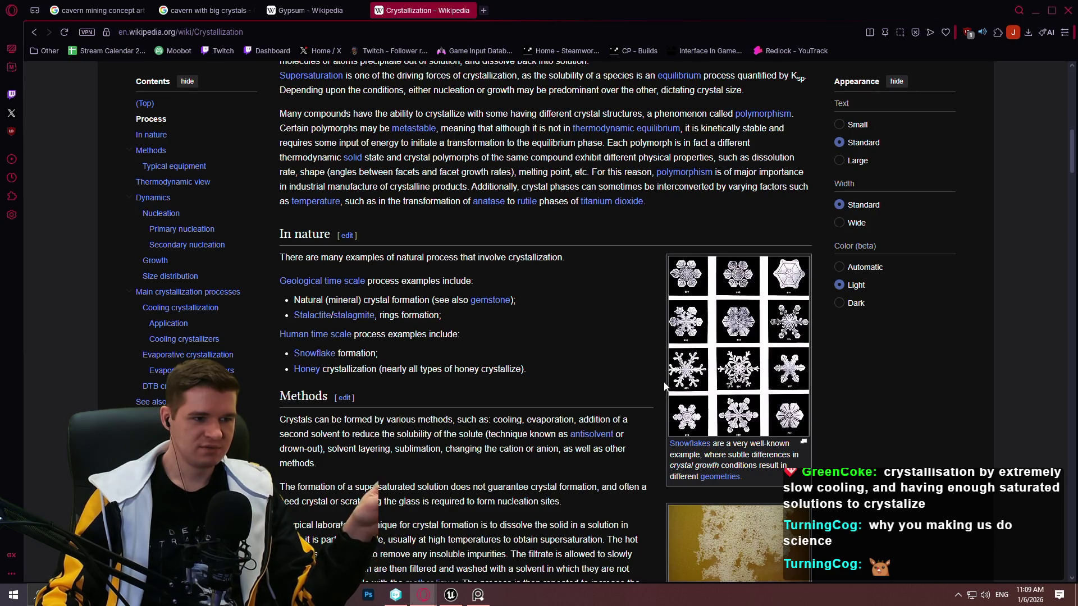
pyautogui.scroll(-3, 657, 387)
pyautogui.scroll(-3, 637, 385)
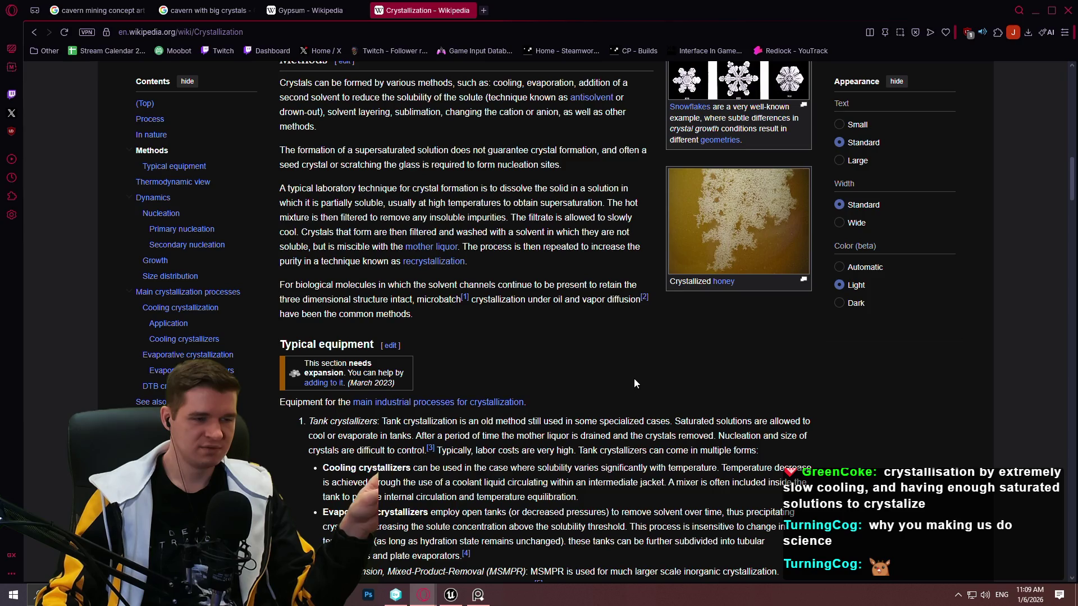
pyautogui.scroll(-3, 629, 382)
pyautogui.click(436, 34)
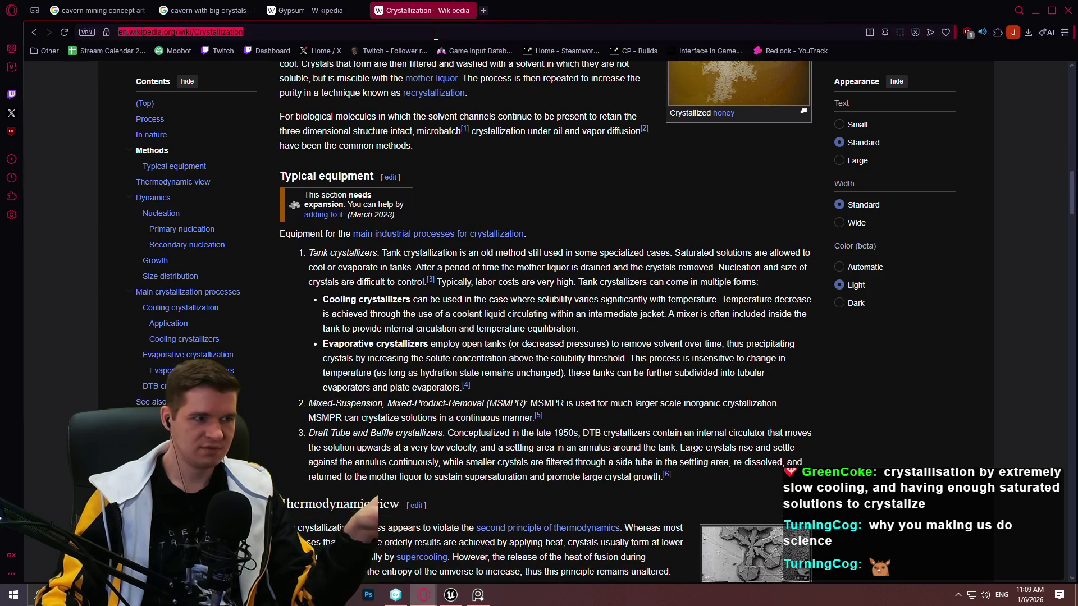
# Search 'metal crystals' and scroll down to the bismuth and pyrite crystal images
pyautogui.write('metal crystals')
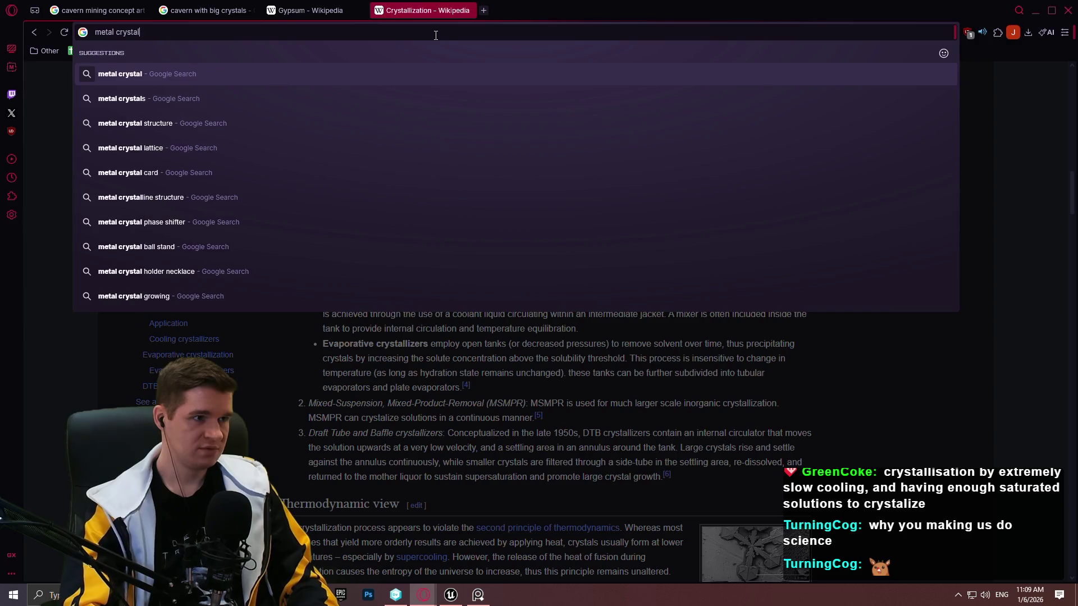
pyautogui.press('Return')
pyautogui.scroll(-3, 544, 335)
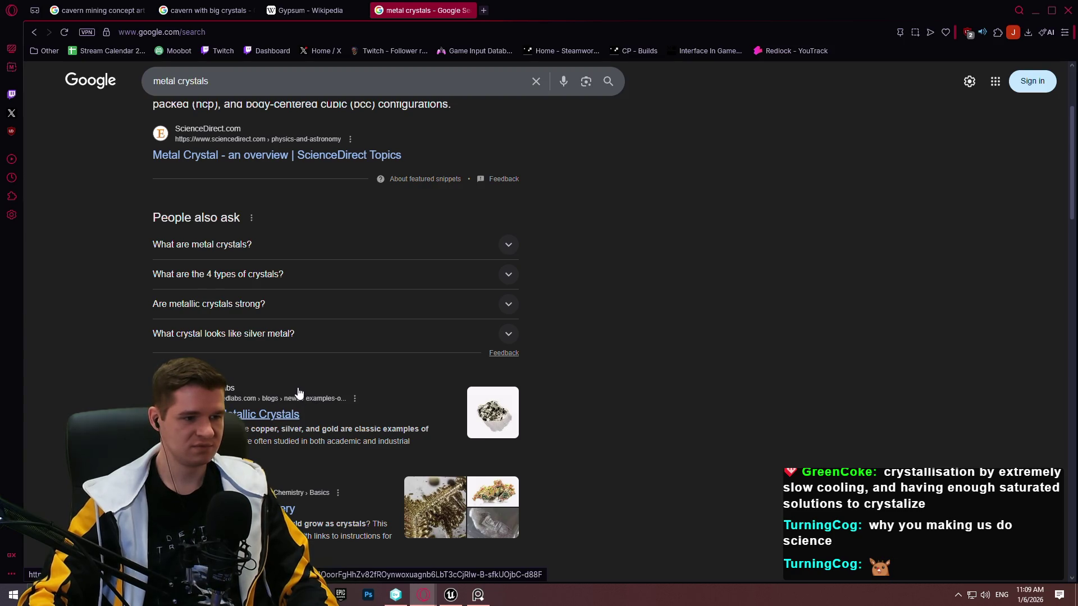
pyautogui.scroll(-1, 306, 397)
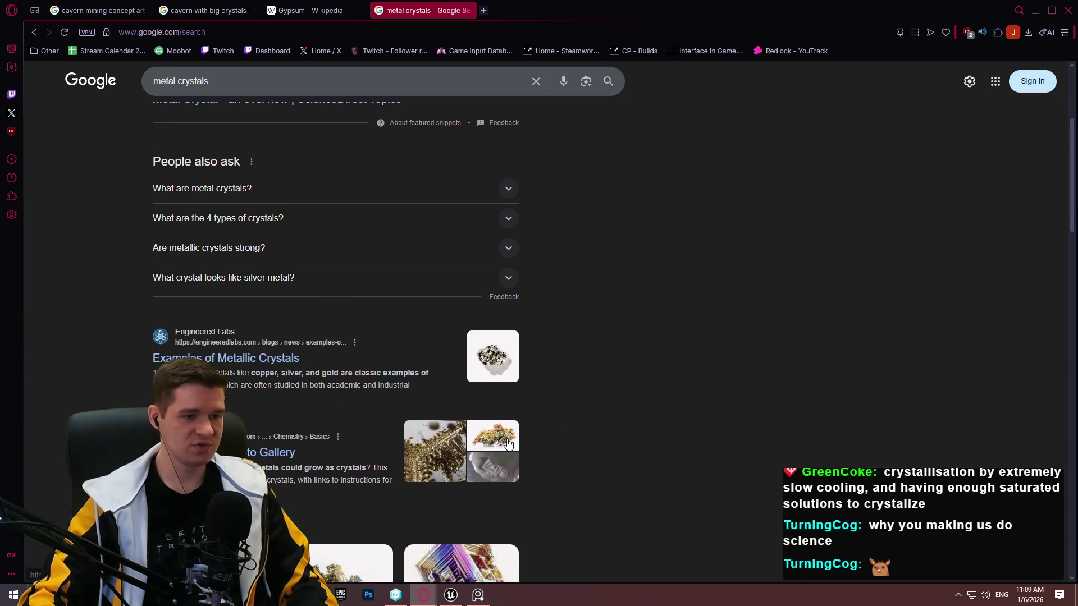
pyautogui.scroll(-4, 605, 397)
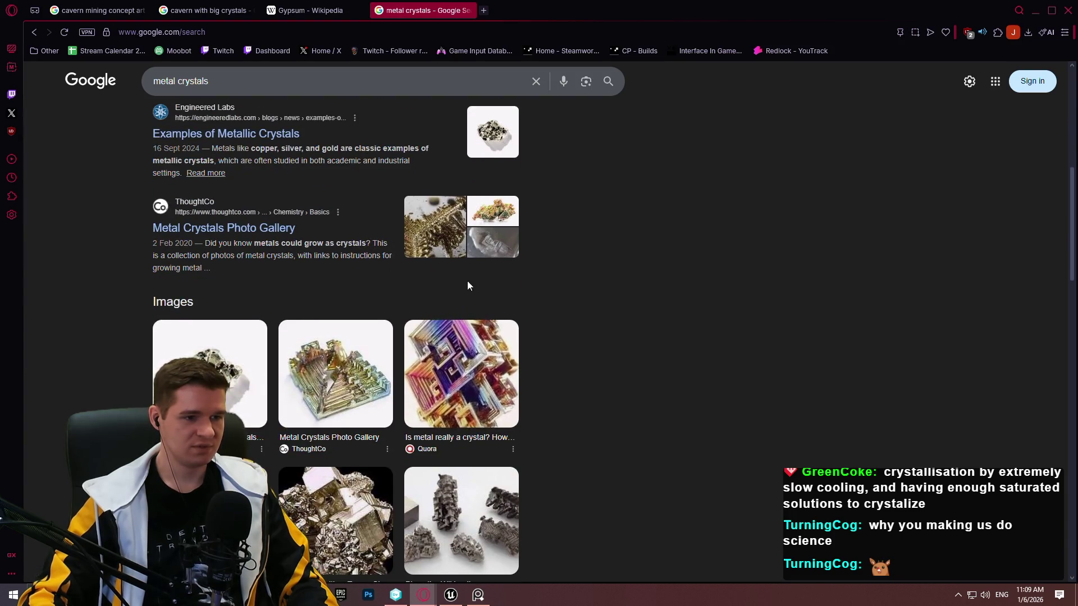
pyautogui.scroll(-3, 549, 324)
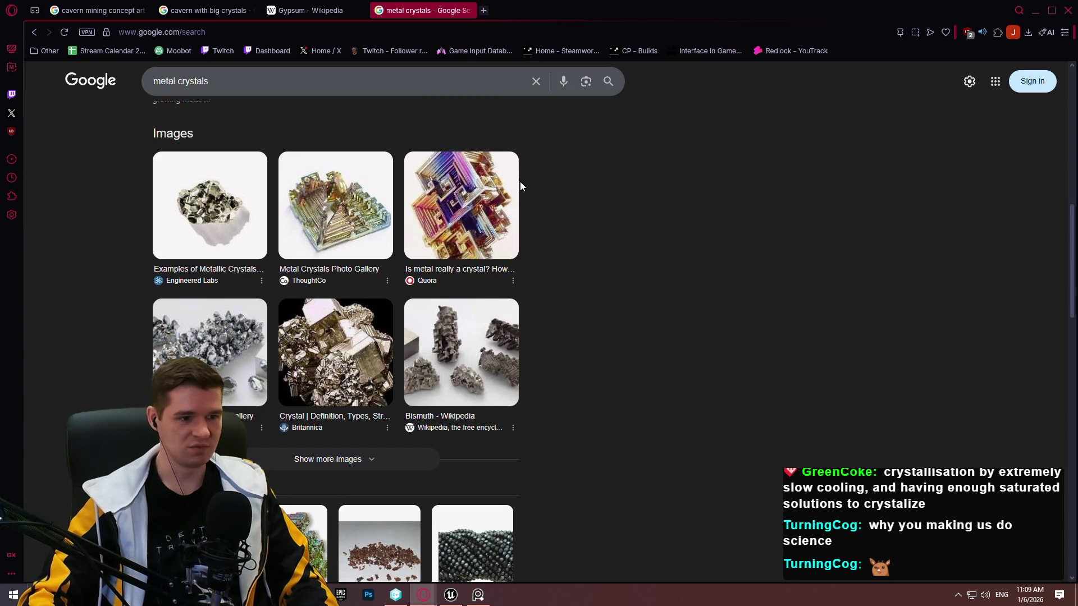
pyautogui.scroll(-1, 701, 196)
pyautogui.scroll(3, 595, 129)
pyautogui.scroll(-3, 533, 164)
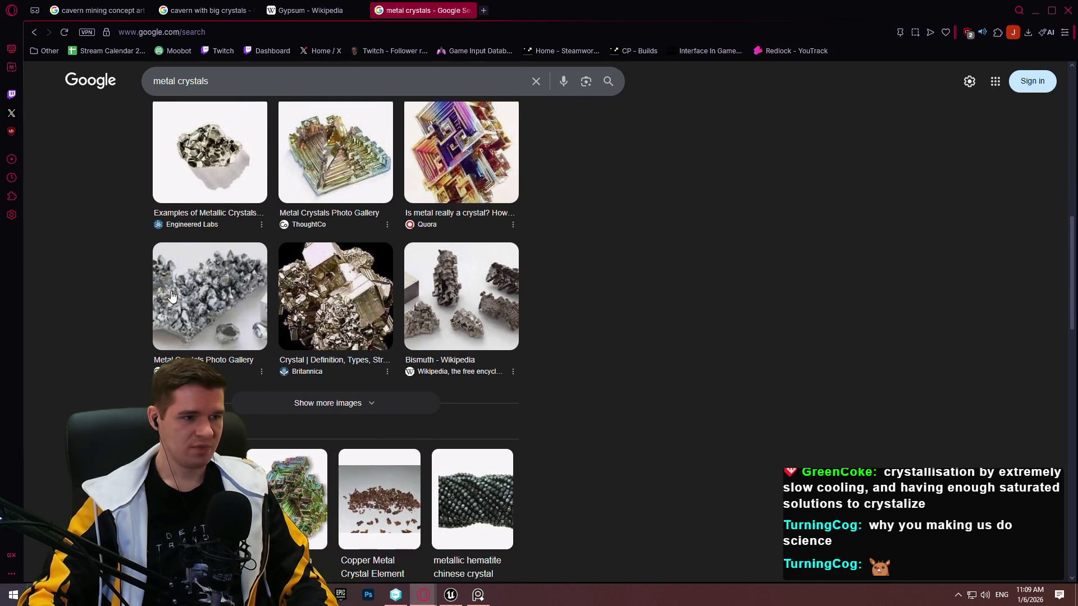
pyautogui.scroll(-3, 629, 325)
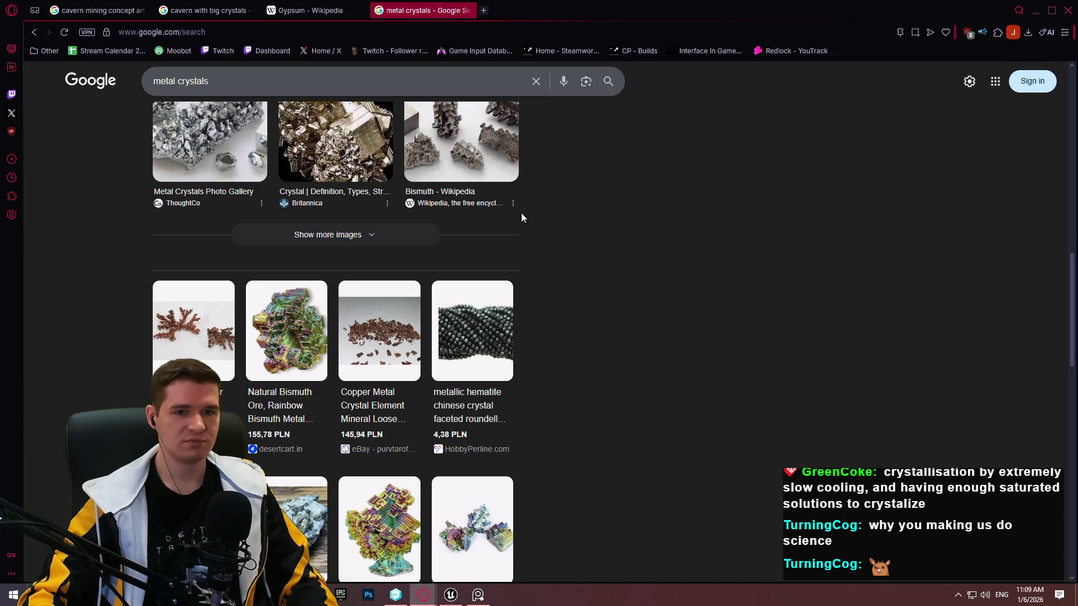
# Search 'bismuth' in a new tab and open the Bismuth Wikipedia article
pyautogui.click(483, 10)
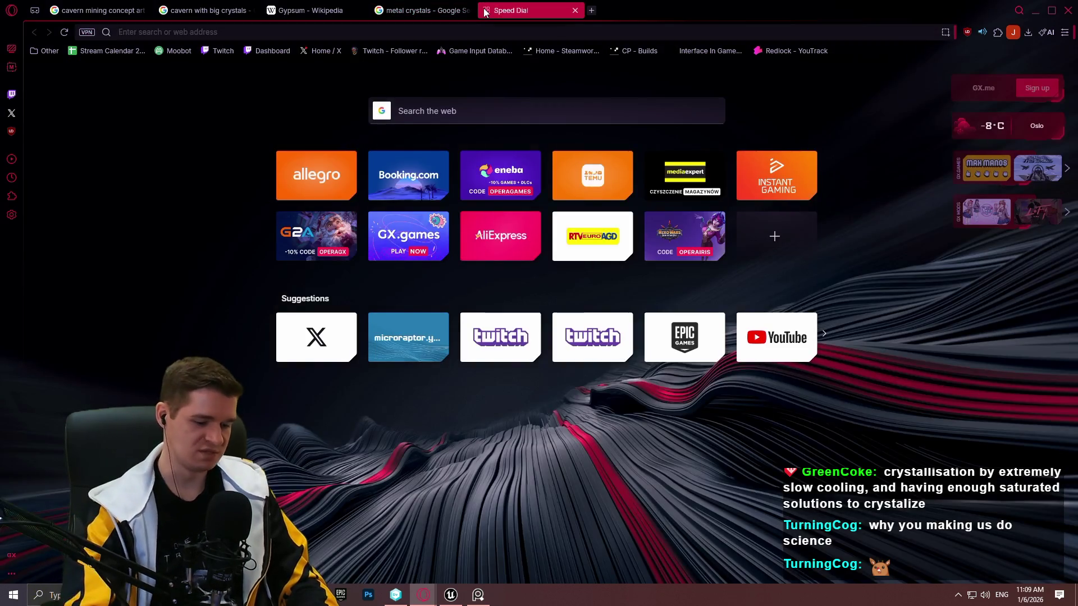
pyautogui.write('bismuth')
pyautogui.press('Return')
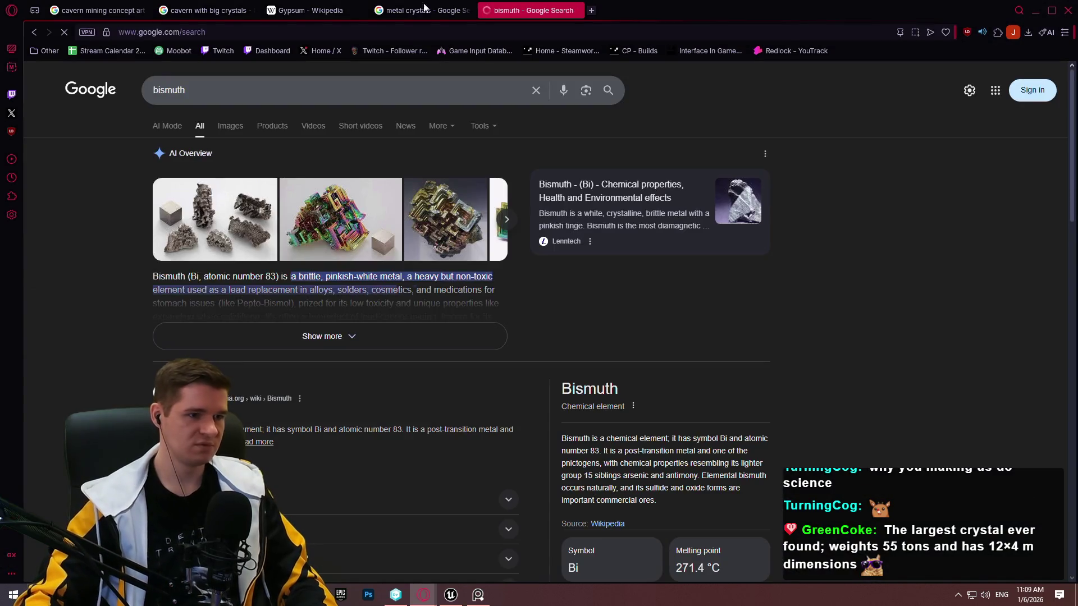
pyautogui.scroll(-3, 646, 314)
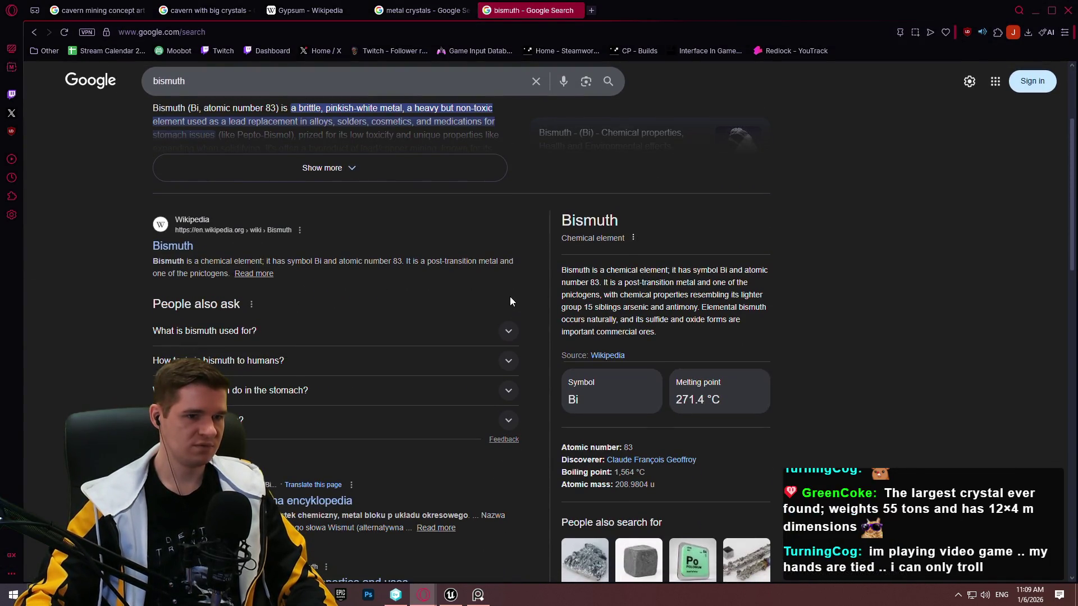
pyautogui.click(183, 249)
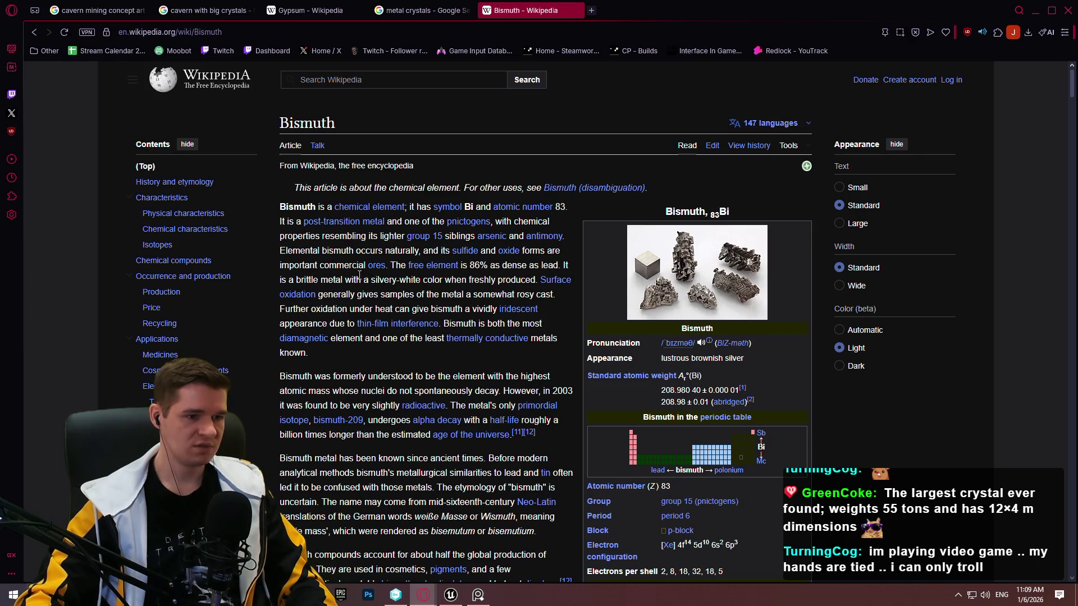
# Read down the Bismuth article to Physical characteristics and its hopper crystal photo
pyautogui.scroll(-3, 307, 263)
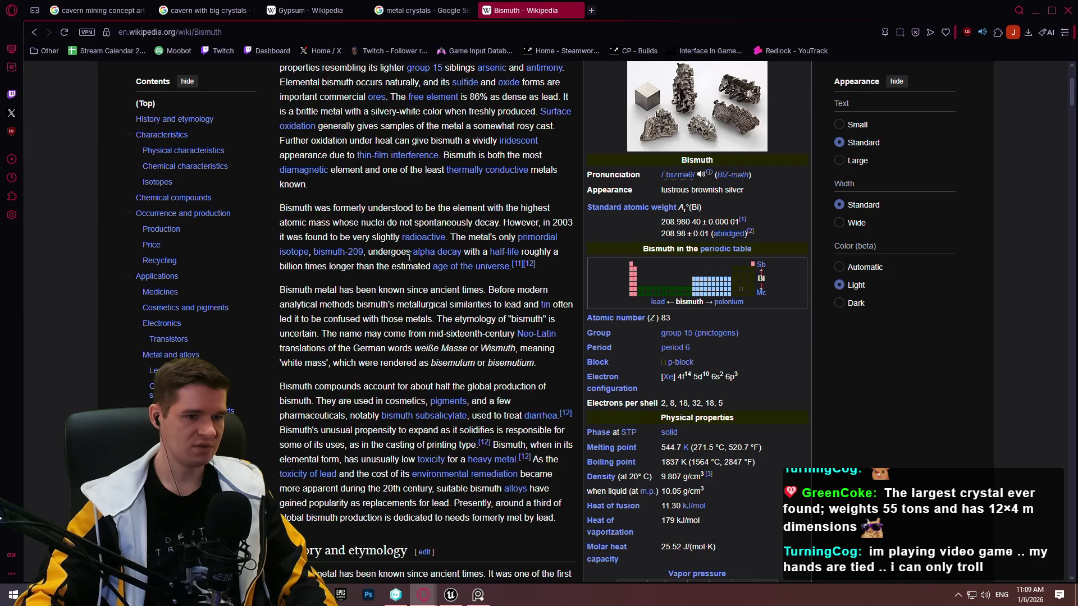
pyautogui.scroll(-2, 410, 256)
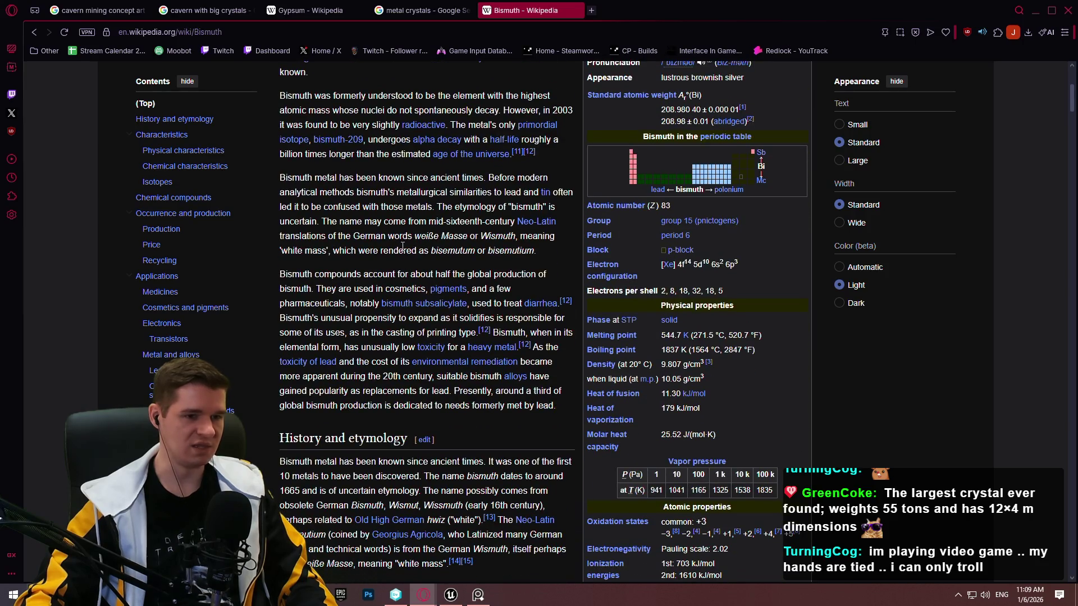
pyautogui.scroll(-3, 379, 247)
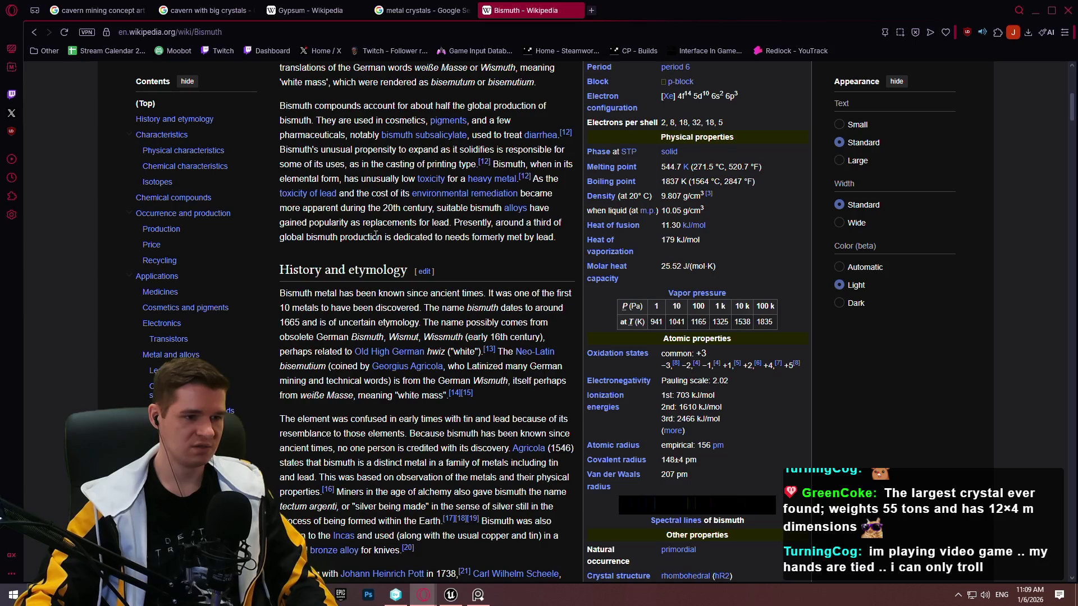
pyautogui.scroll(-4, 372, 241)
pyautogui.scroll(-3, 376, 148)
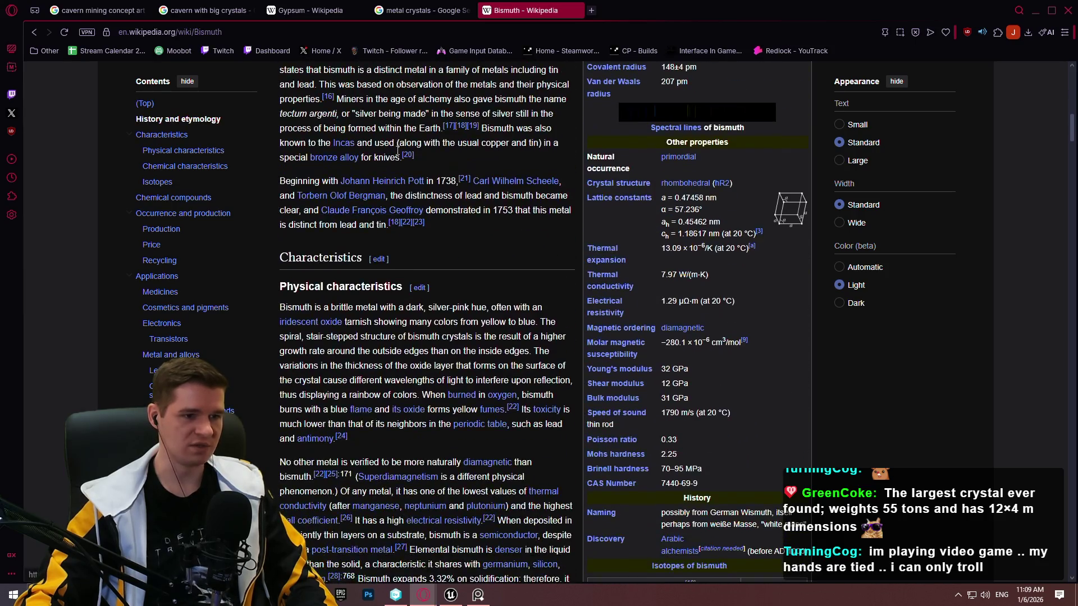
pyautogui.scroll(-2, 415, 174)
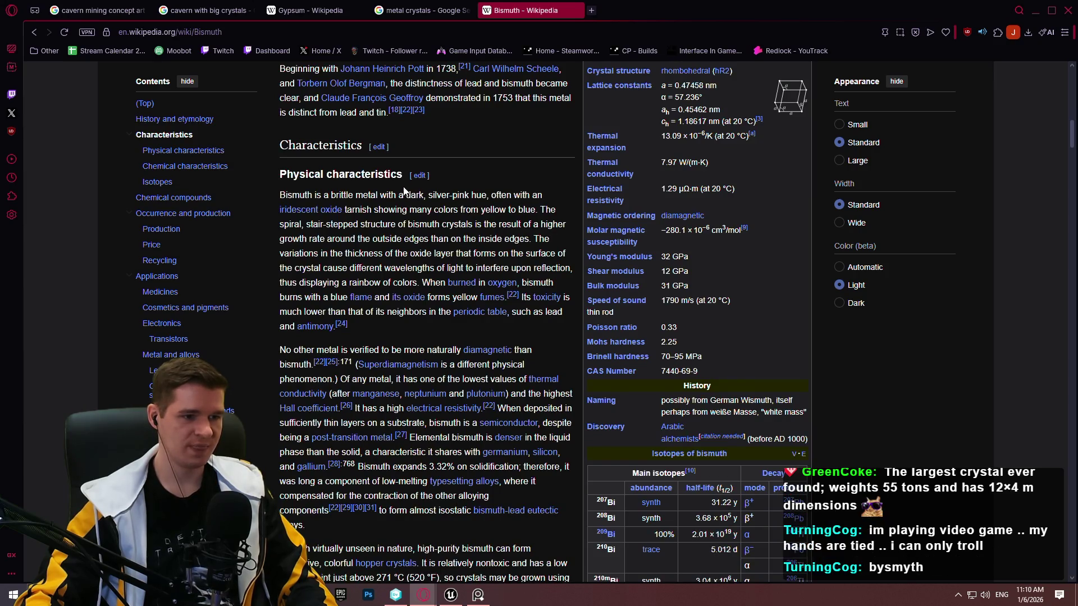
pyautogui.scroll(-2, 400, 185)
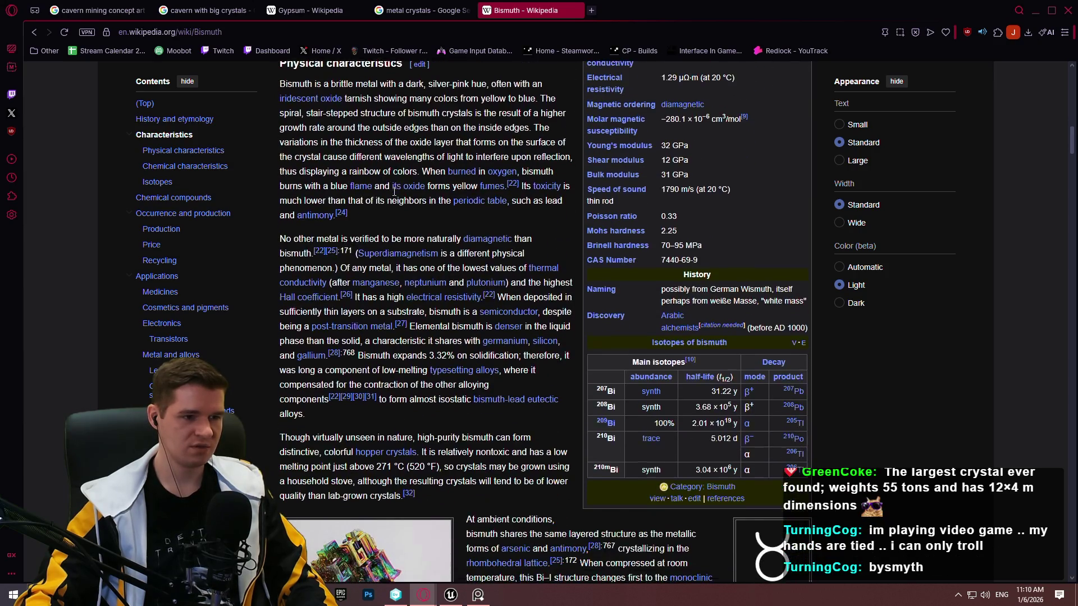
pyautogui.scroll(-3, 399, 182)
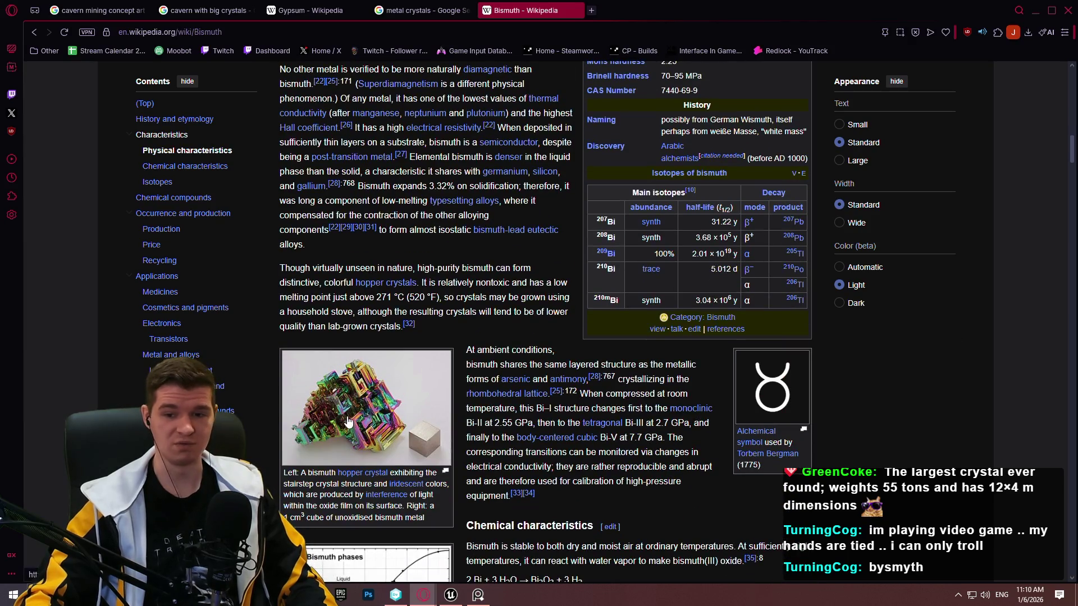
# View the bismuth hopper crystal photo full size, then return to the article
pyautogui.click(372, 418)
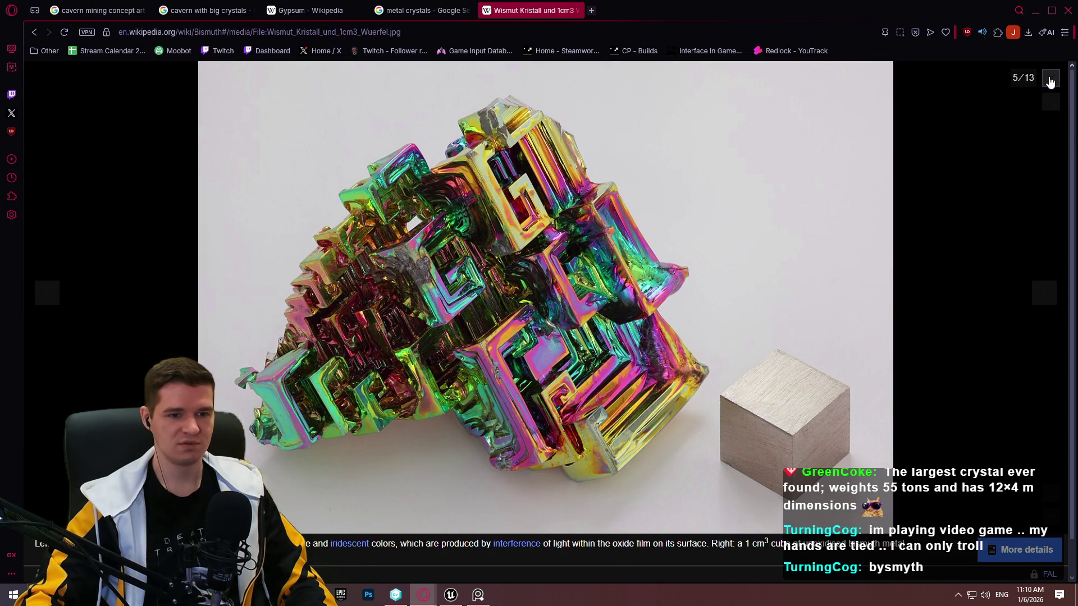
pyautogui.click(1049, 81)
pyautogui.scroll(-1, 631, 260)
pyautogui.scroll(-2, 631, 260)
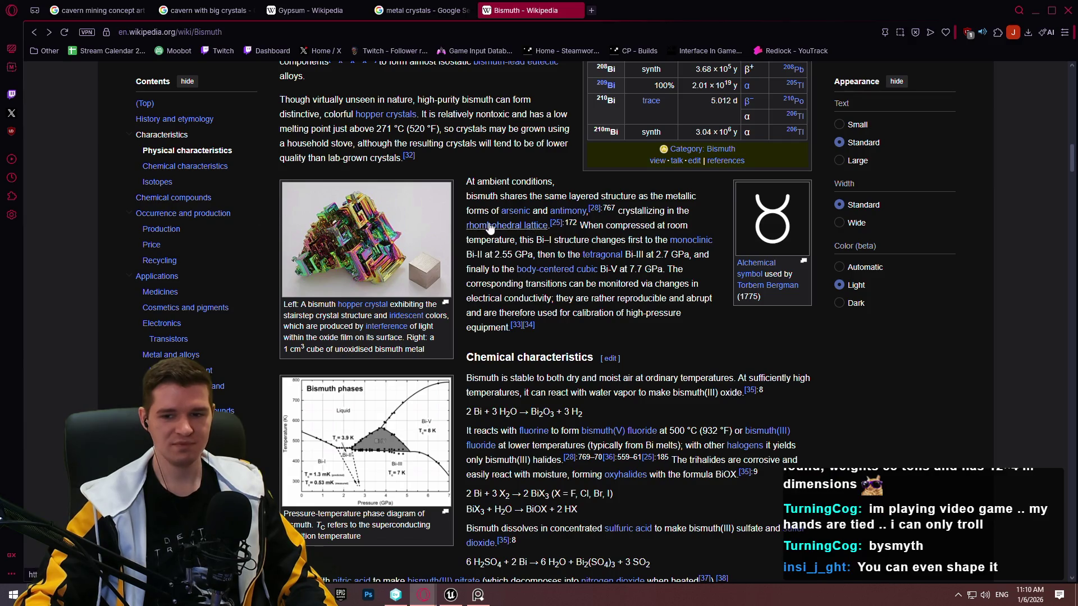
# Read further down the Bismuth article to the Price section and start back up
pyautogui.scroll(-5, 640, 248)
pyautogui.scroll(-2, 641, 248)
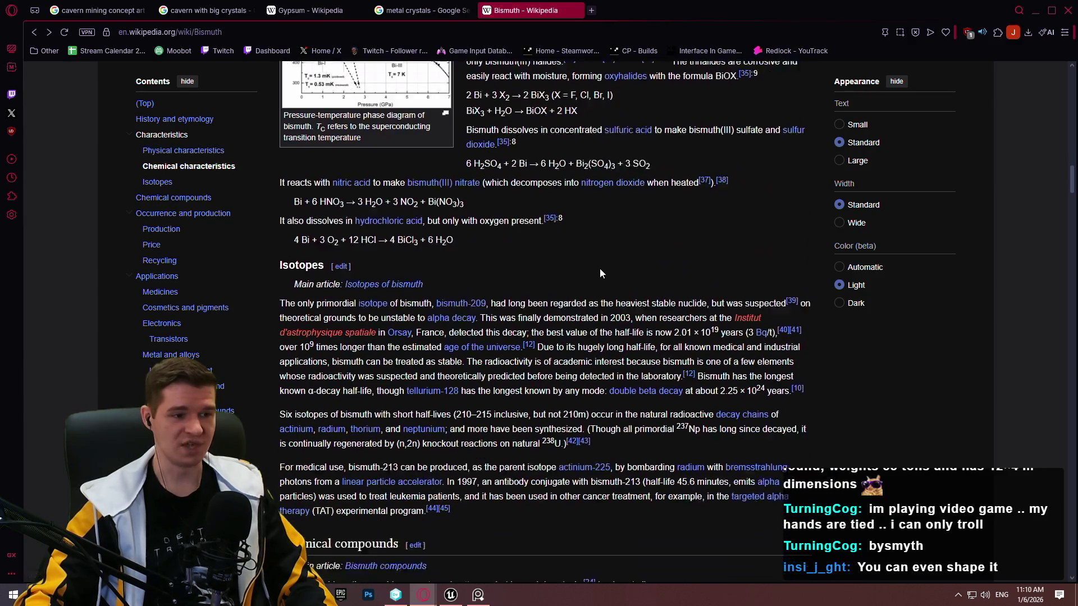
pyautogui.scroll(-5, 665, 242)
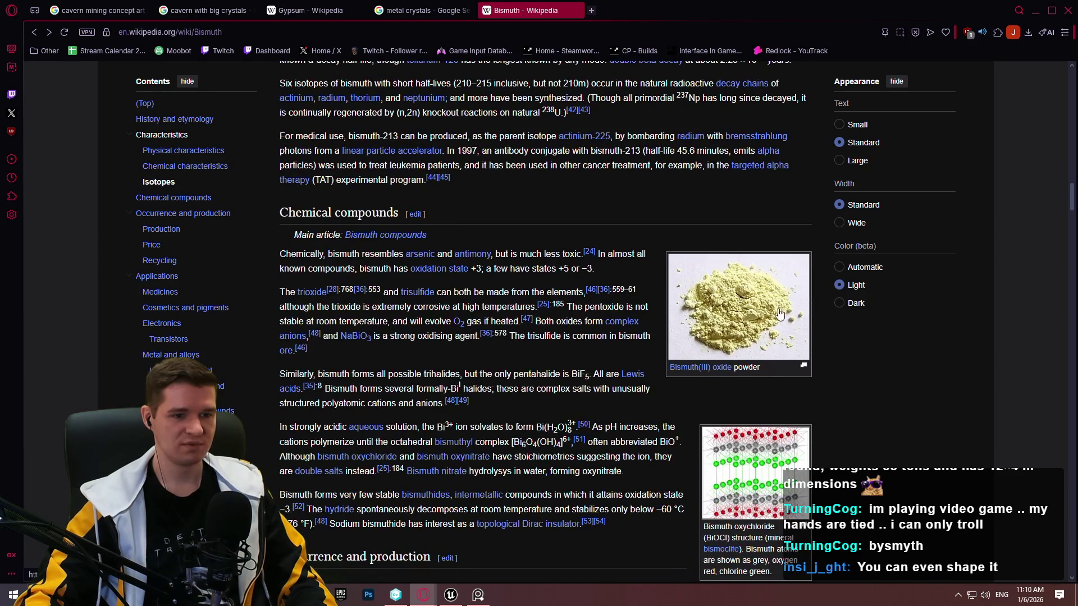
pyautogui.scroll(-8, 776, 304)
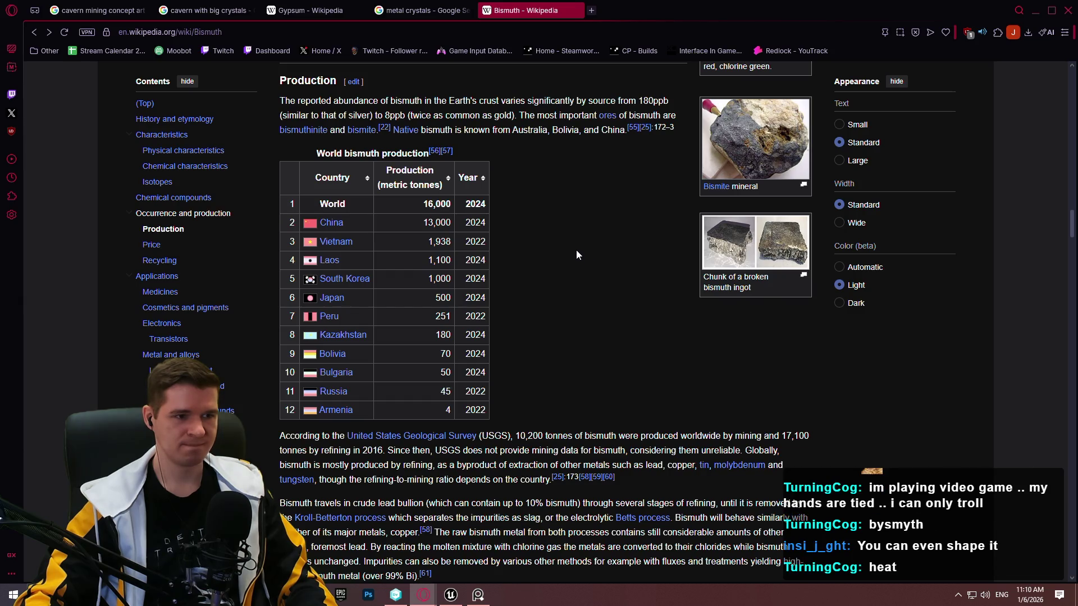
pyautogui.scroll(-5, 506, 238)
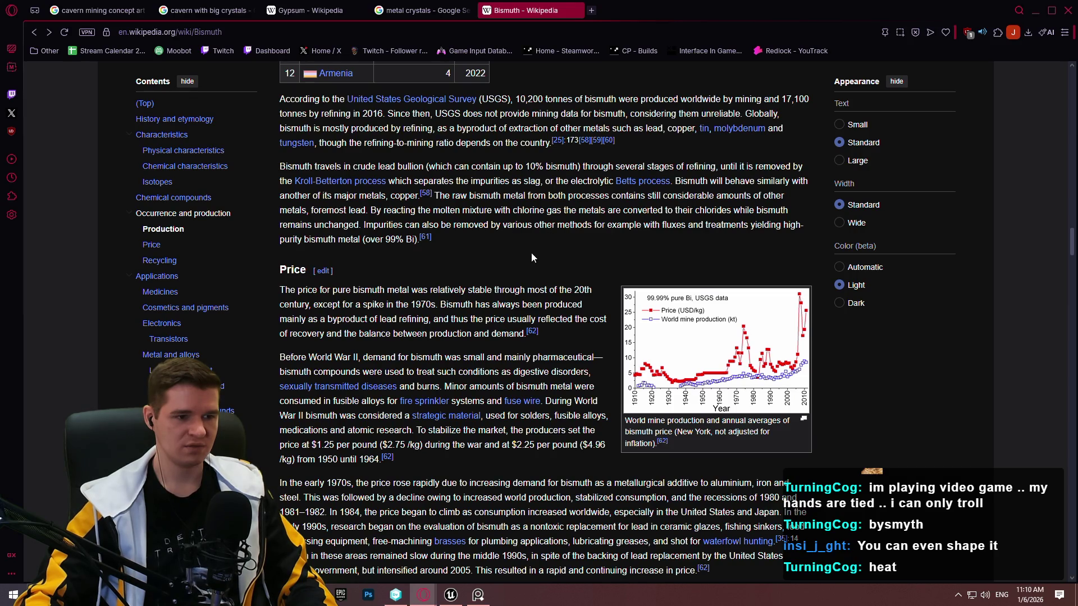
pyautogui.scroll(20, 506, 224)
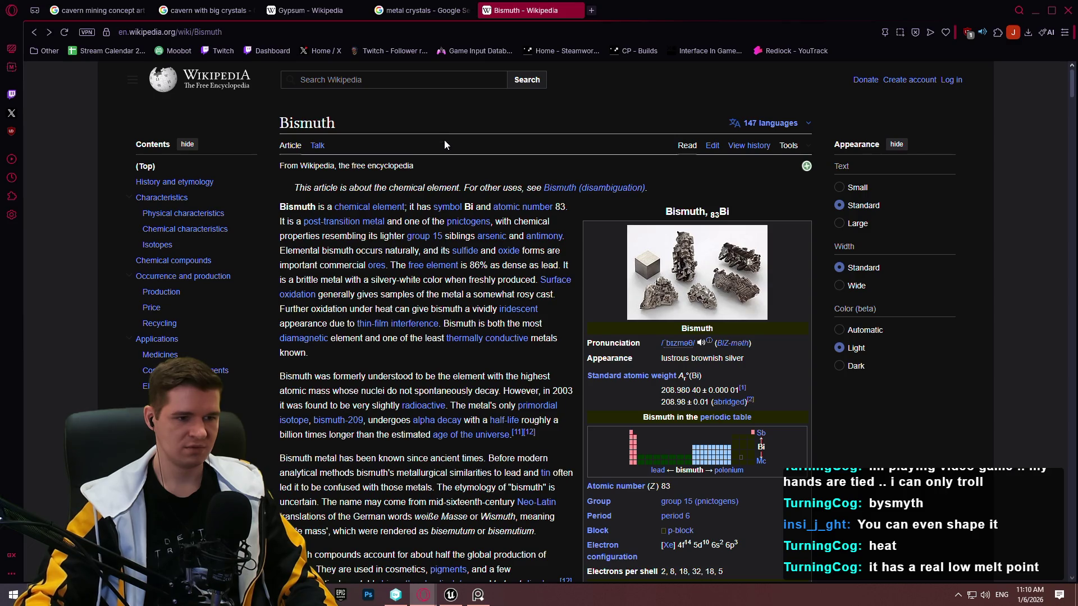
# Locate and highlight the 544.7 K (271.5 °C) melting point in the Bismuth infobox
pyautogui.scroll(-3, 444, 140)
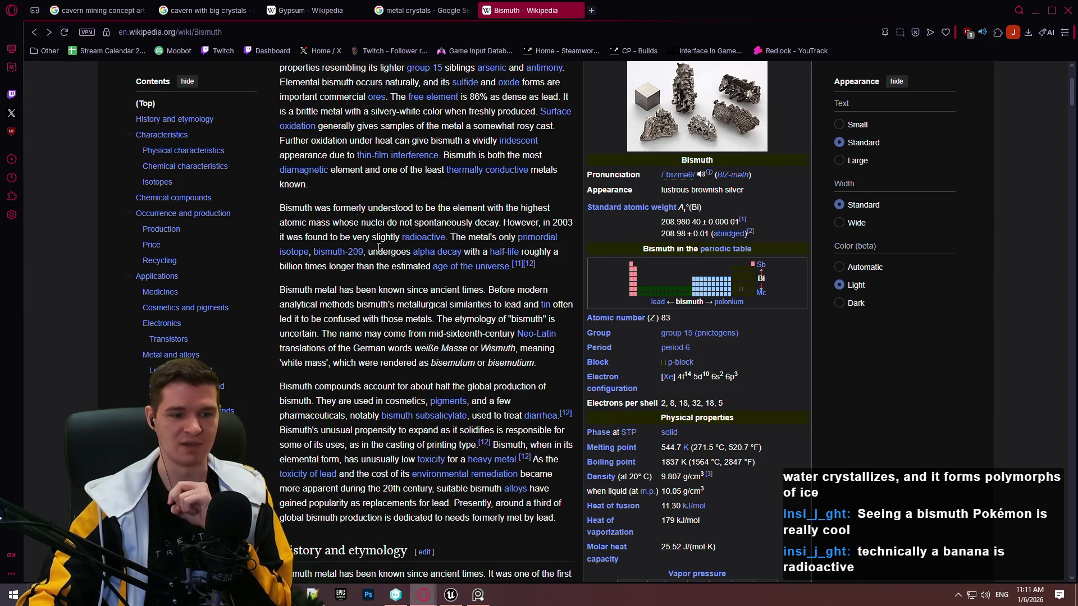
pyautogui.scroll(-3, 440, 261)
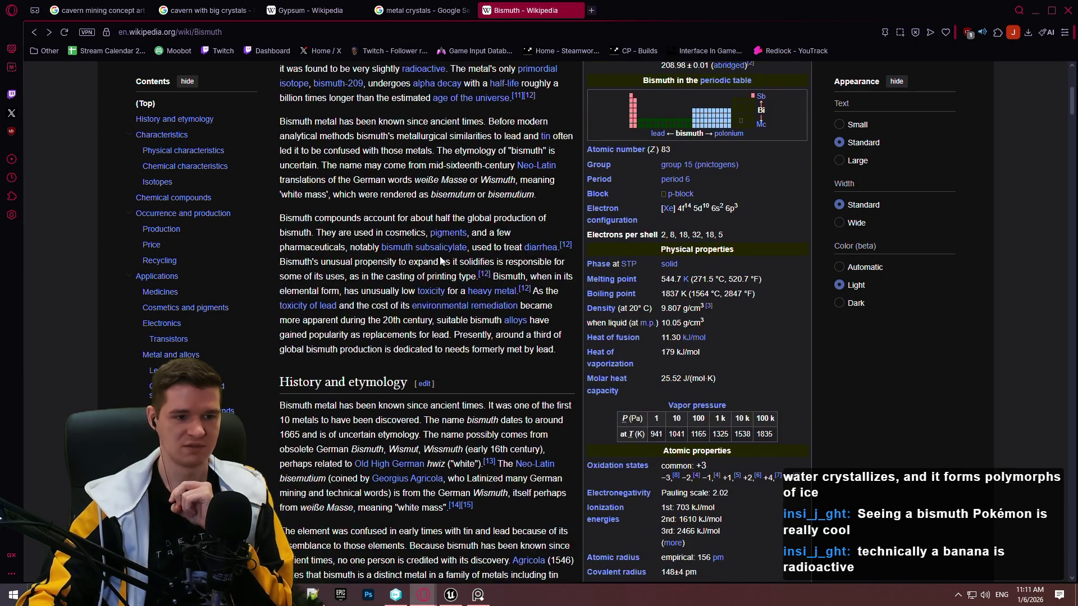
pyautogui.moveTo(438, 254)
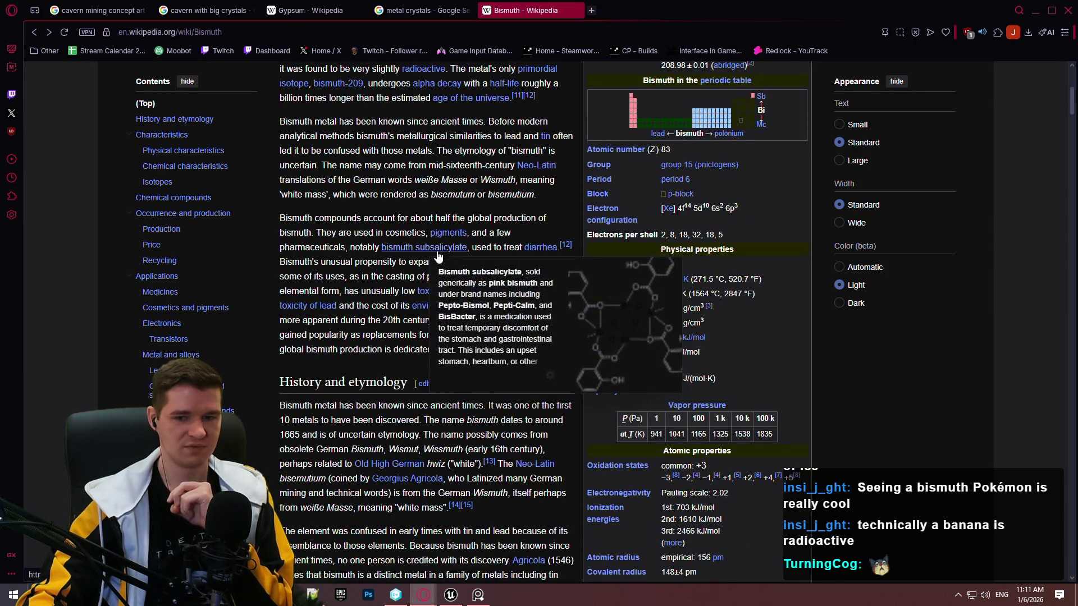
pyautogui.scroll(-2, 842, 370)
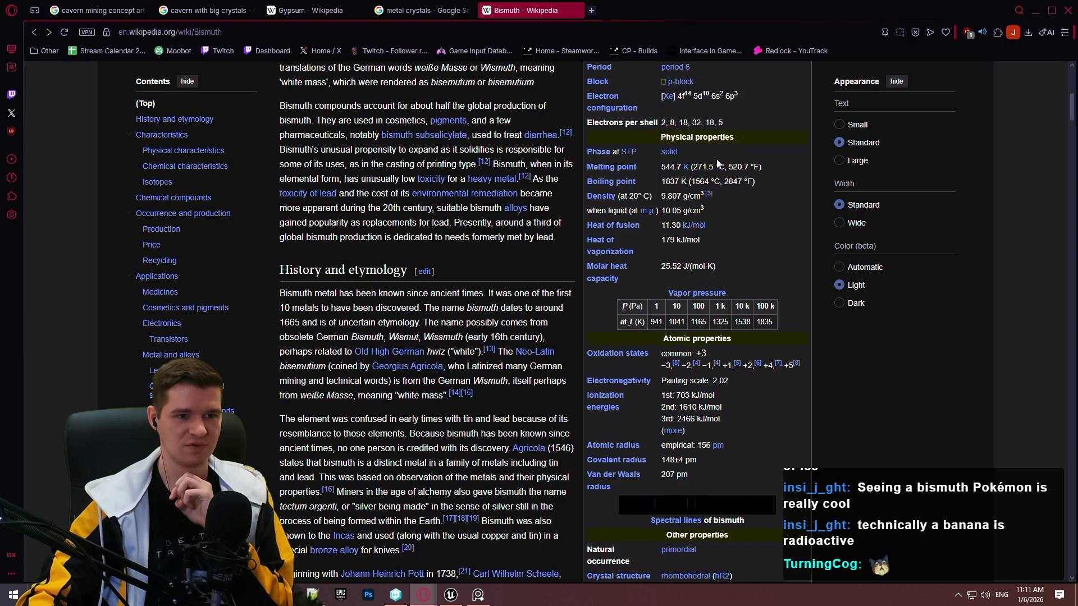
pyautogui.moveTo(725, 167); pyautogui.dragTo(696, 166)
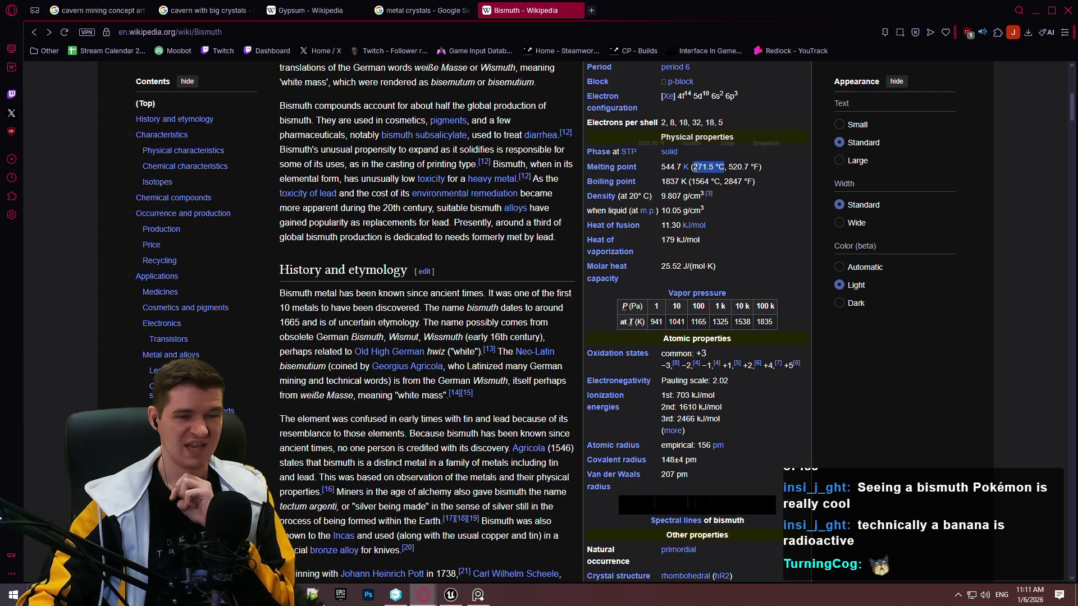
pyautogui.click(731, 170)
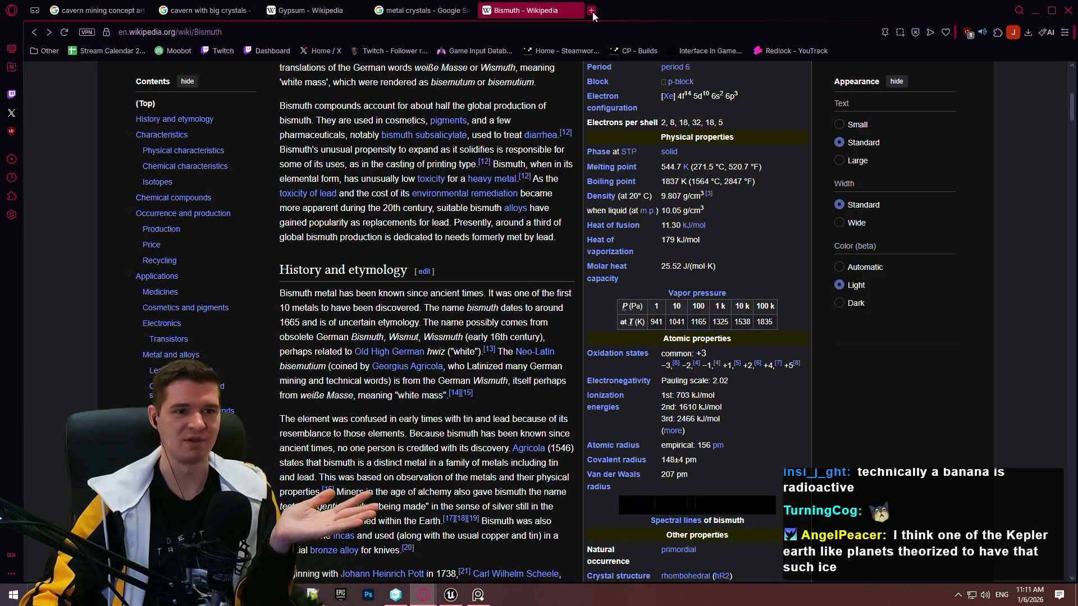
# Search 'how hot is lava' in a new tab and select the query text
pyautogui.click(592, 11)
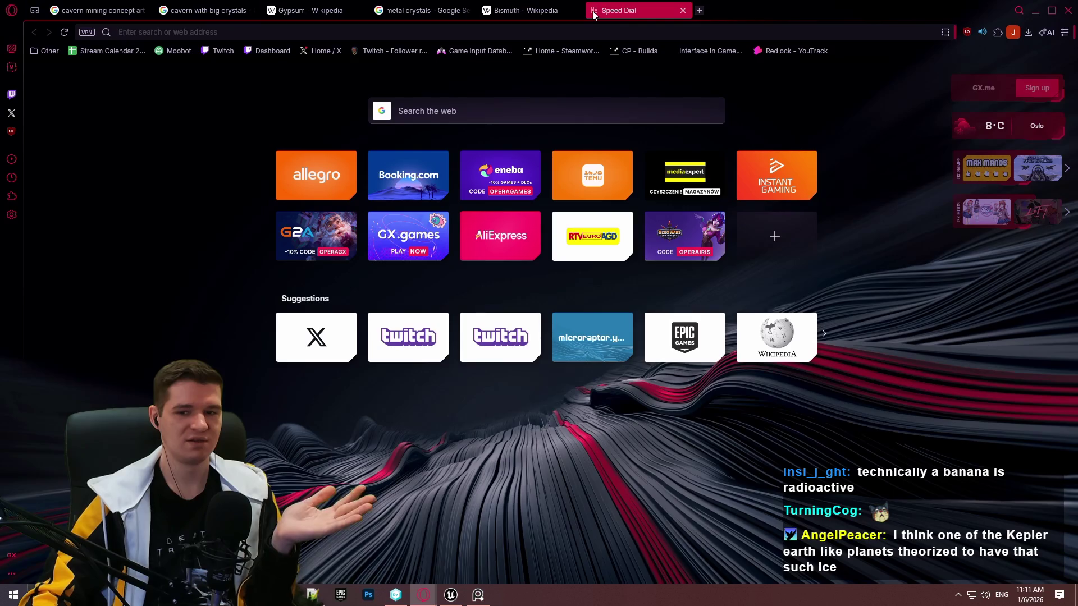
pyautogui.write('how hot is ')
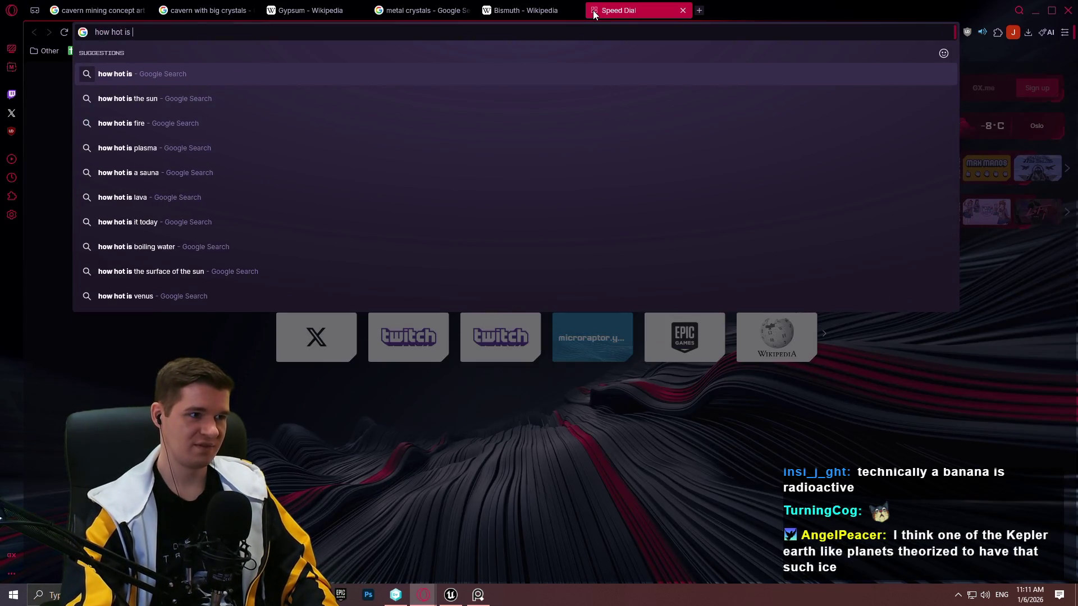
pyautogui.write('lava')
pyautogui.press('Return')
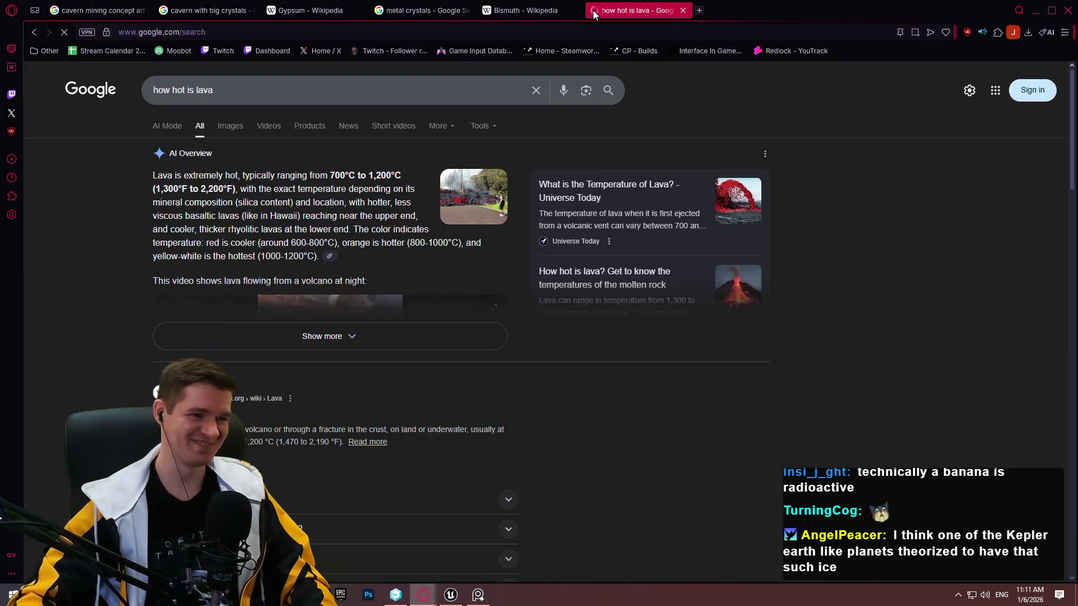
pyautogui.click(210, 88)
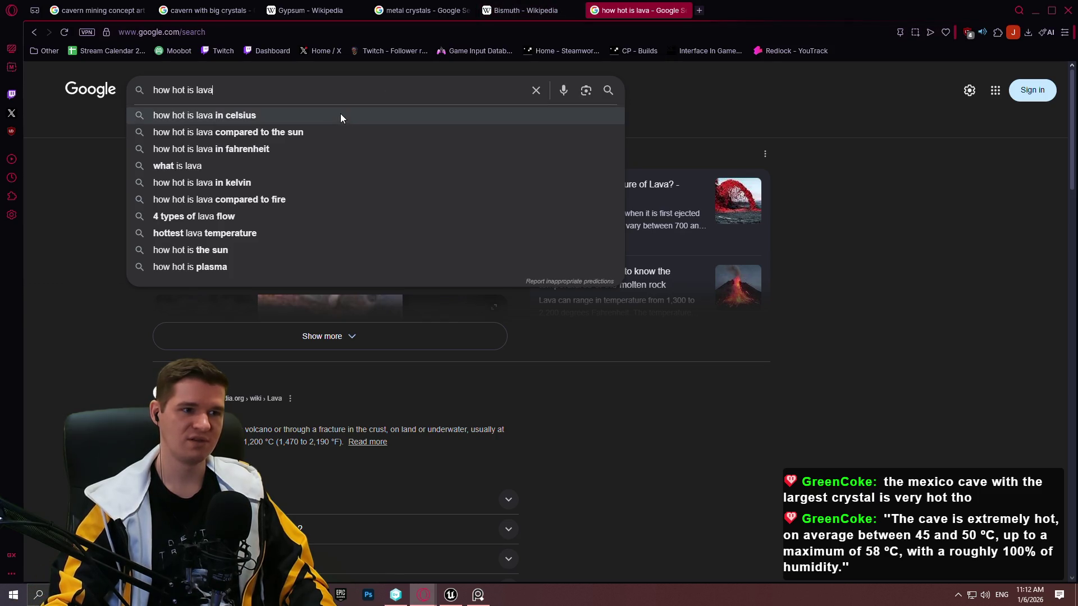
pyautogui.hotkey('ctrl', 'a')
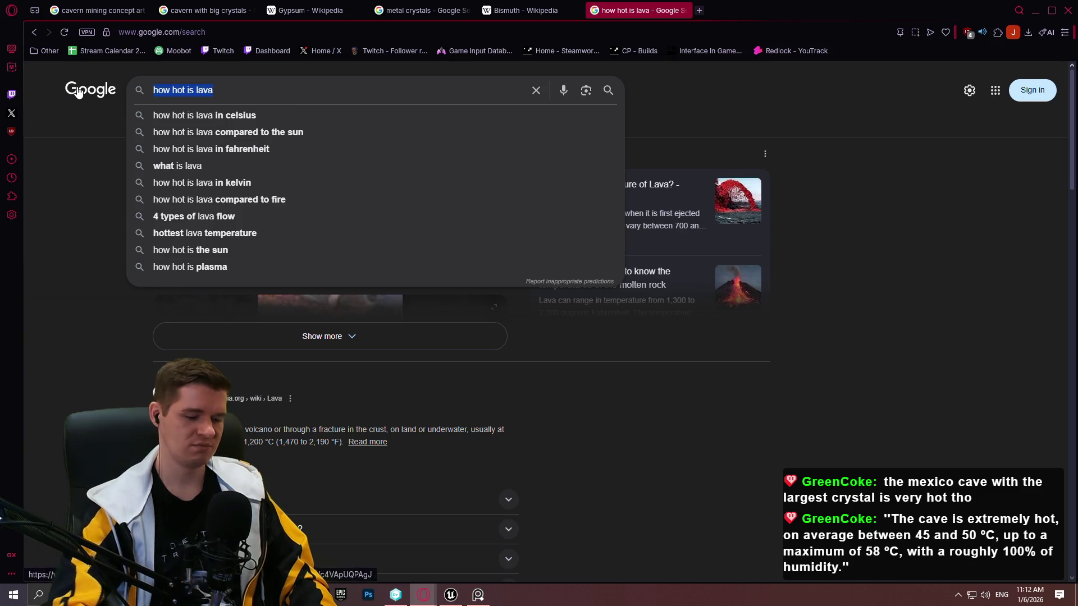
# Replace the query with 'heat dissipation in a vacuum' and run the search
pyautogui.write('hyein')
pyautogui.press('BackSpace')
pyautogui.press('BackSpace')
pyautogui.press('BackSpace')
pyautogui.press('BackSpace')
pyautogui.write('eat diss')
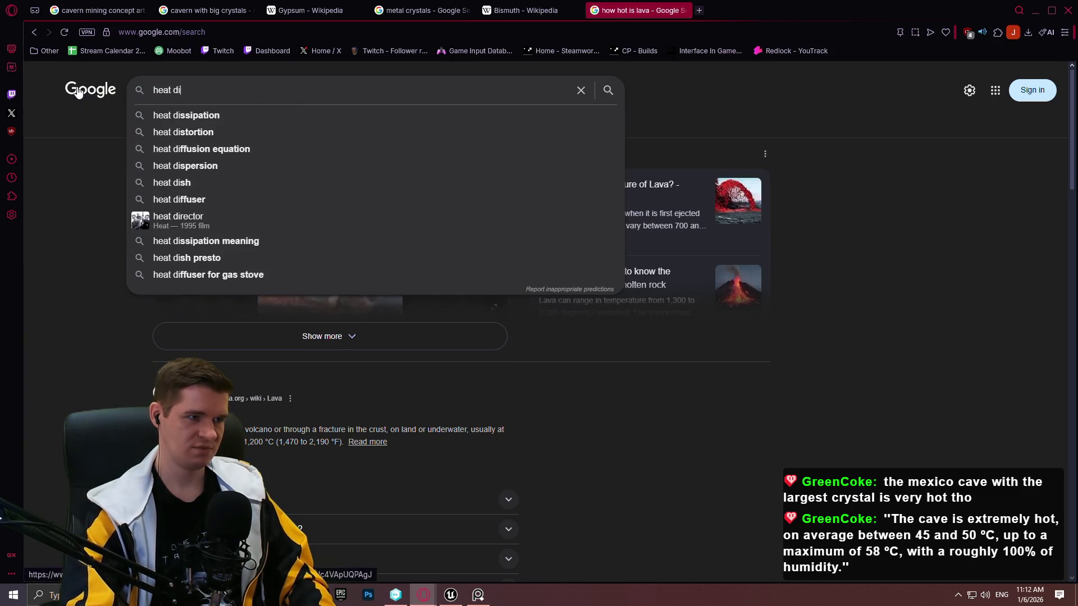
pyautogui.write('n a vacuum')
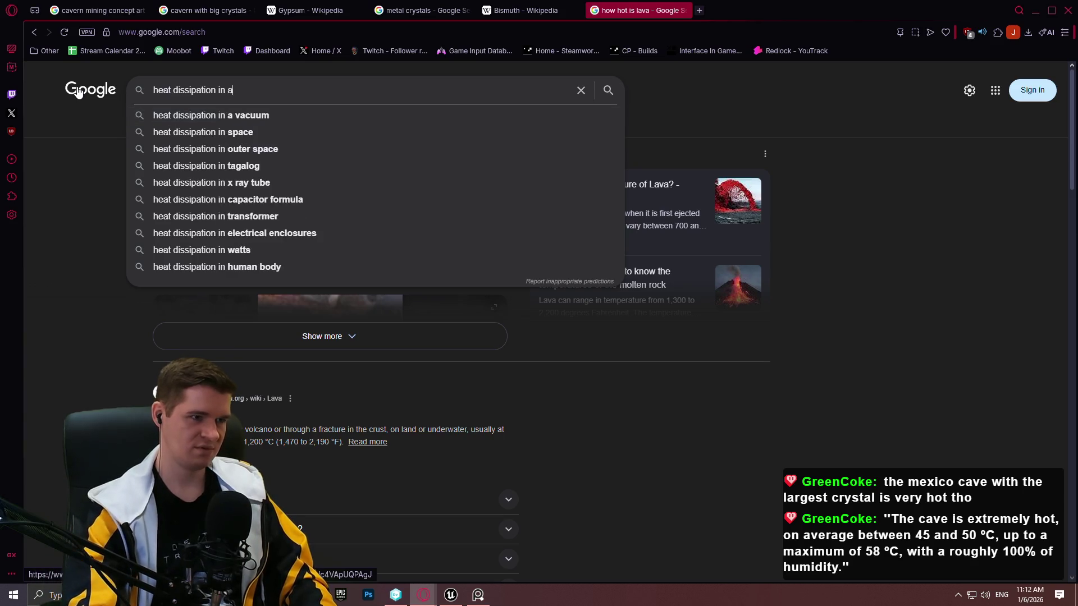
pyautogui.press('Return')
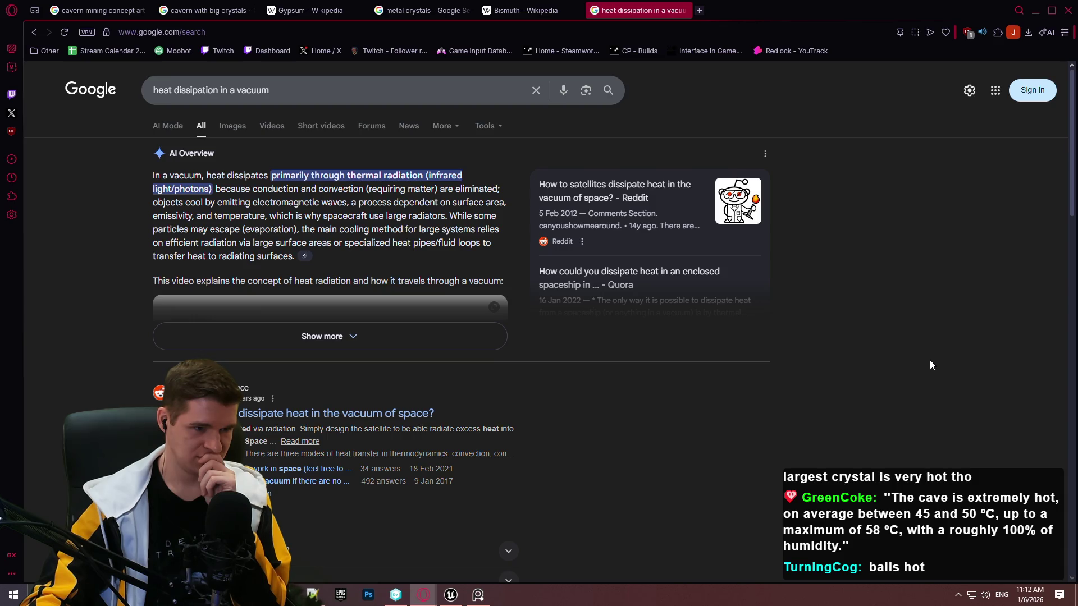
# Scroll through the heat dissipation in a vacuum results
pyautogui.scroll(-4, 930, 364)
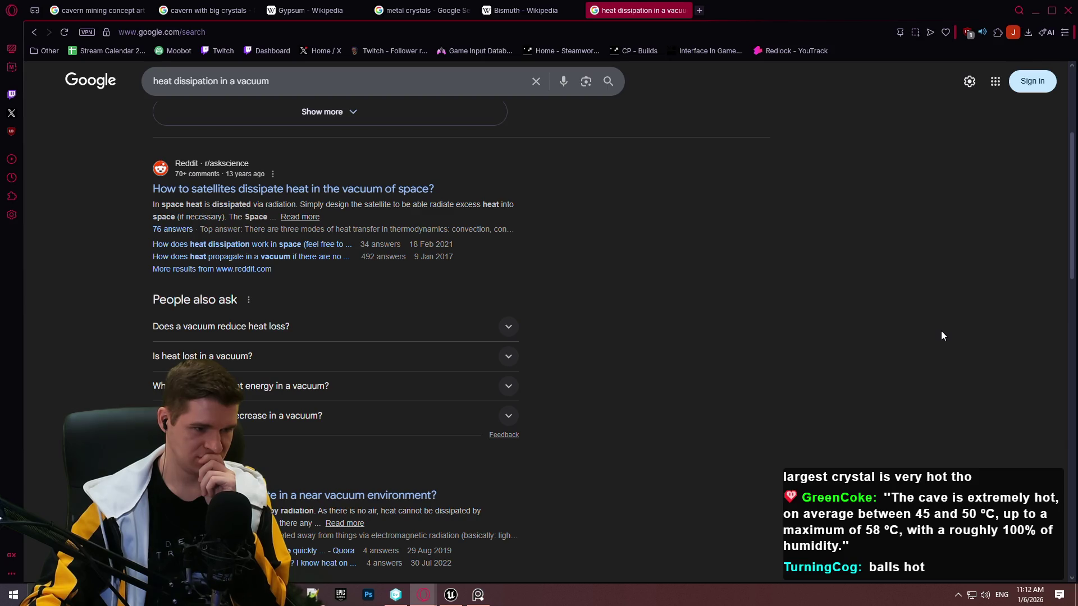
pyautogui.scroll(-4, 941, 338)
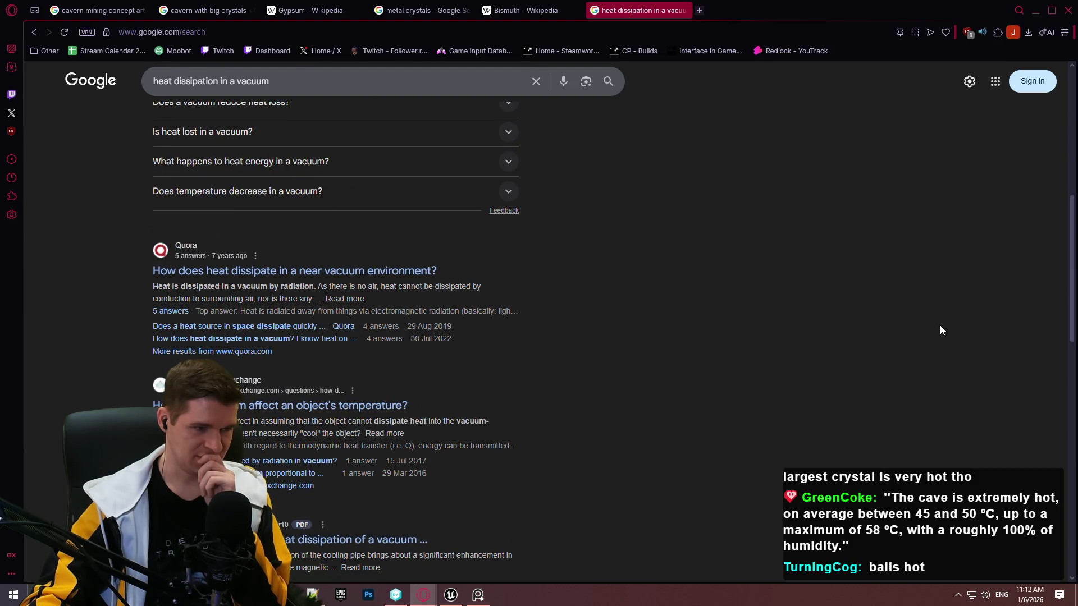
pyautogui.scroll(-1, 933, 336)
pyautogui.scroll(-3, 932, 334)
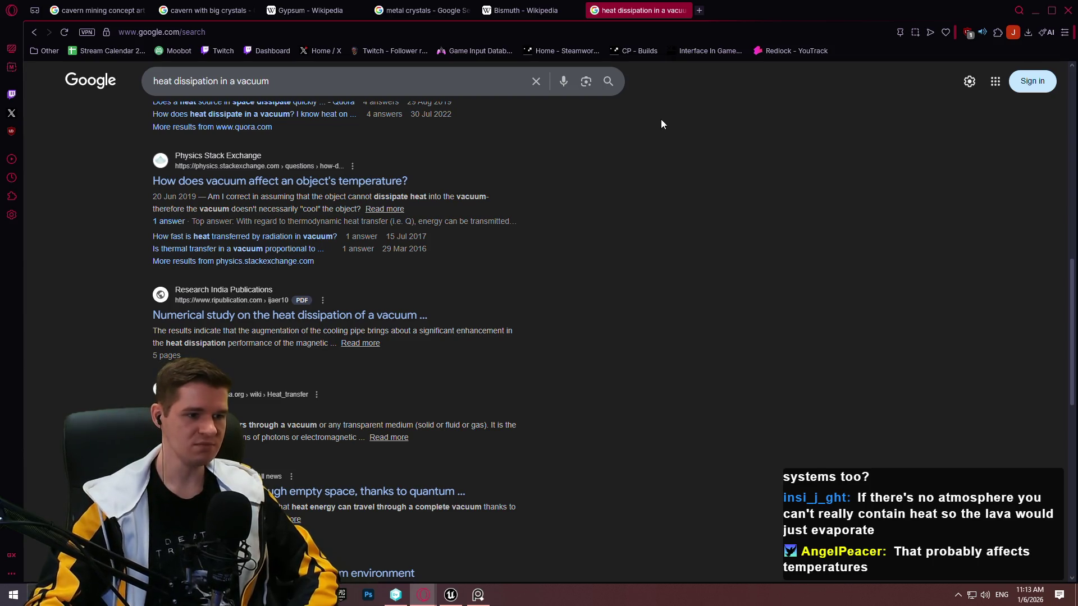
pyautogui.scroll(-3, 635, 295)
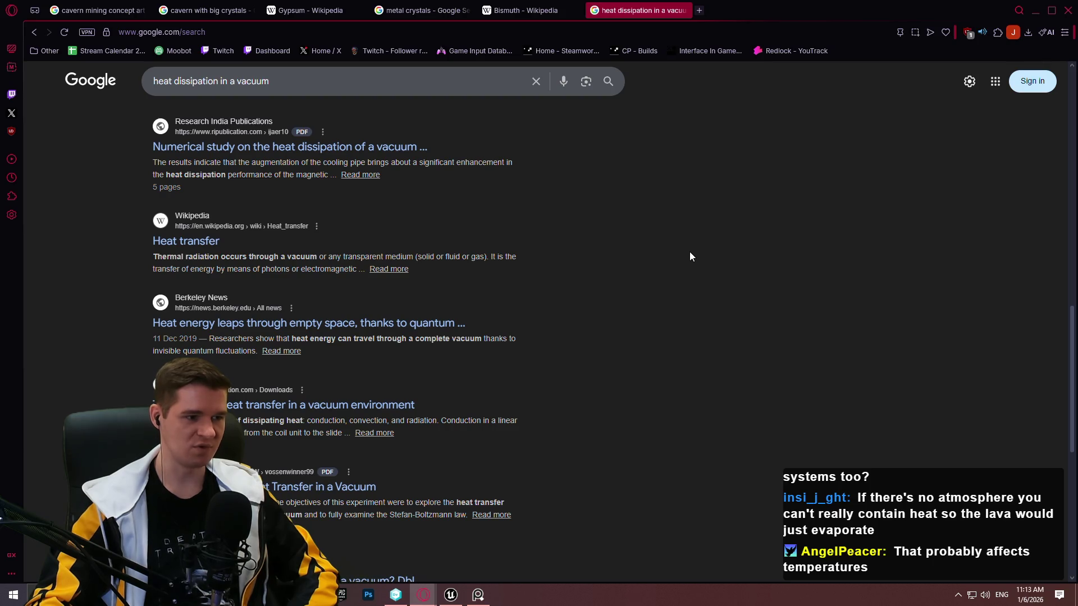
pyautogui.scroll(-1, 659, 233)
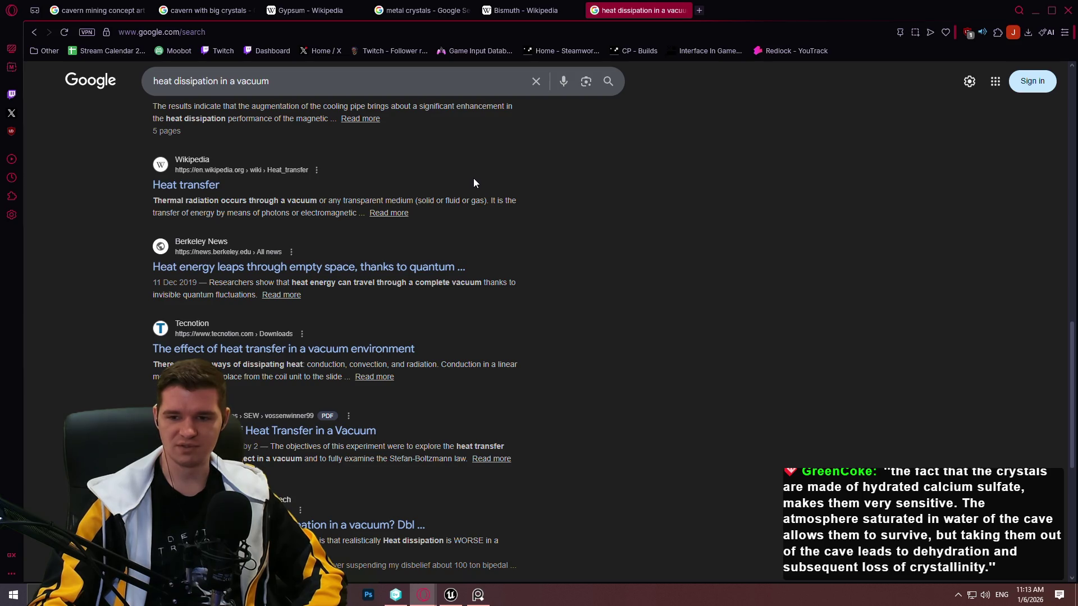
pyautogui.scroll(-3, 459, 182)
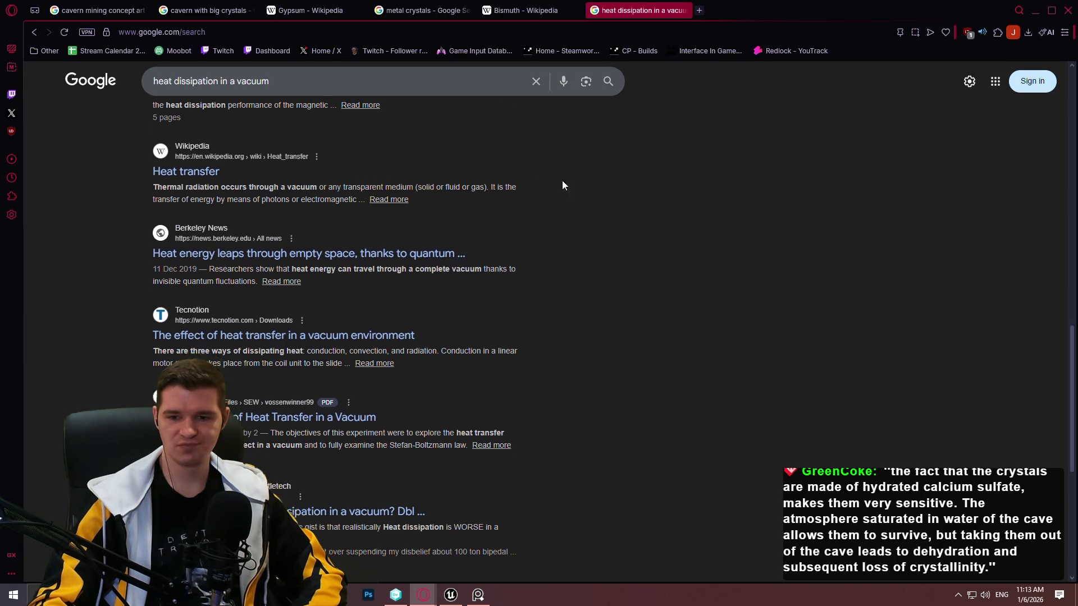
pyautogui.scroll(-2, 610, 178)
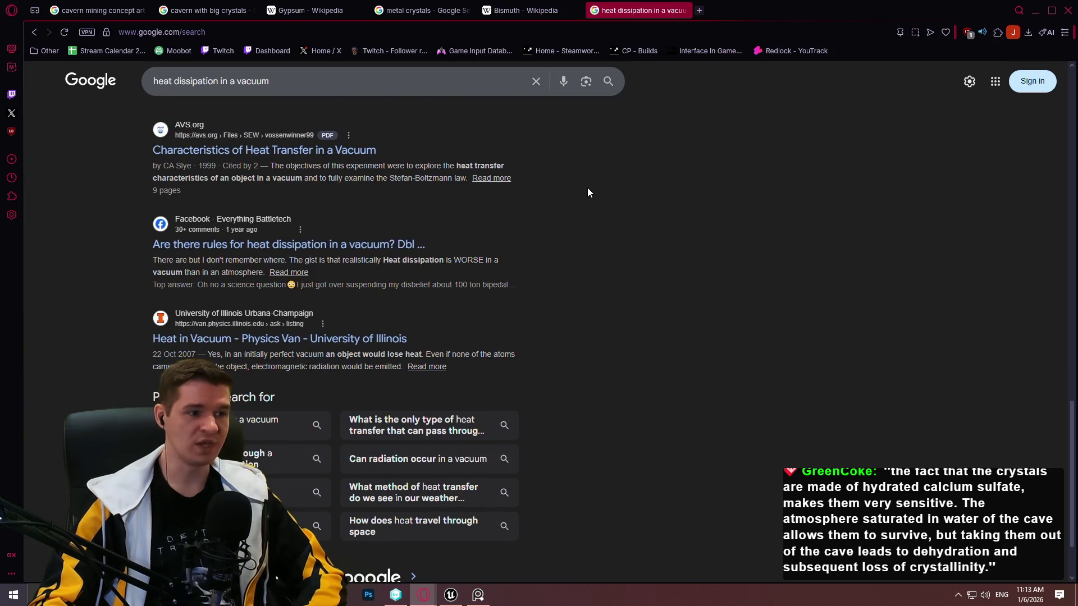
pyautogui.click(517, 12)
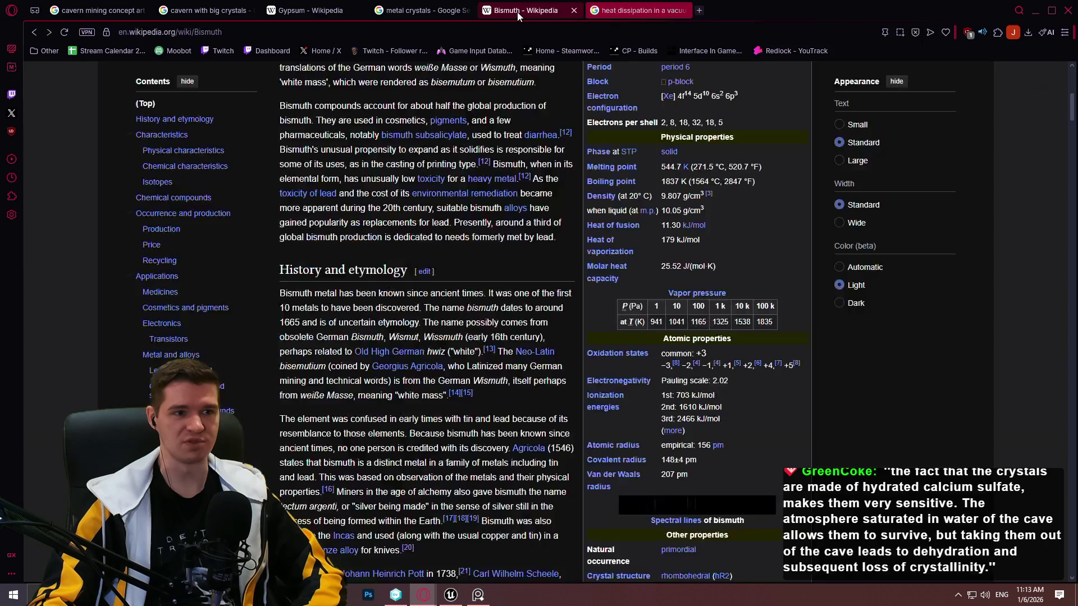
# View the Bismuth infobox crystal photo full size, then close it
pyautogui.scroll(2, 698, 163)
pyautogui.scroll(5, 698, 163)
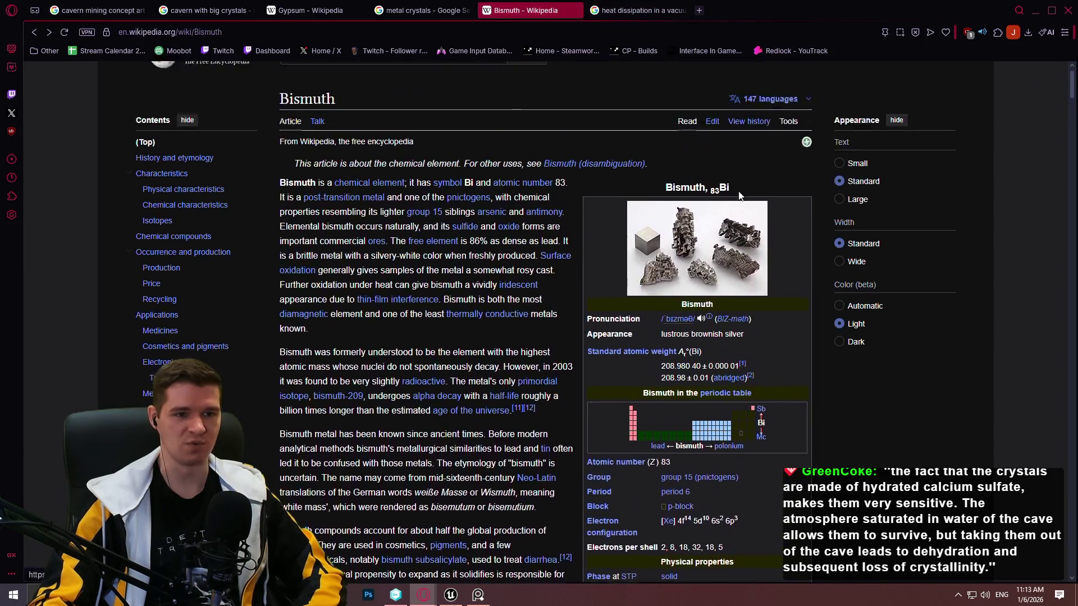
pyautogui.click(730, 267)
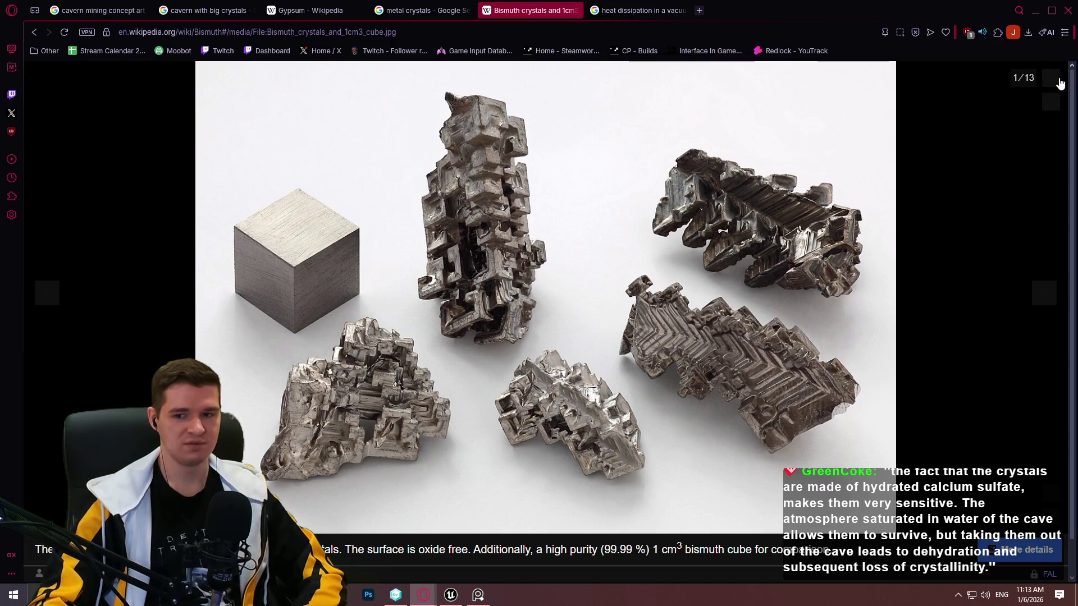
pyautogui.click(1060, 83)
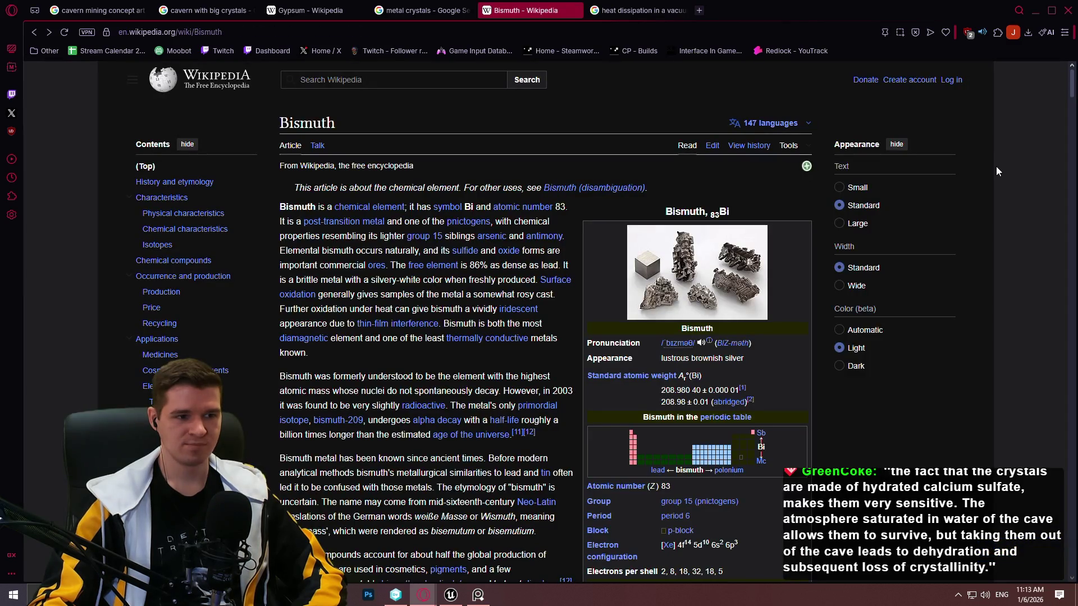
pyautogui.click(422, 10)
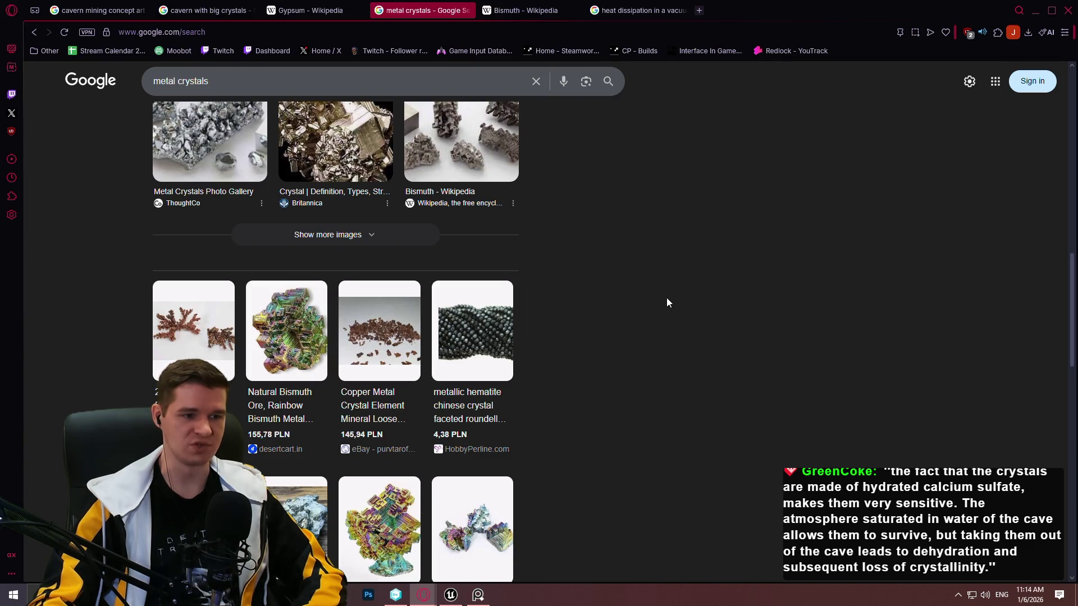
pyautogui.scroll(-3, 651, 283)
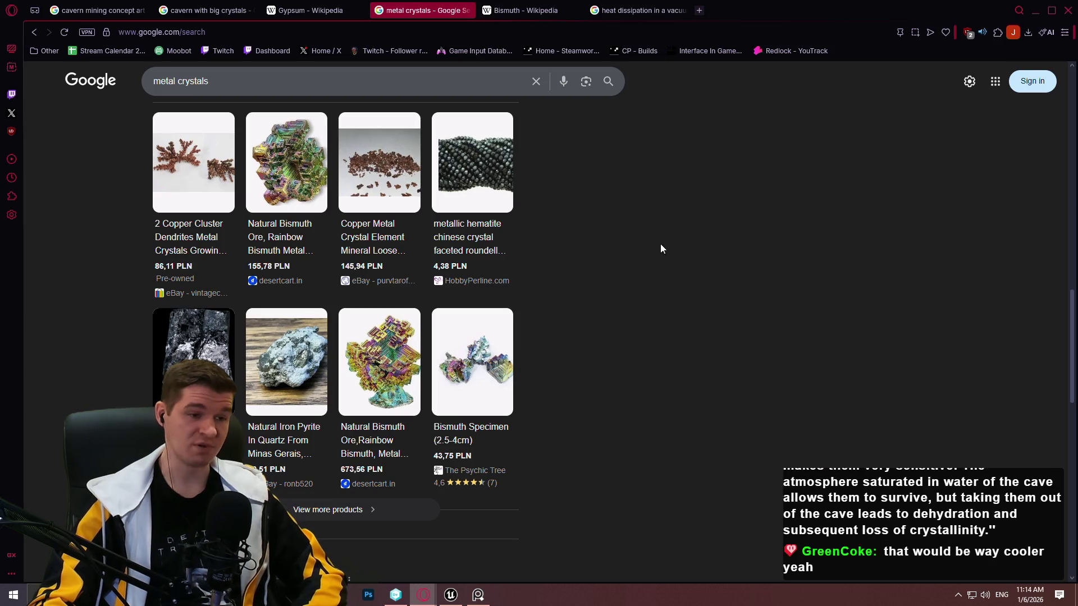
pyautogui.scroll(2, 651, 251)
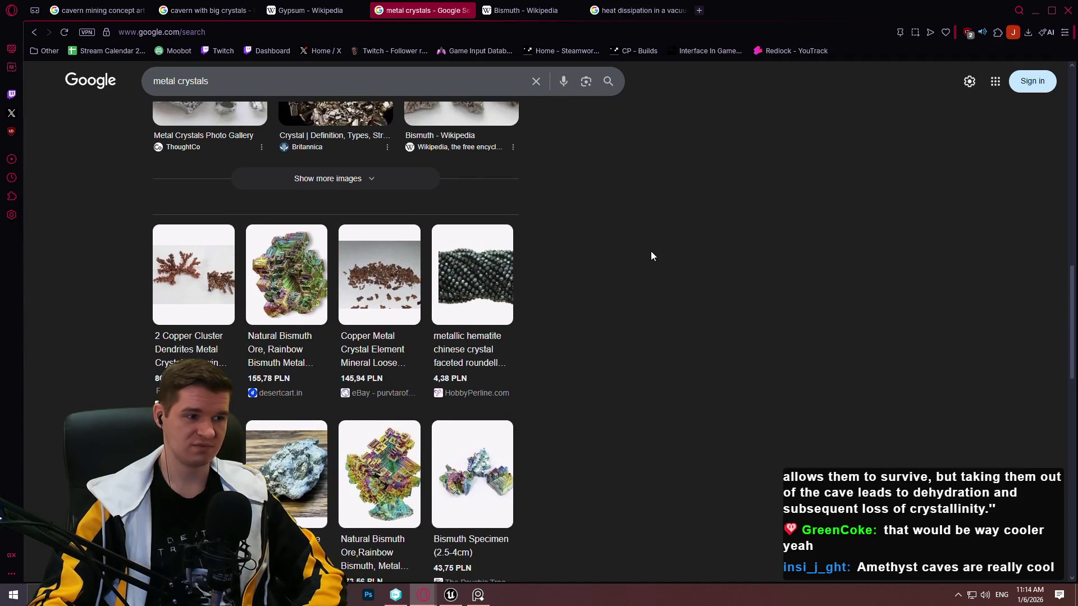
pyautogui.scroll(6, 651, 253)
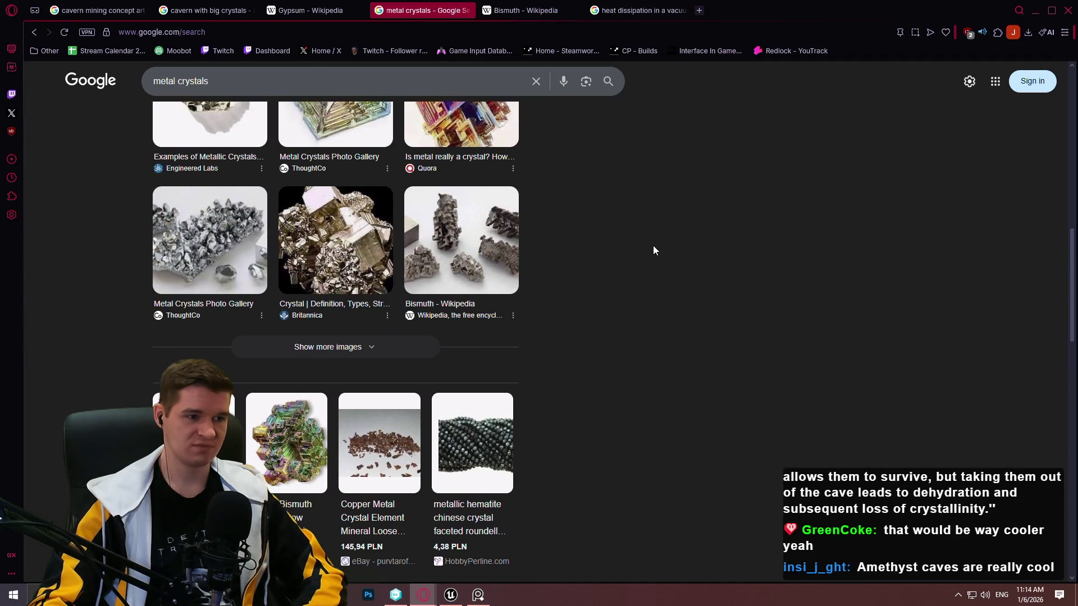
pyautogui.scroll(10, 654, 245)
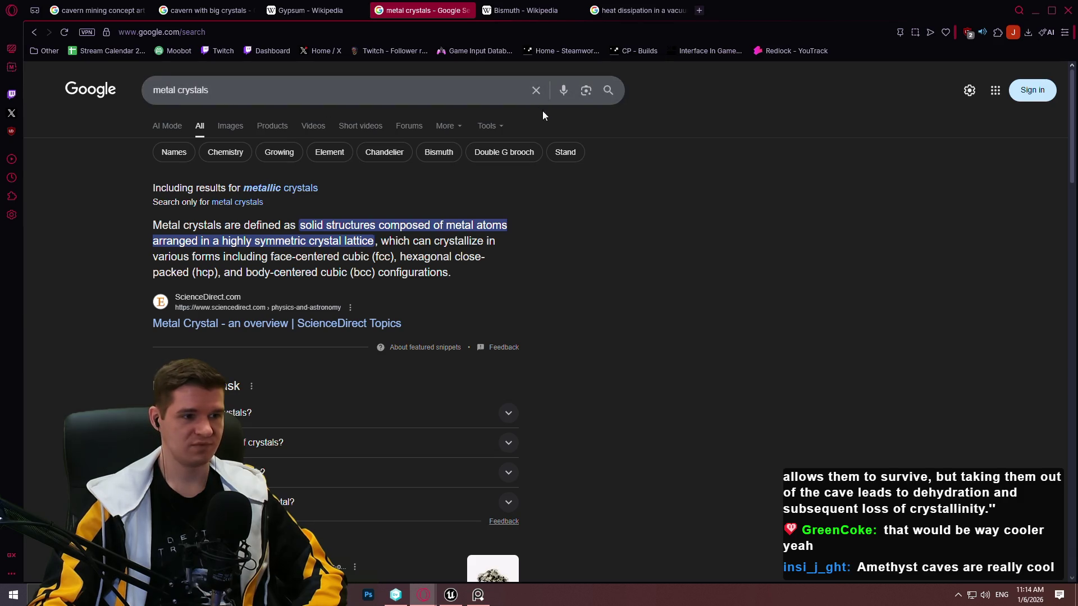
pyautogui.scroll(-7, 760, 155)
pyautogui.scroll(6, 536, 138)
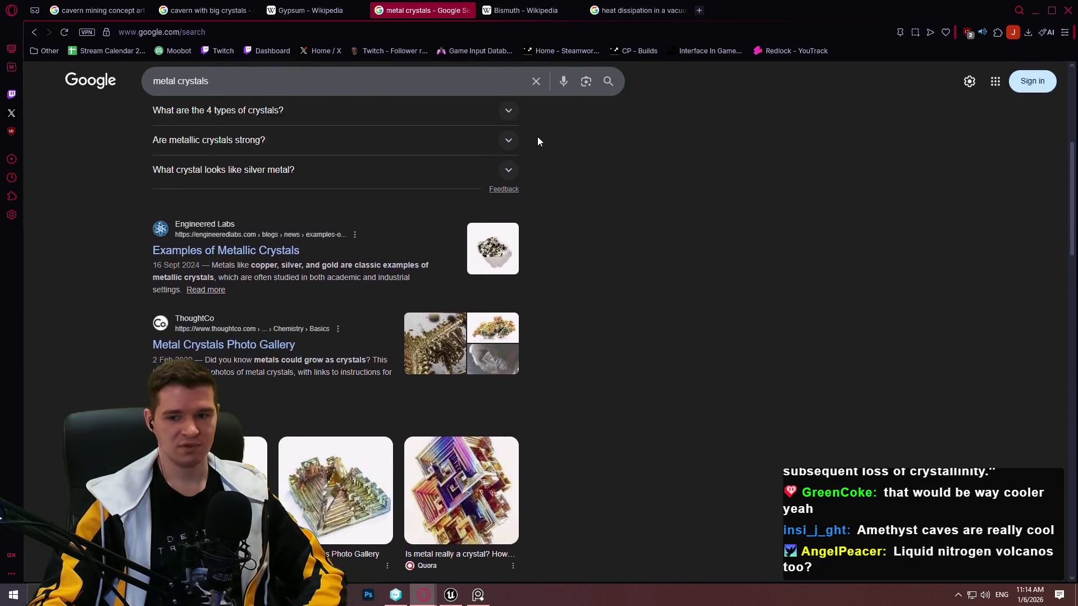
pyautogui.scroll(1, 532, 112)
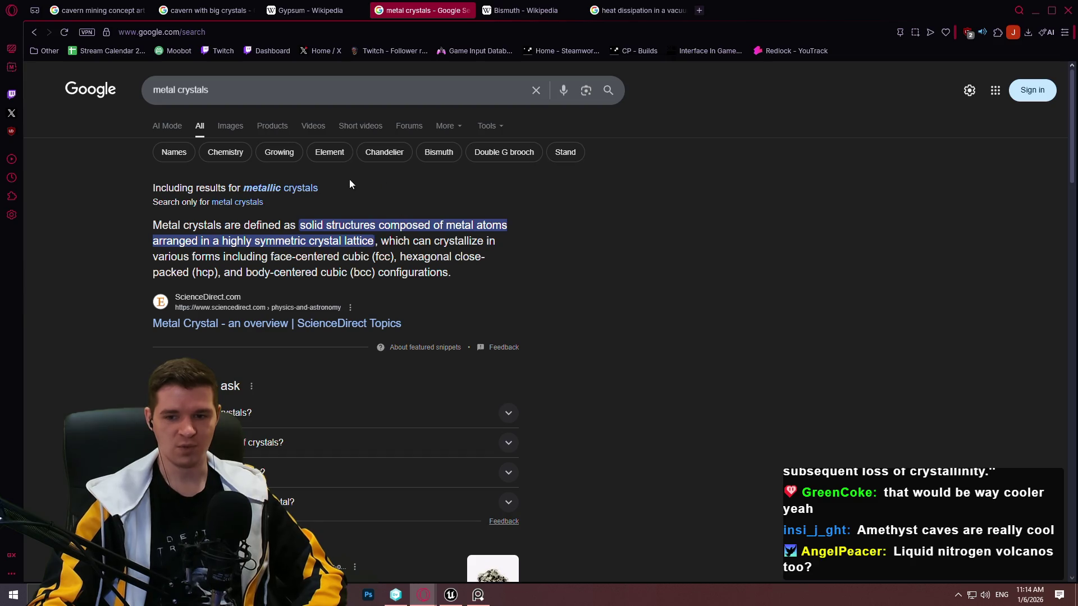
pyautogui.scroll(-1, 456, 219)
pyautogui.scroll(-12, 672, 209)
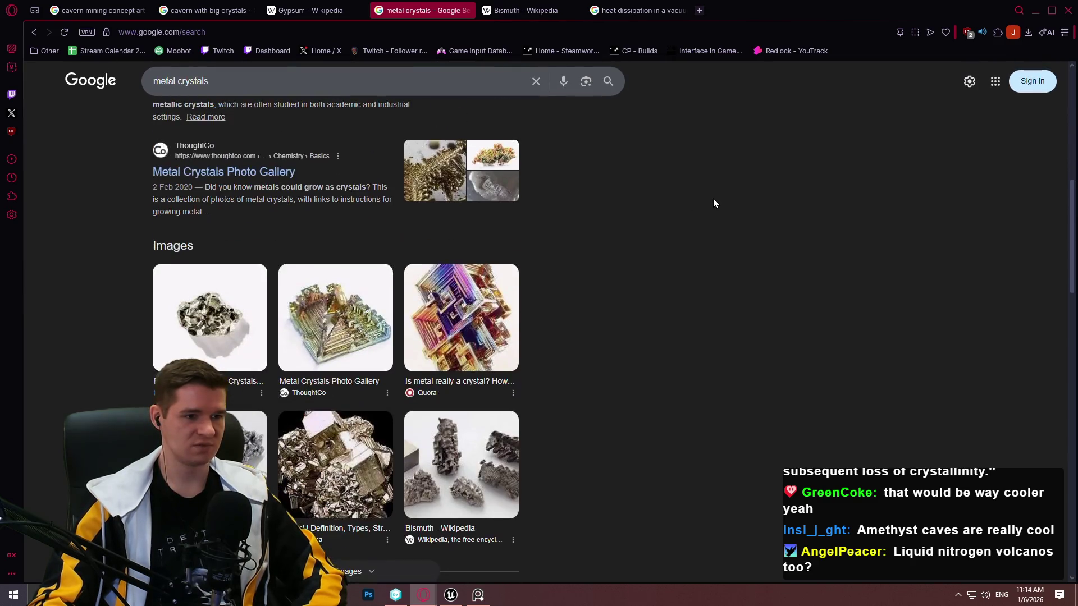
pyautogui.scroll(-10, 681, 199)
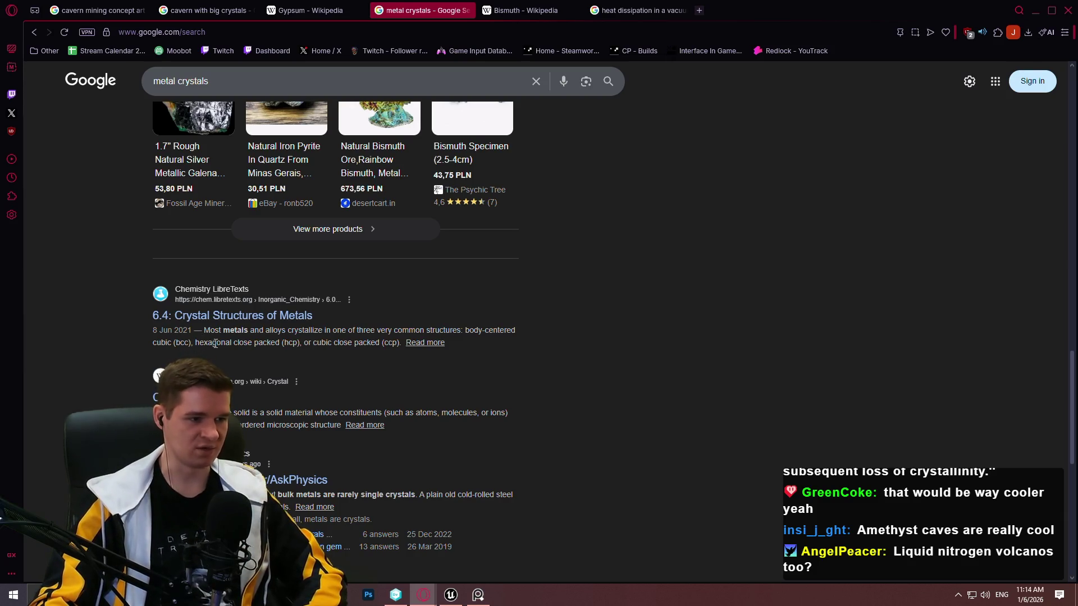
pyautogui.middleClick(250, 319)
# Go to the '6.4: Crystal Structures of Metals' tab and scroll to its element table
pyautogui.click(544, 12)
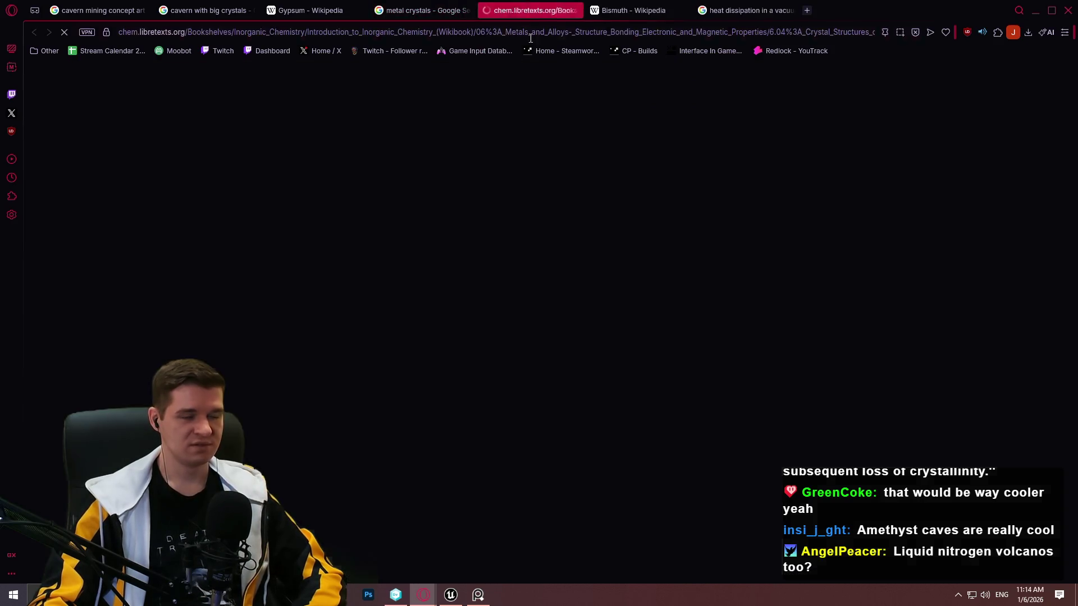
pyautogui.scroll(-2, 494, 265)
pyautogui.scroll(-15, 682, 234)
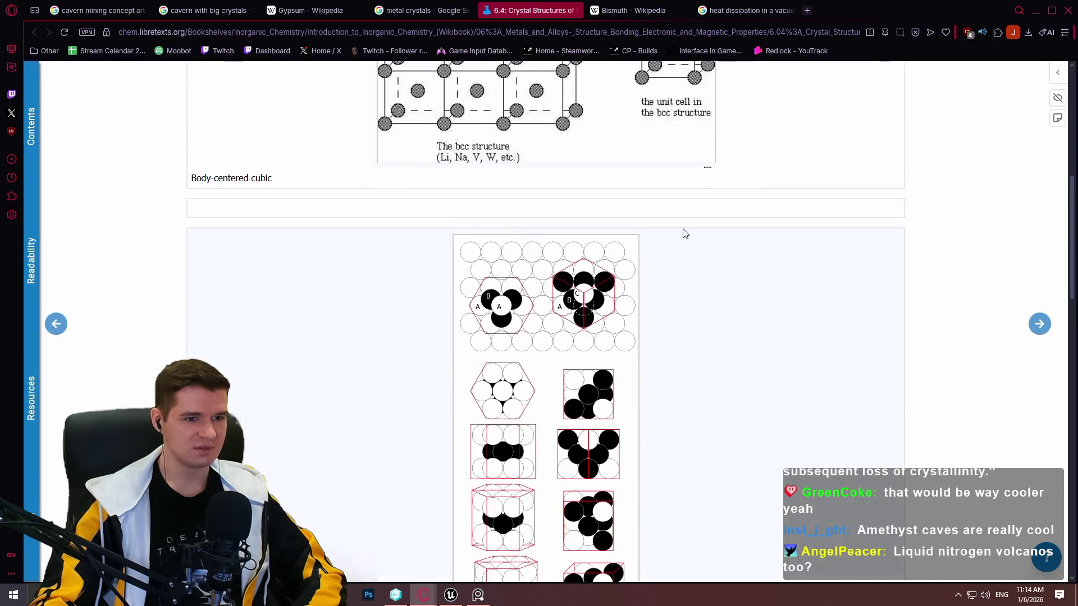
pyautogui.scroll(-8, 682, 234)
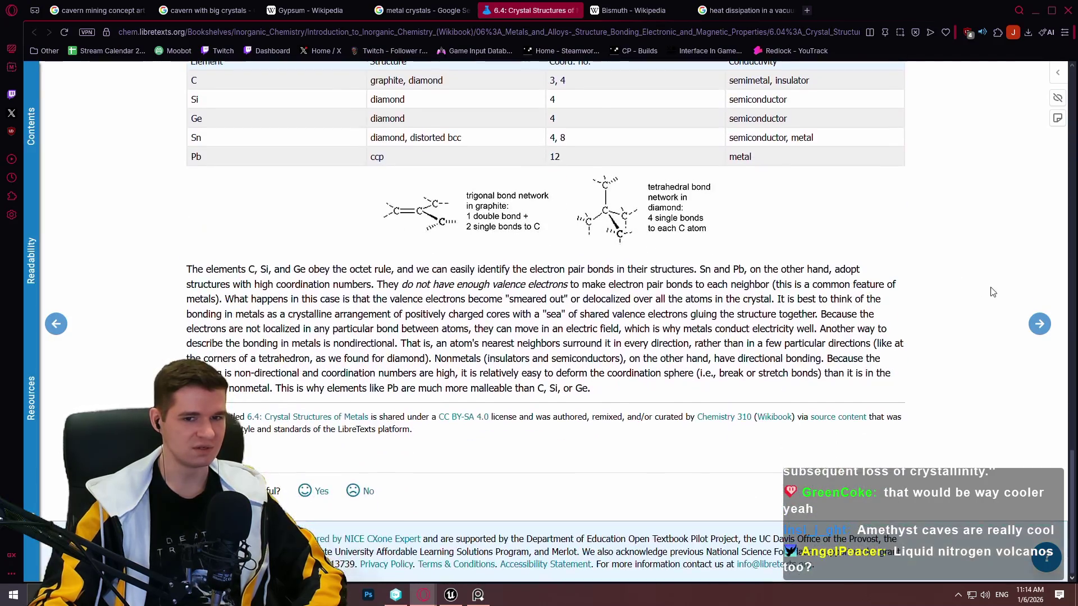
pyautogui.scroll(4, 870, 271)
pyautogui.scroll(1, 870, 272)
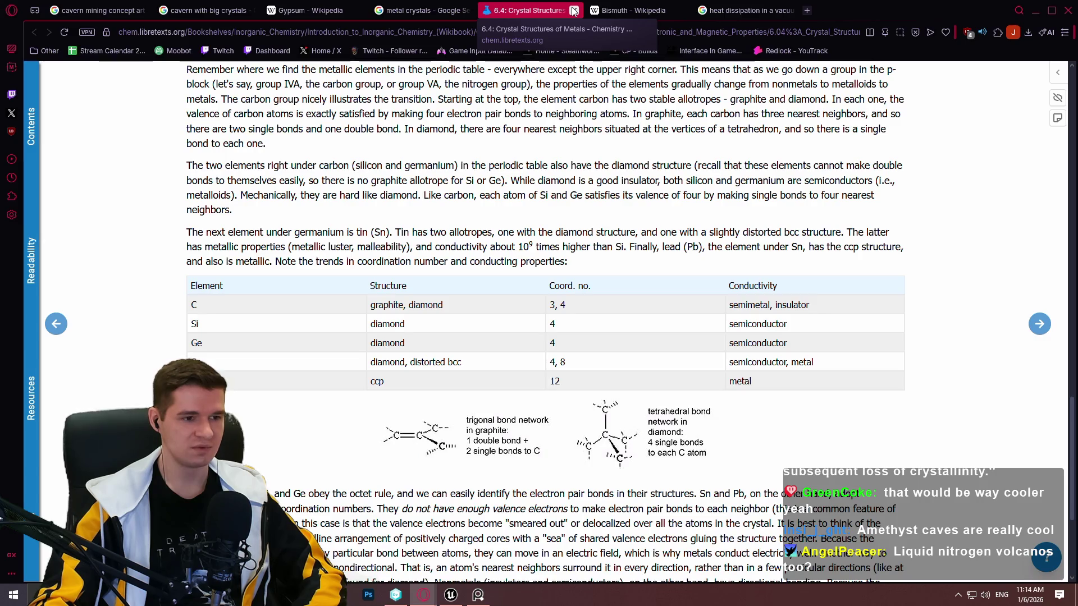
# Close the LibreTexts crystal structures tab and browse the 'metal crystals' results back to the top
pyautogui.click(574, 12)
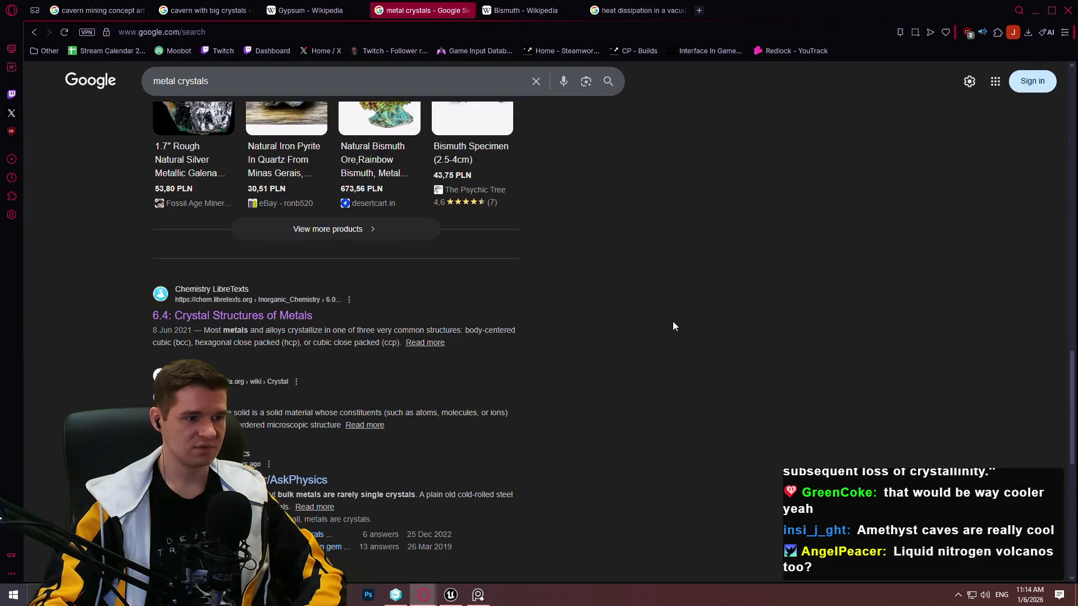
pyautogui.scroll(-3, 672, 321)
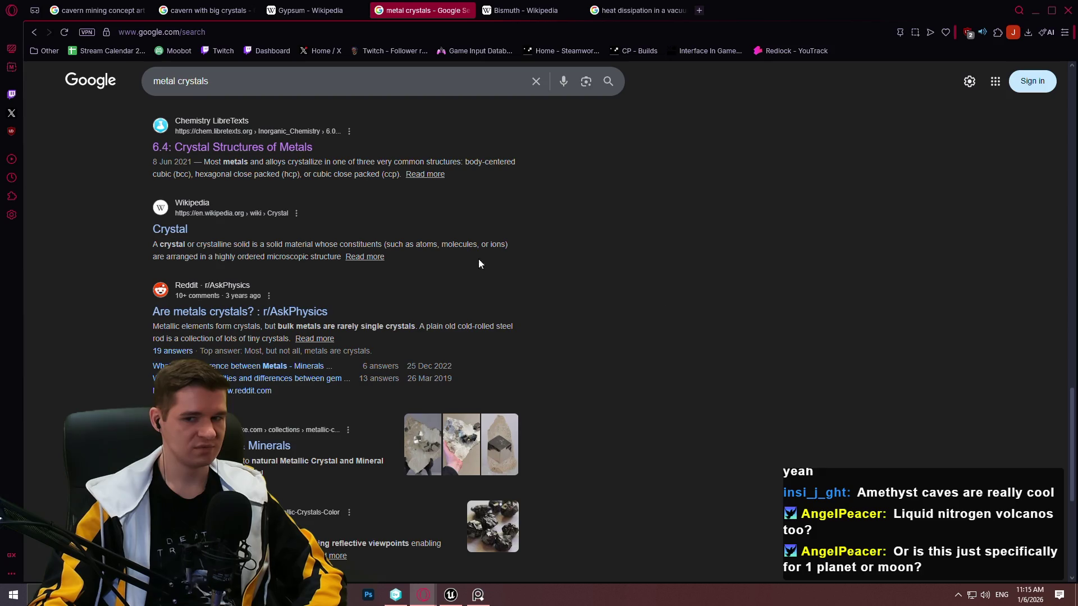
pyautogui.scroll(-3, 708, 229)
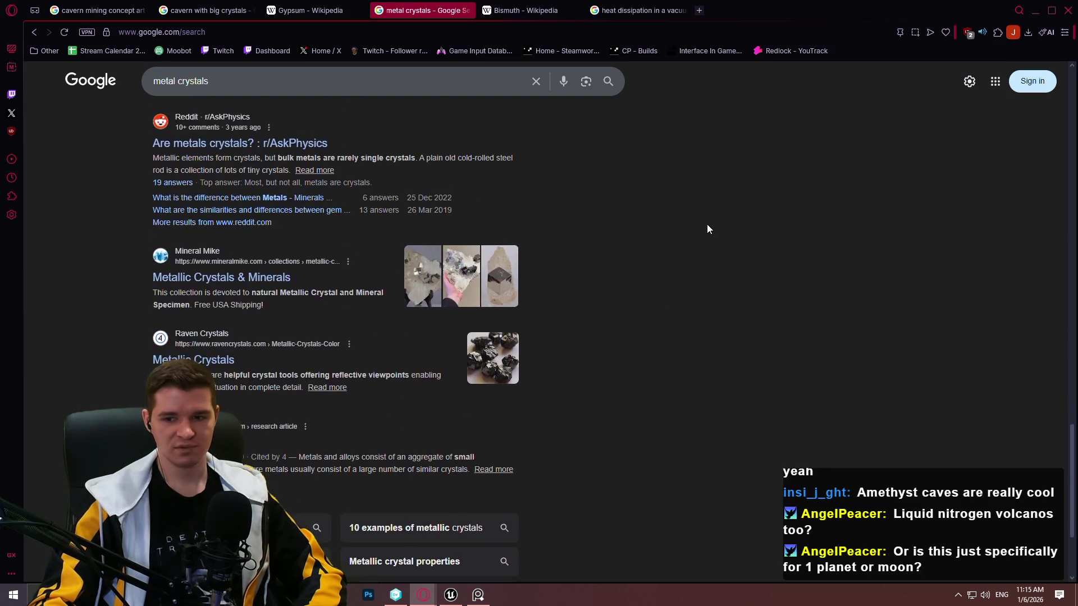
pyautogui.scroll(2, 614, 219)
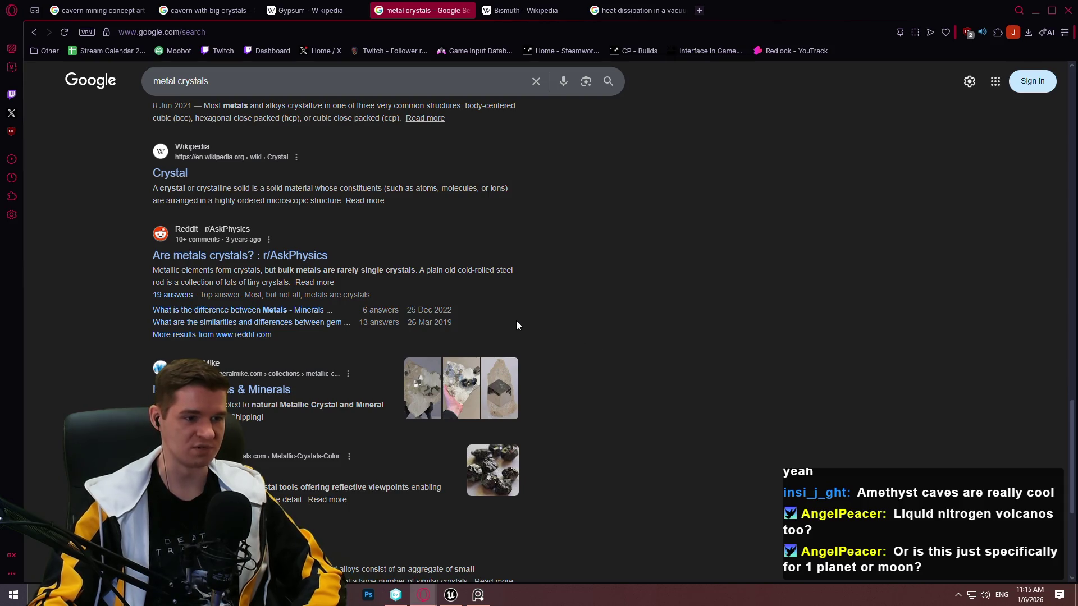
pyautogui.scroll(-3, 517, 321)
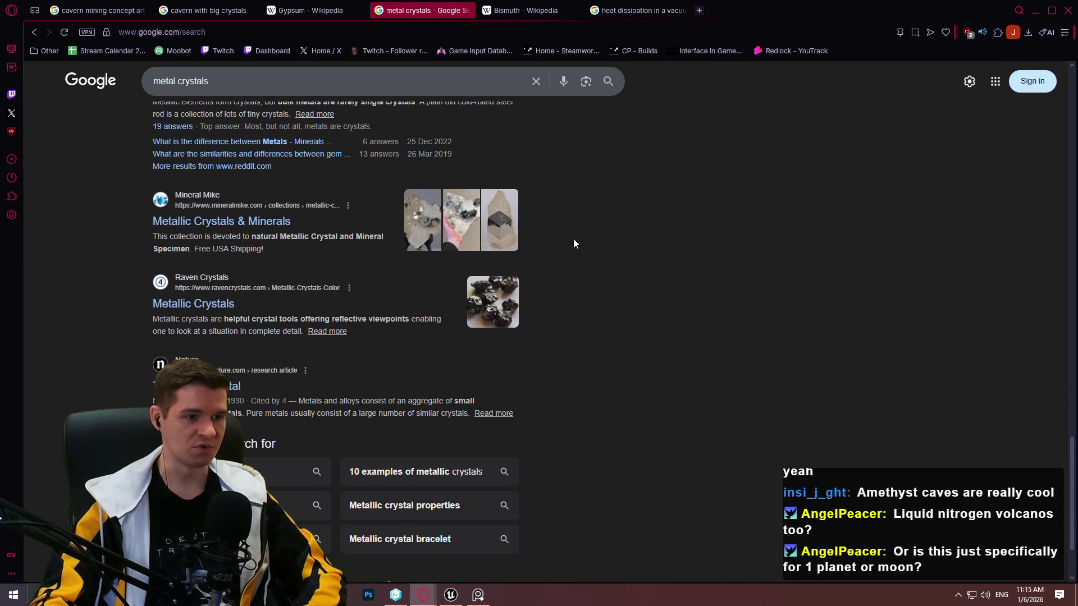
pyautogui.scroll(2, 568, 253)
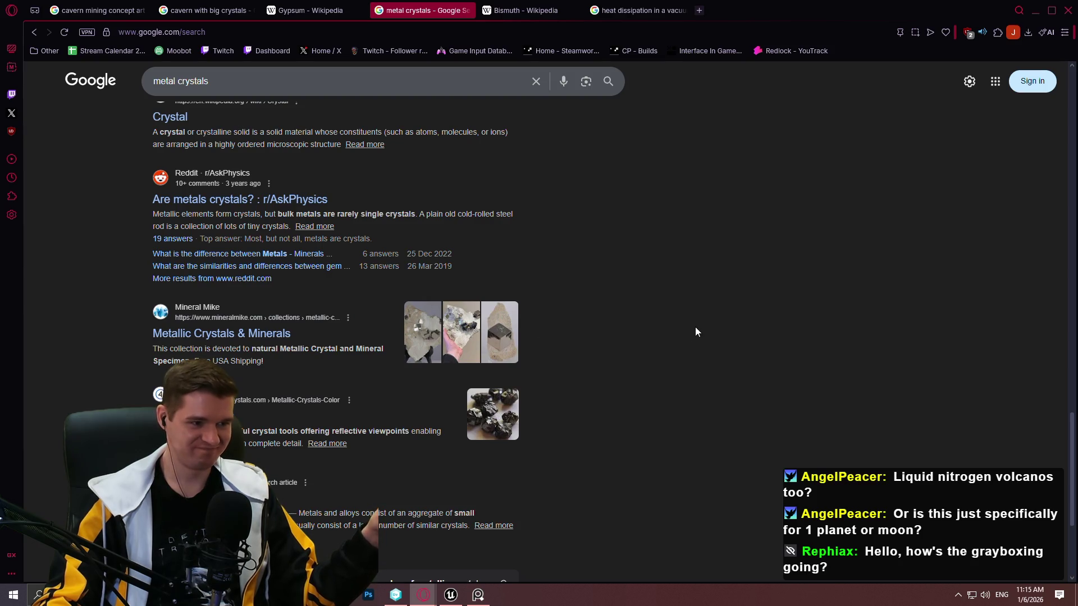
pyautogui.scroll(10, 696, 331)
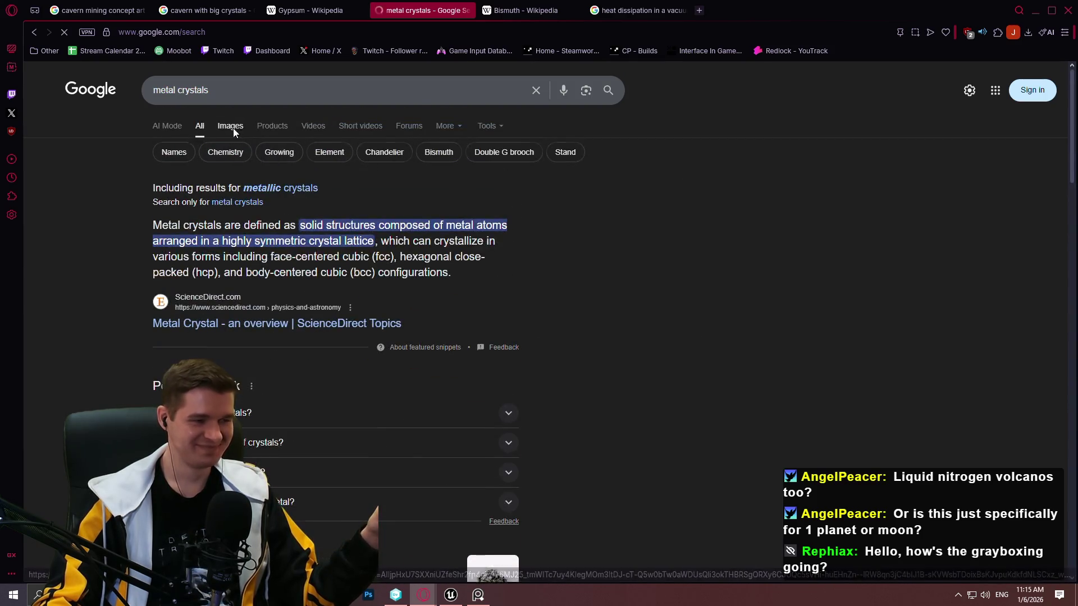
# Open the 'metal crystals' image results, preview FossilEra's Metallic Stibnite Crystal Cluster, and browse the grid
pyautogui.click(230, 126)
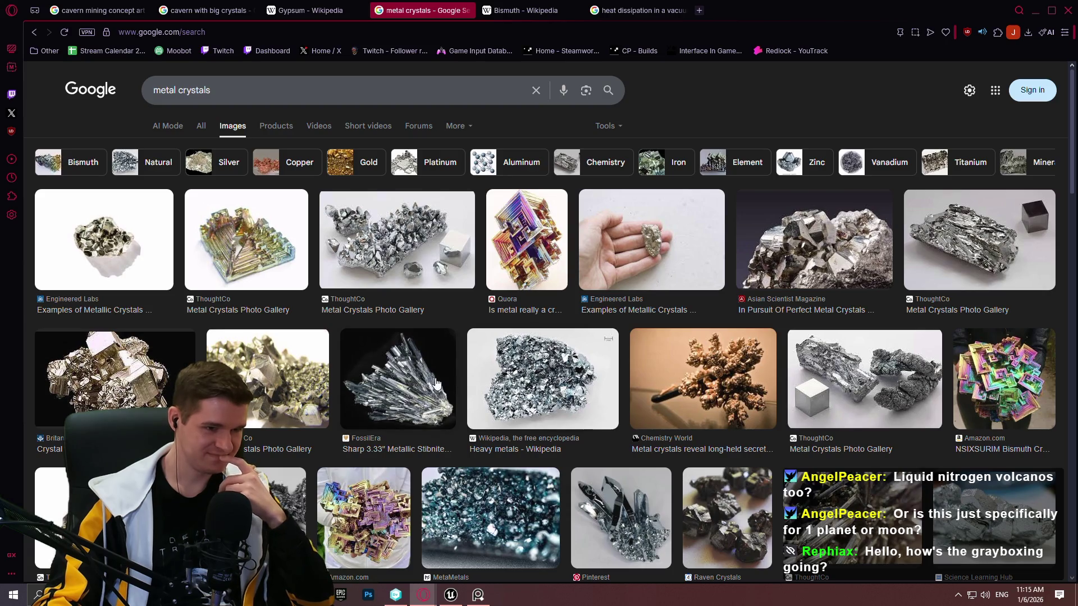
pyautogui.scroll(-1, 426, 384)
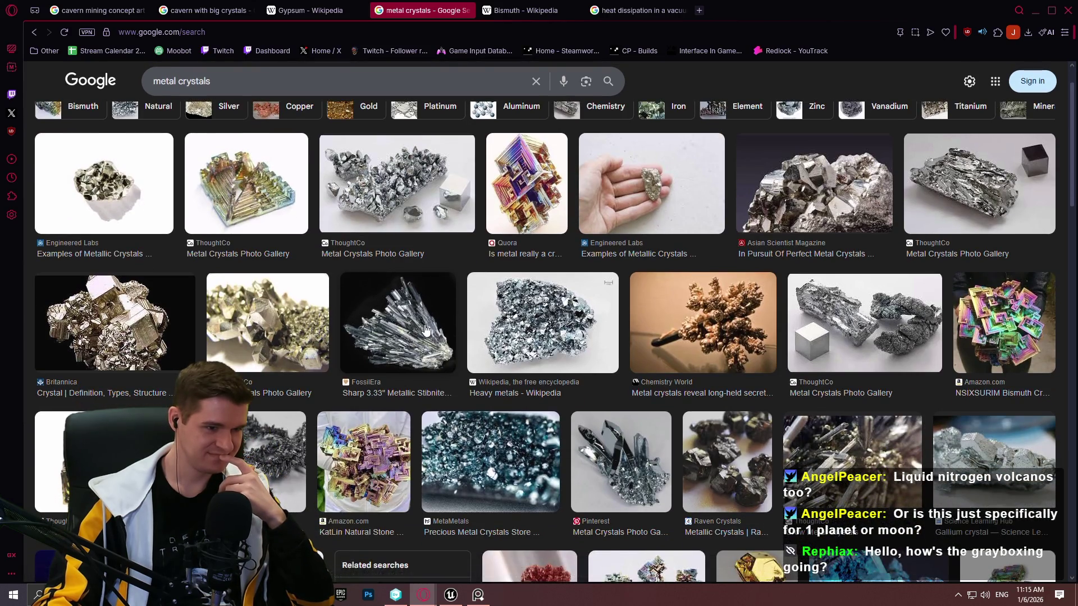
pyautogui.click(424, 330)
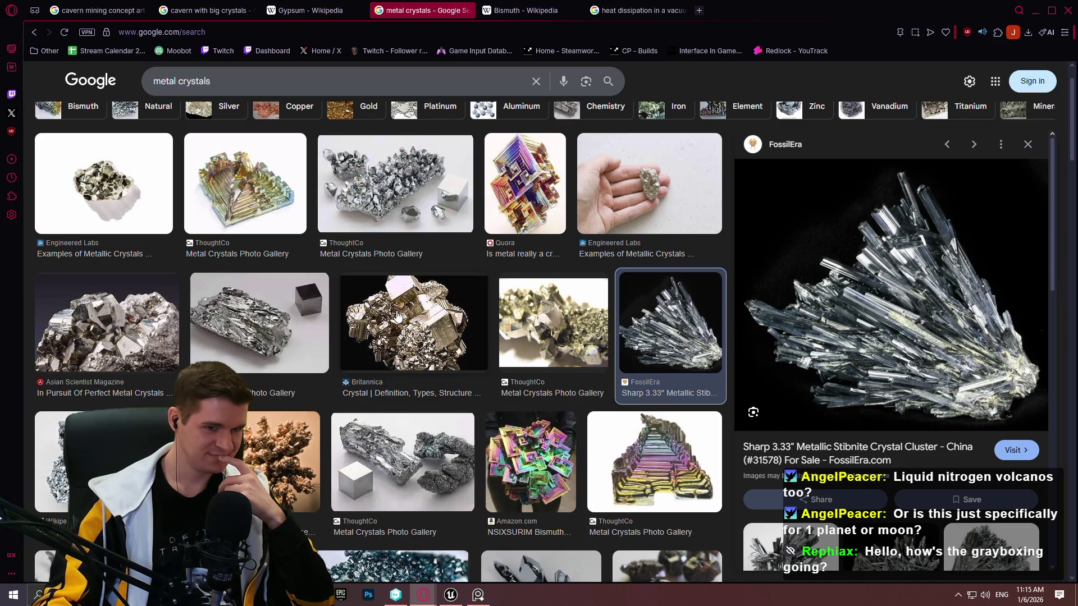
pyautogui.scroll(-2, 426, 325)
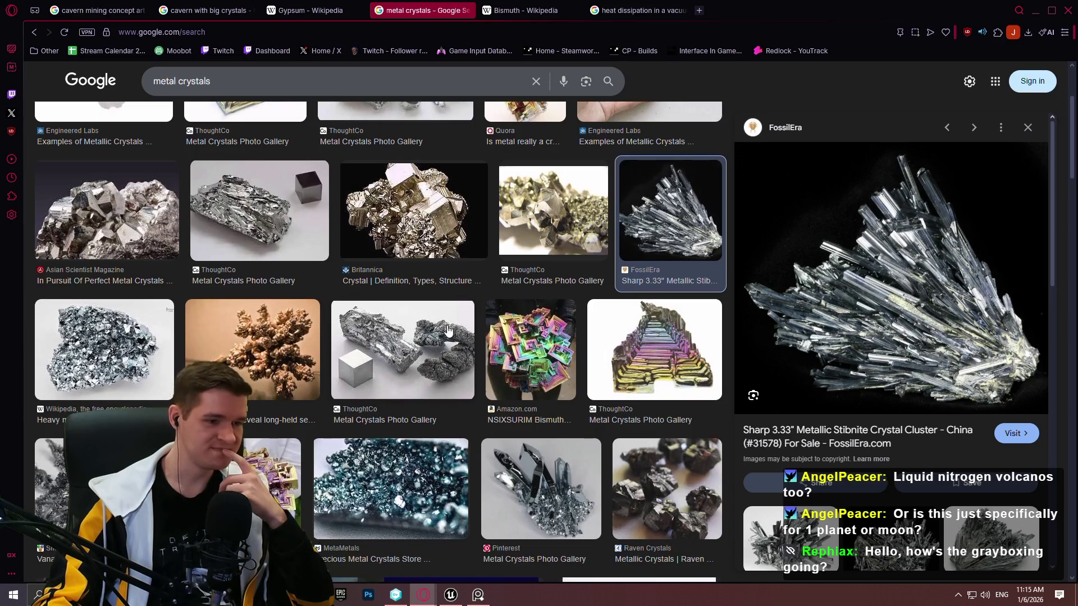
pyautogui.scroll(-3, 448, 331)
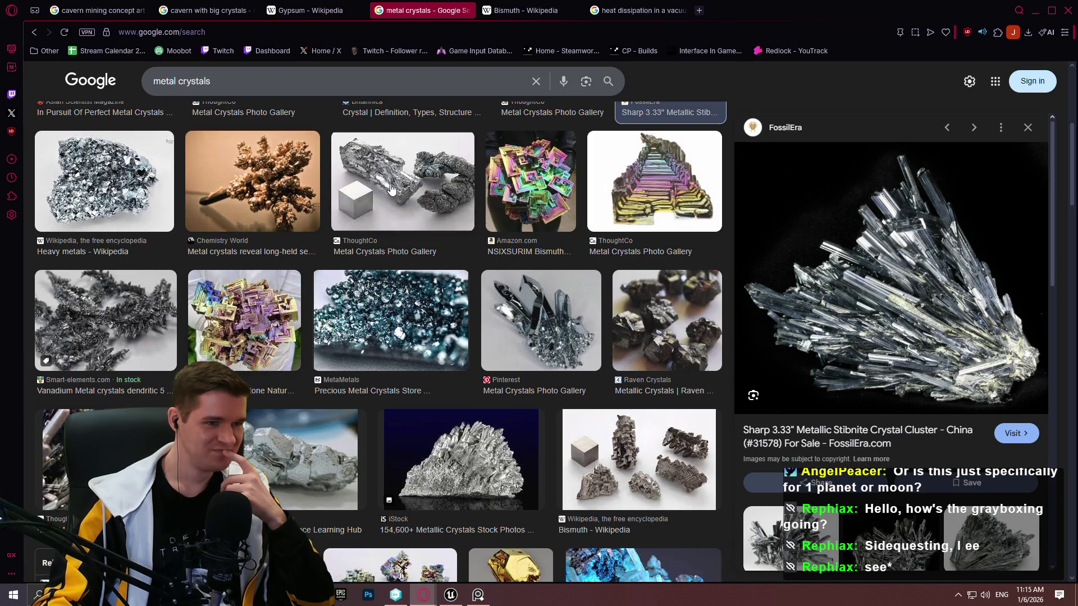
pyautogui.scroll(-3, 574, 189)
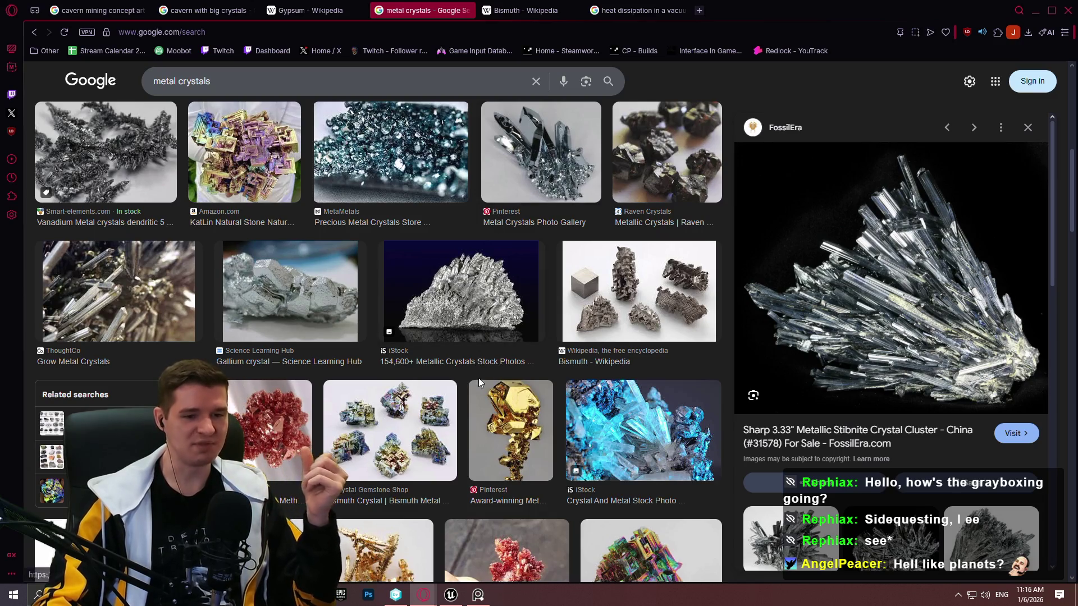
pyautogui.scroll(-3, 495, 336)
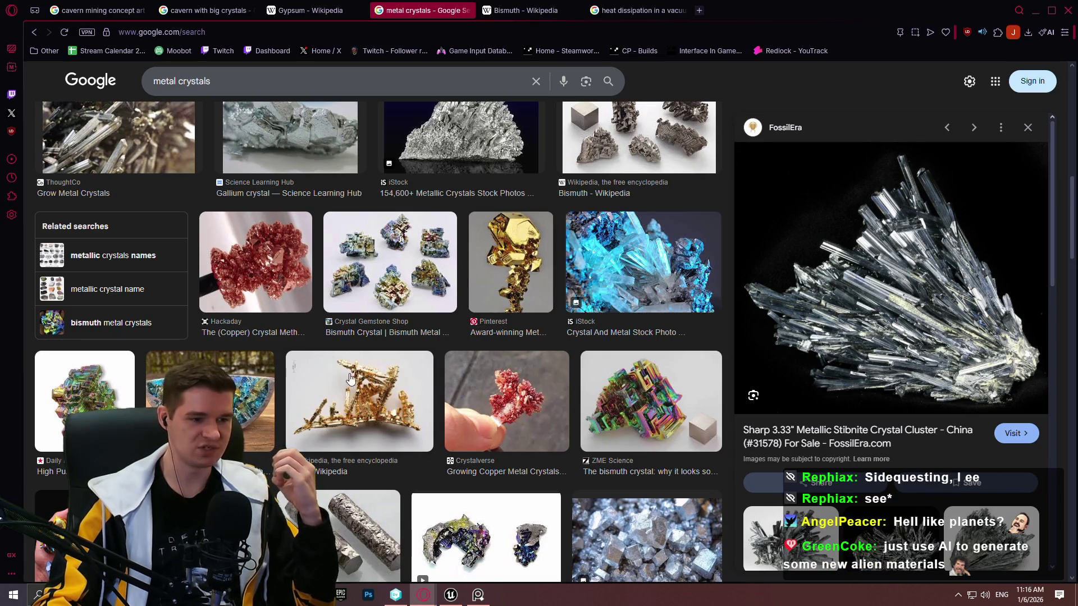
pyautogui.scroll(-5, 393, 371)
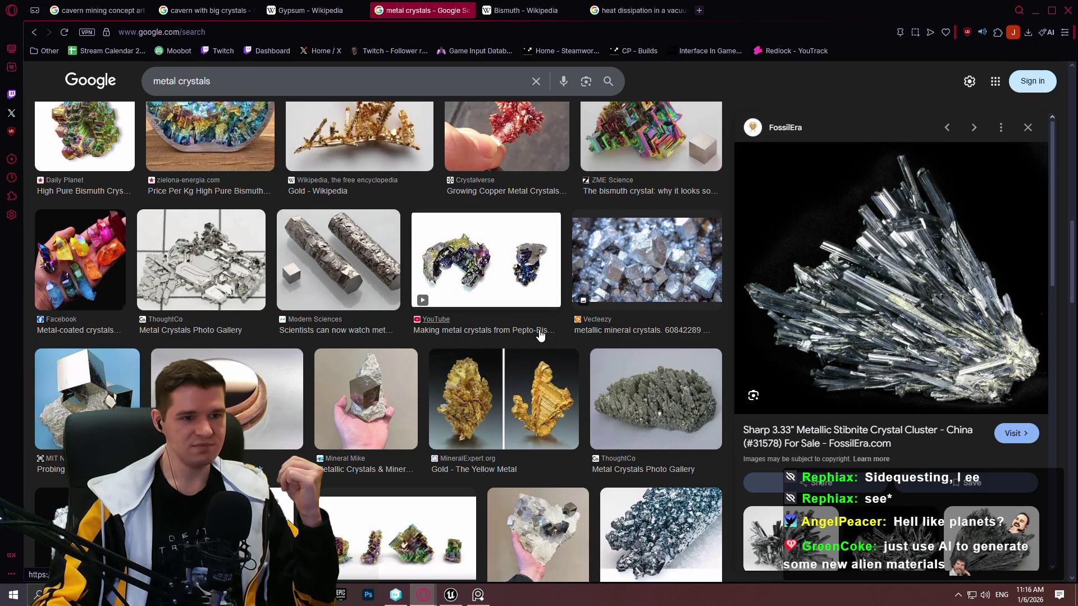
pyautogui.scroll(-2, 542, 339)
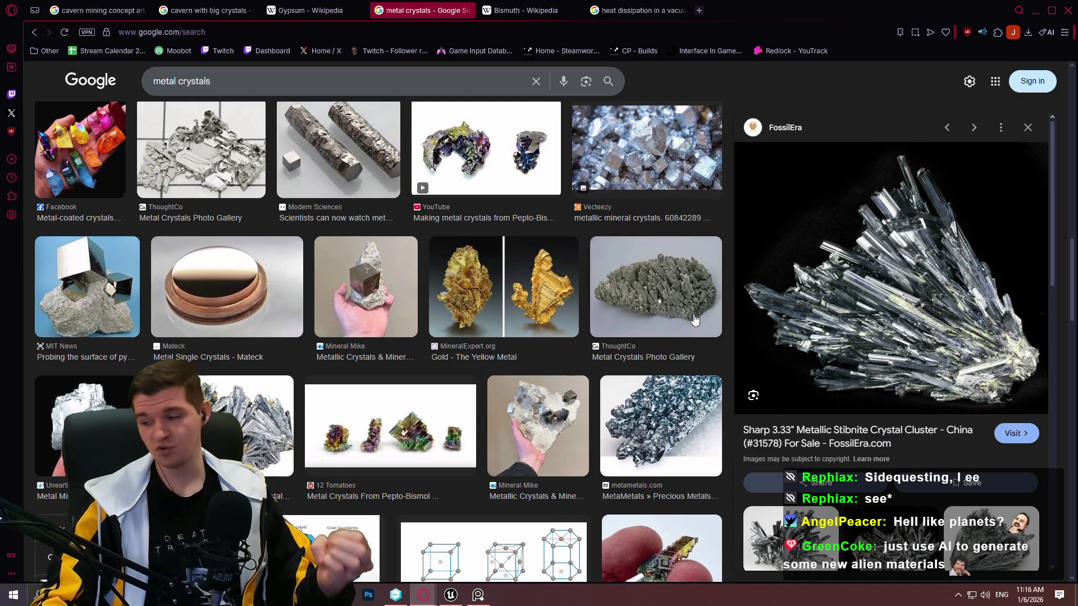
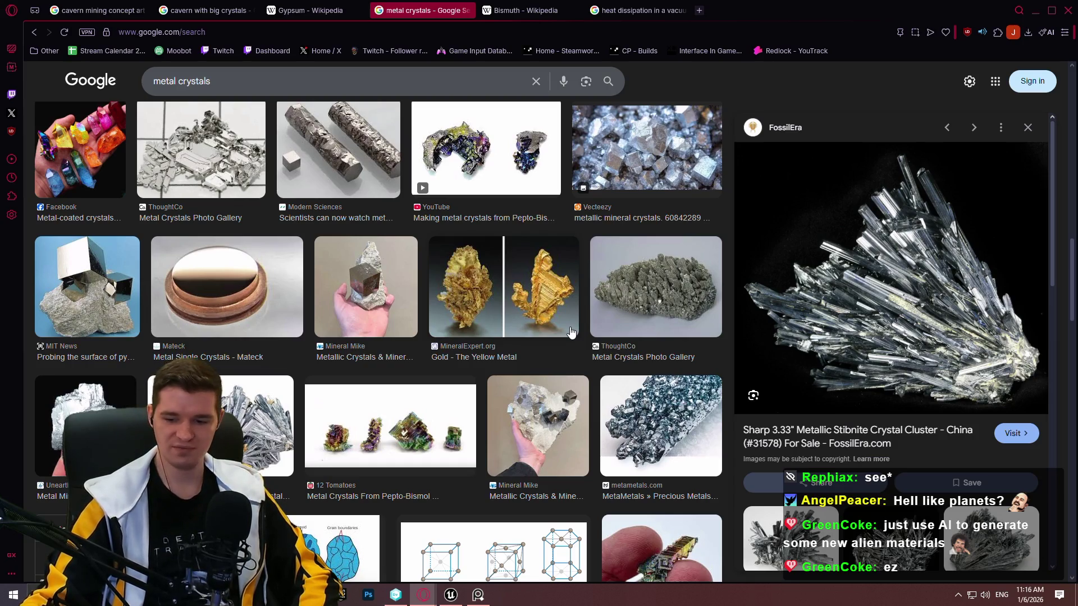
# Scroll down through the current Google Images results
pyautogui.scroll(-5, 572, 332)
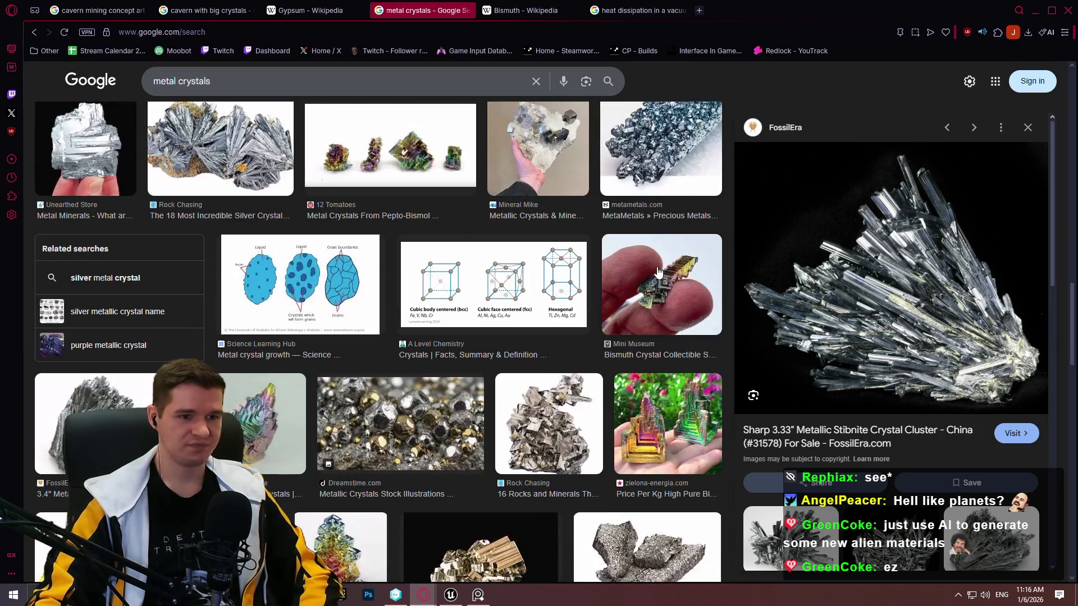
pyautogui.scroll(-3, 404, 416)
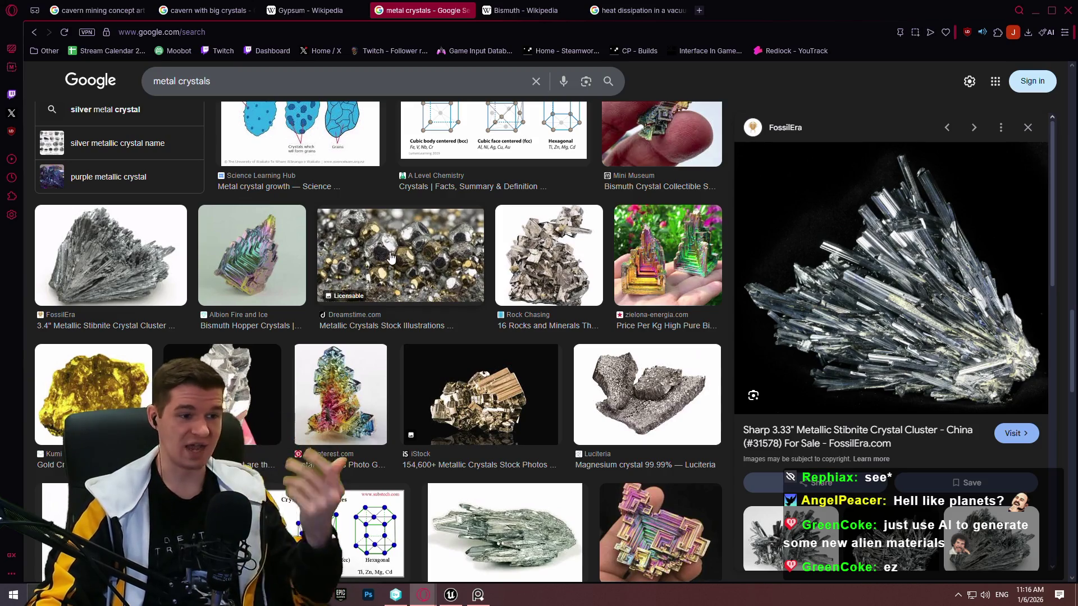
pyautogui.scroll(-6, 389, 251)
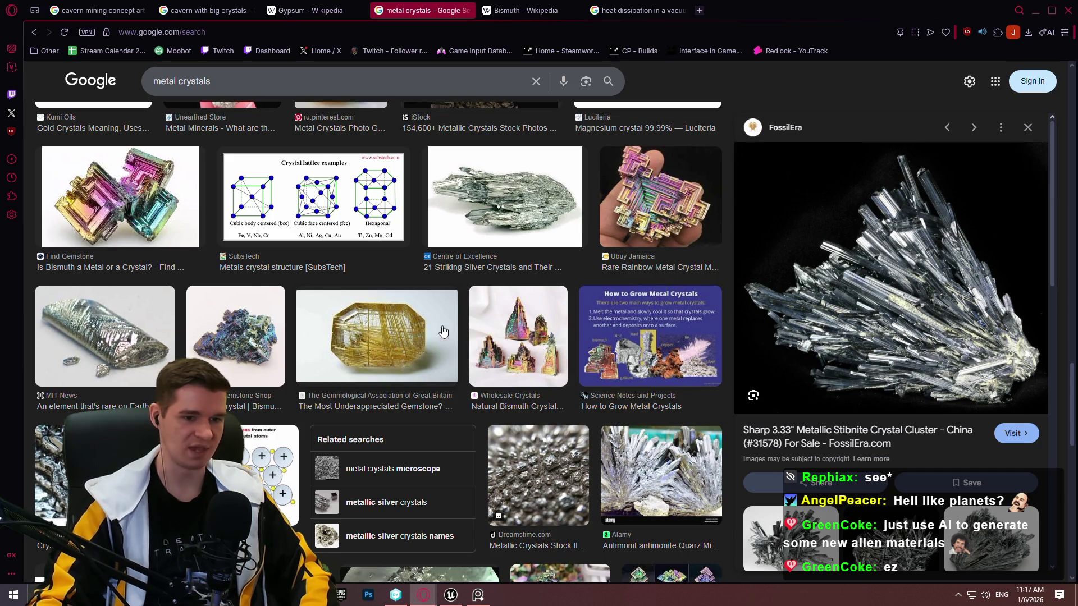
pyautogui.scroll(-5, 375, 340)
pyautogui.scroll(-5, 838, 318)
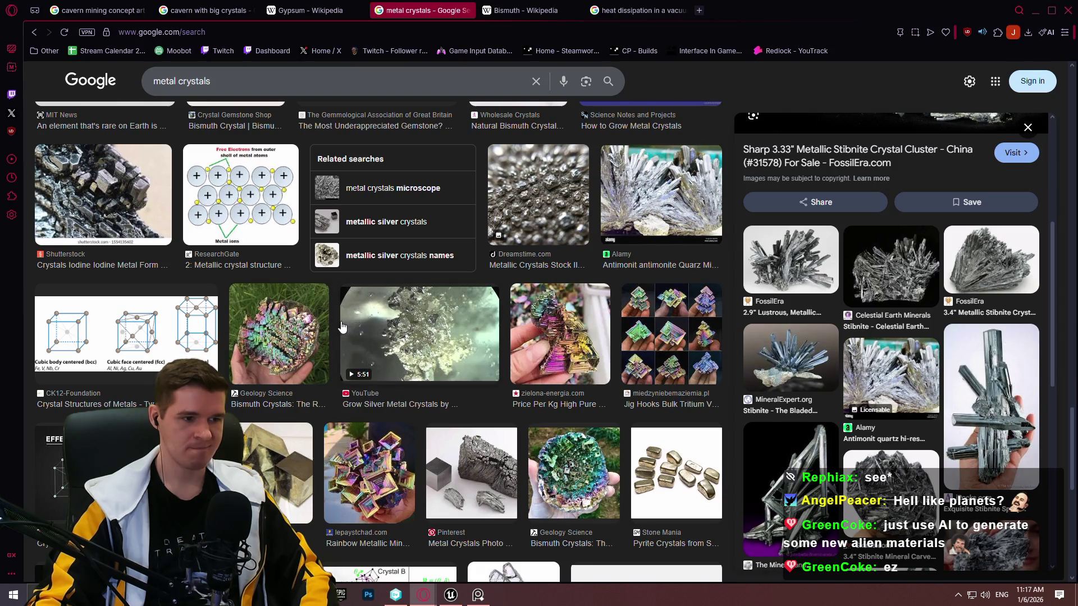
pyautogui.scroll(-8, 360, 327)
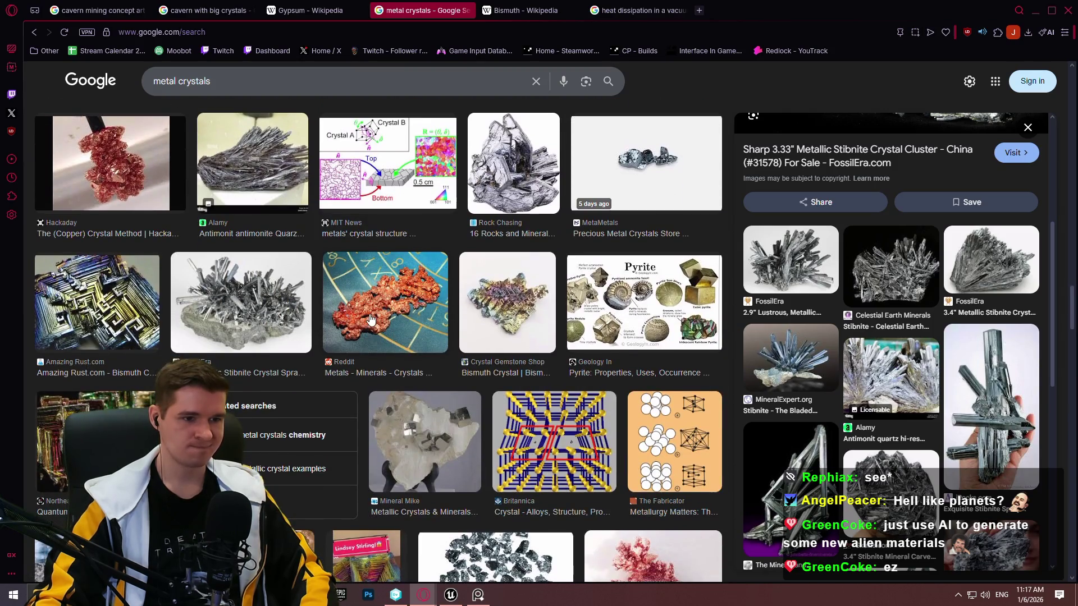
pyautogui.scroll(-4, 363, 319)
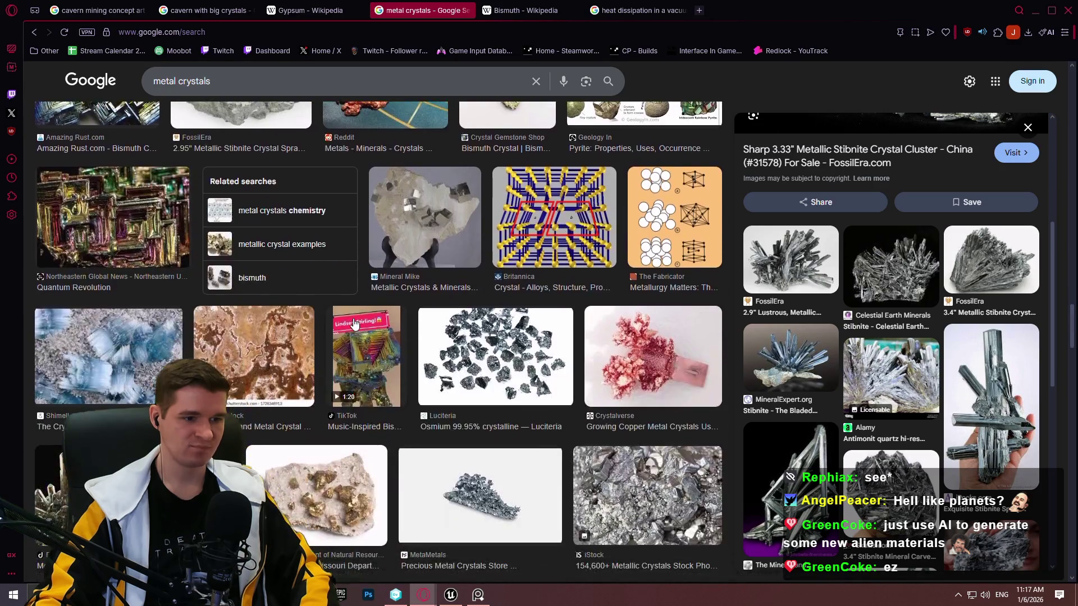
pyautogui.scroll(-1, 391, 323)
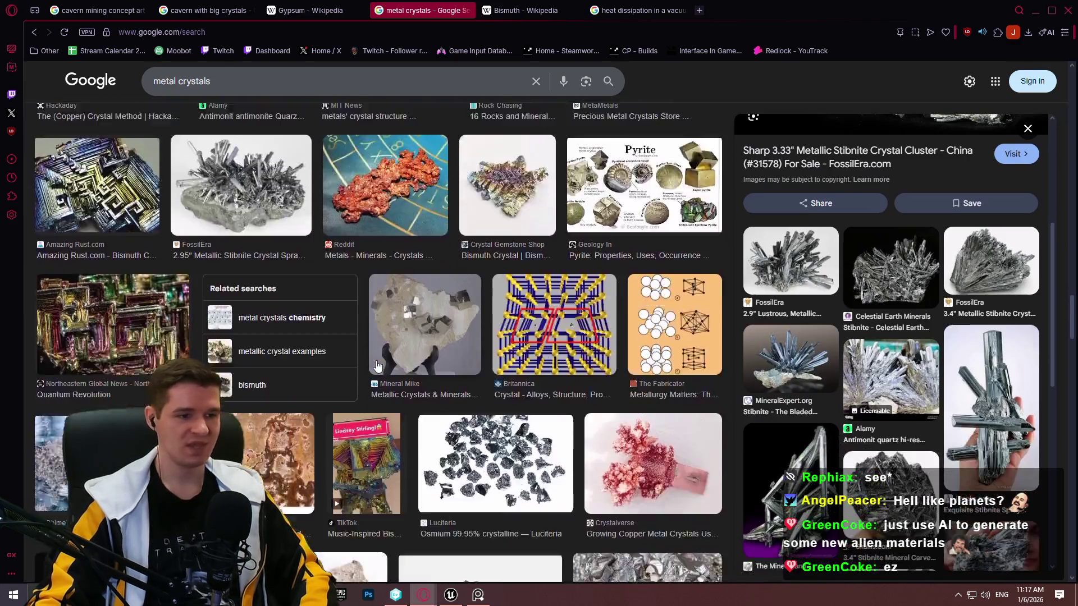
pyautogui.scroll(-3, 333, 330)
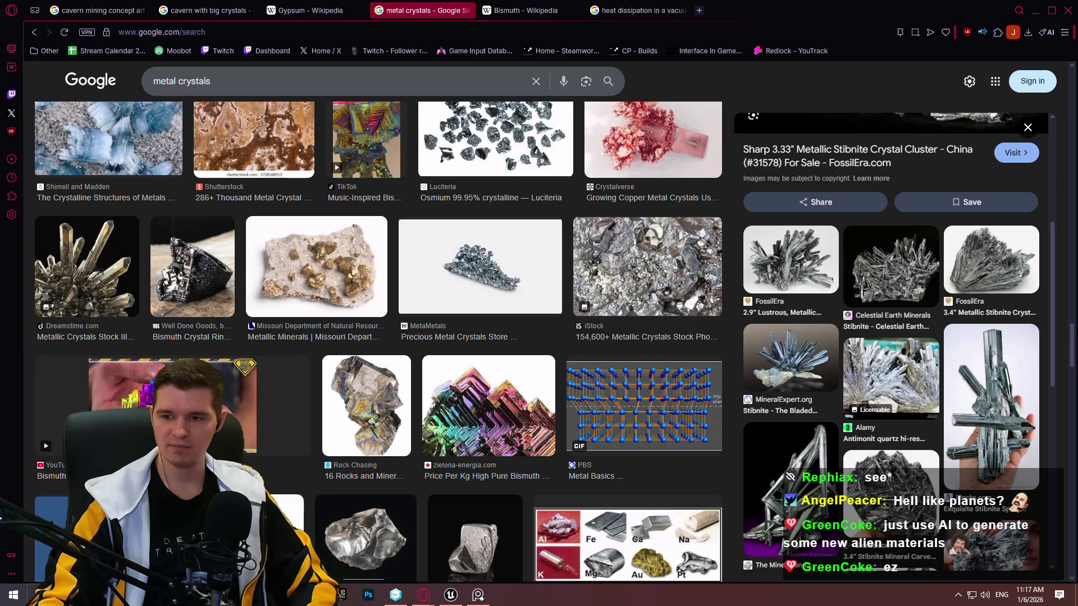
# In the Redlock lore notes, select 'Heylenium' on line 45 and view the jump-values notes
pyautogui.hotkey('alt', 'Tab')
pyautogui.scroll(-20, 471, 179)
pyautogui.scroll(-1, 473, 175)
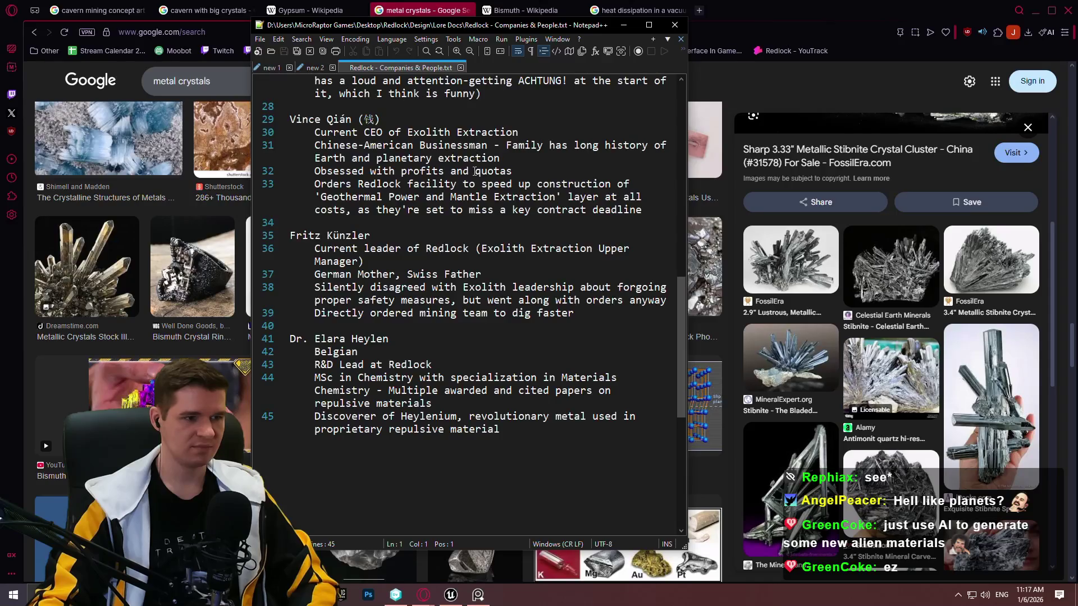
pyautogui.click(501, 428)
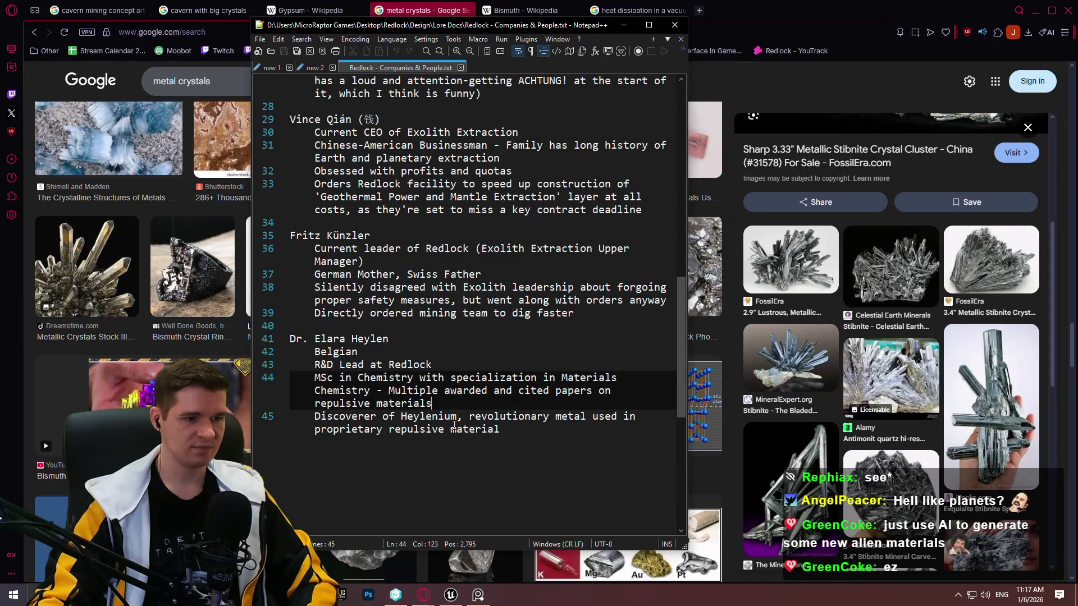
pyautogui.moveTo(458, 418); pyautogui.dragTo(401, 419)
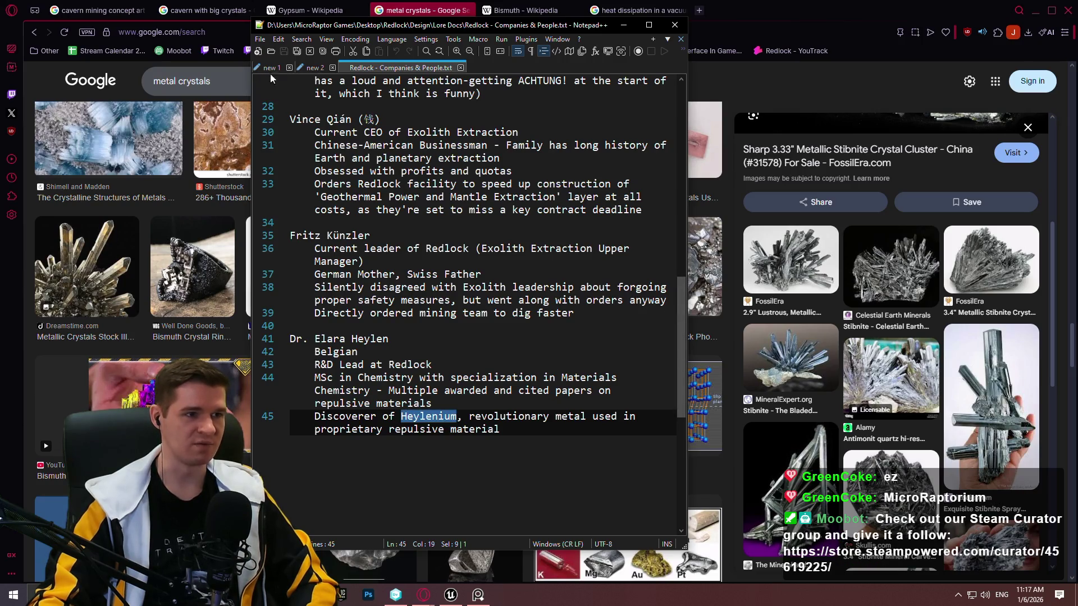
pyautogui.click(307, 69)
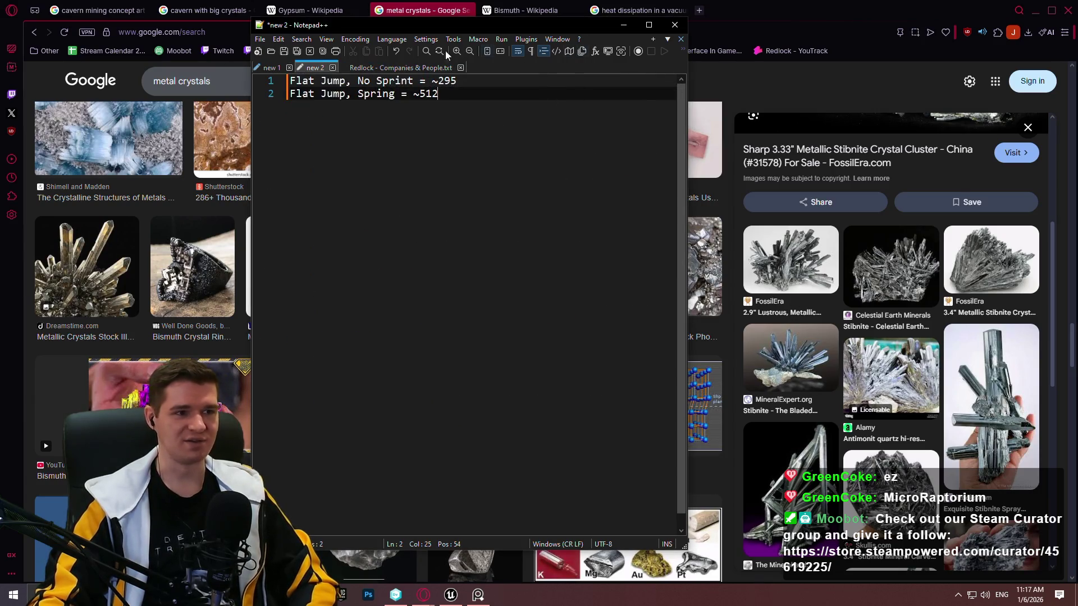
# Return to the image results and scroll back up to the top
pyautogui.click(782, 16)
pyautogui.scroll(-2, 522, 257)
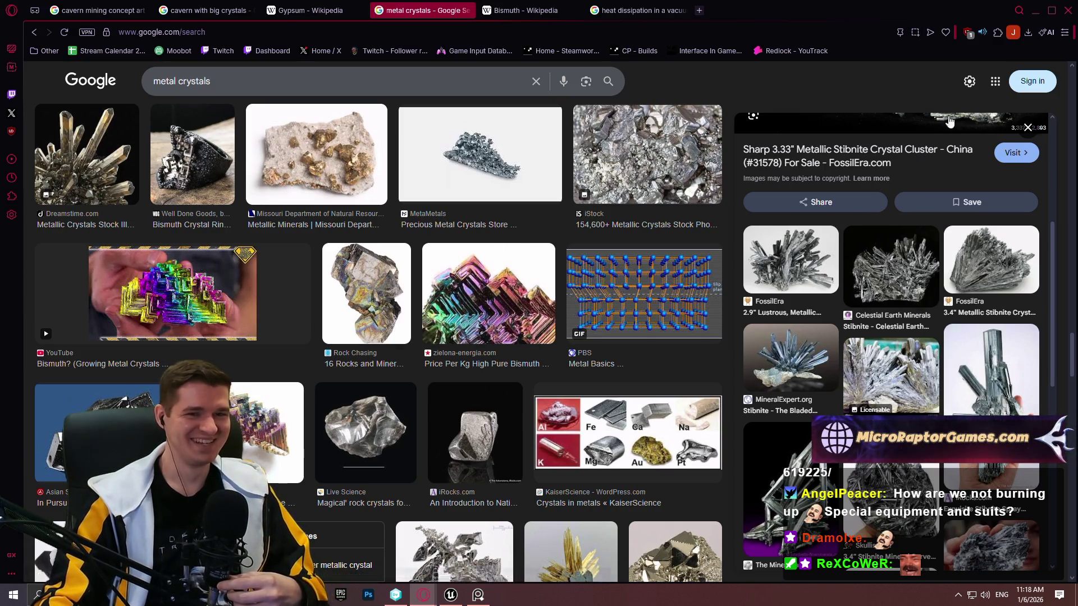
pyautogui.scroll(5, 457, 333)
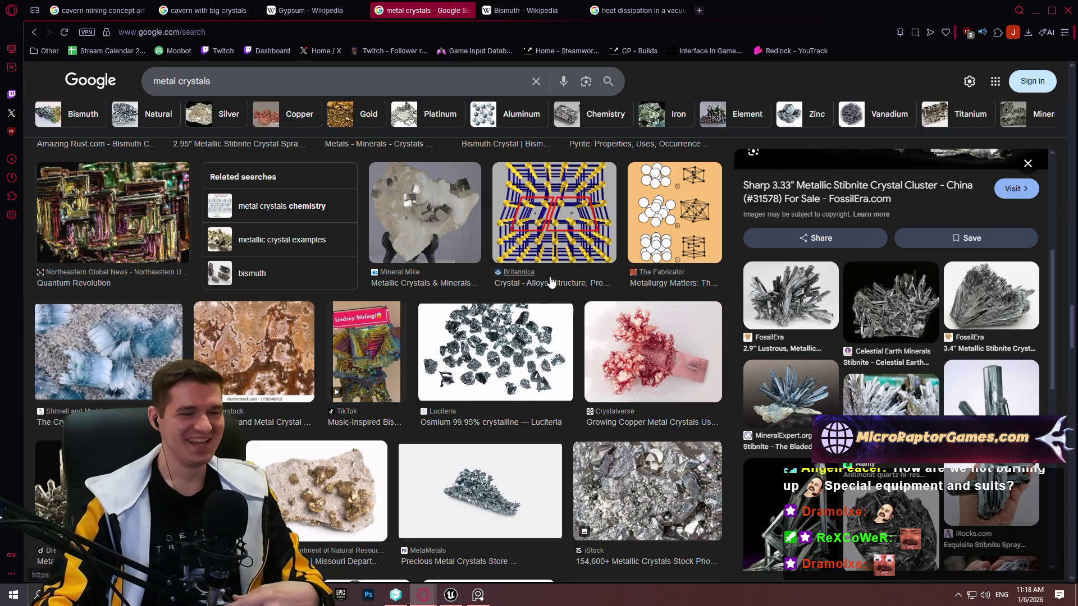
pyautogui.scroll(3, 422, 318)
pyautogui.scroll(5, 422, 318)
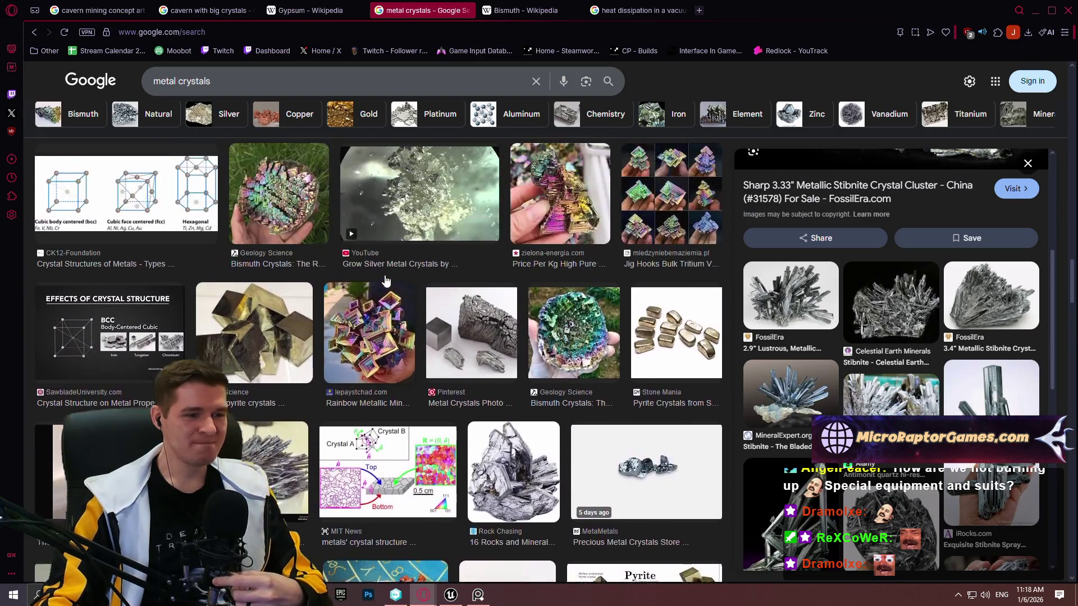
pyautogui.scroll(4, 342, 256)
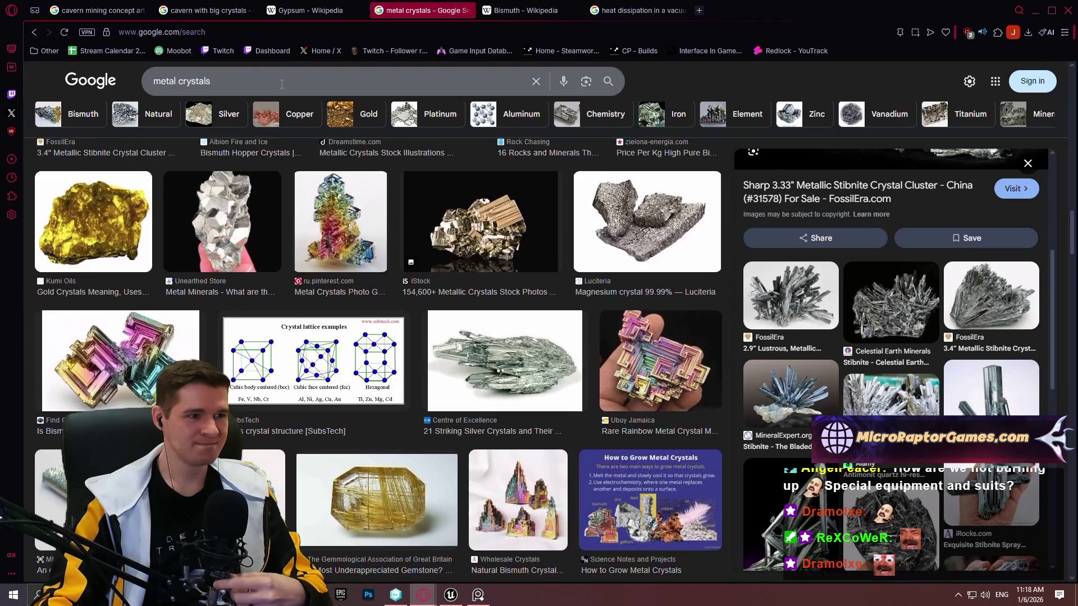
# Search Google Images for 'metal cavern' and preview the Caverns Of Perdition artwork
pyautogui.write('/metal cavern')
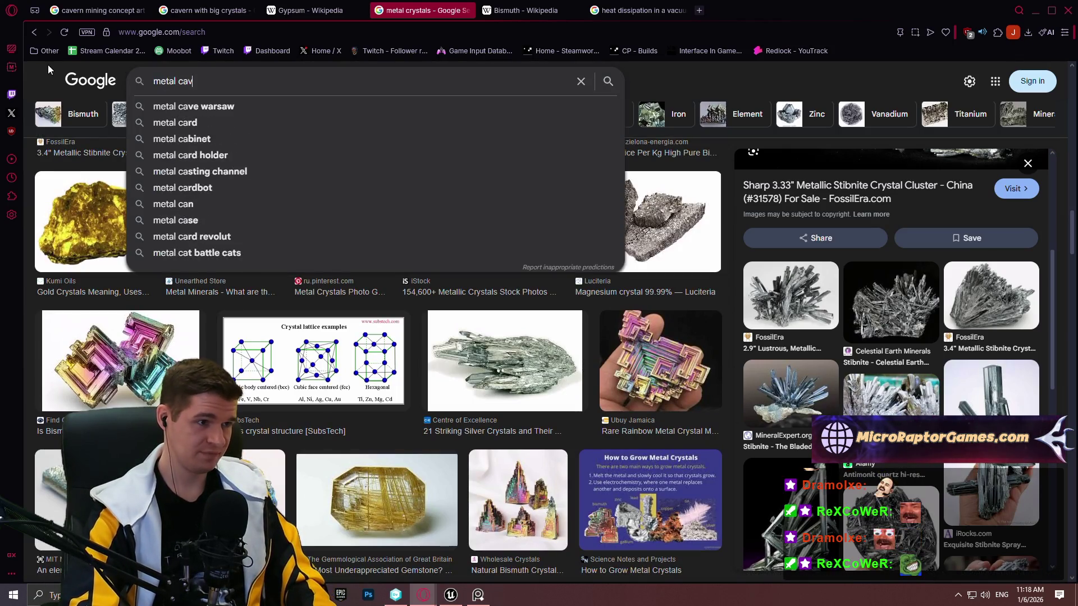
pyautogui.press('Return')
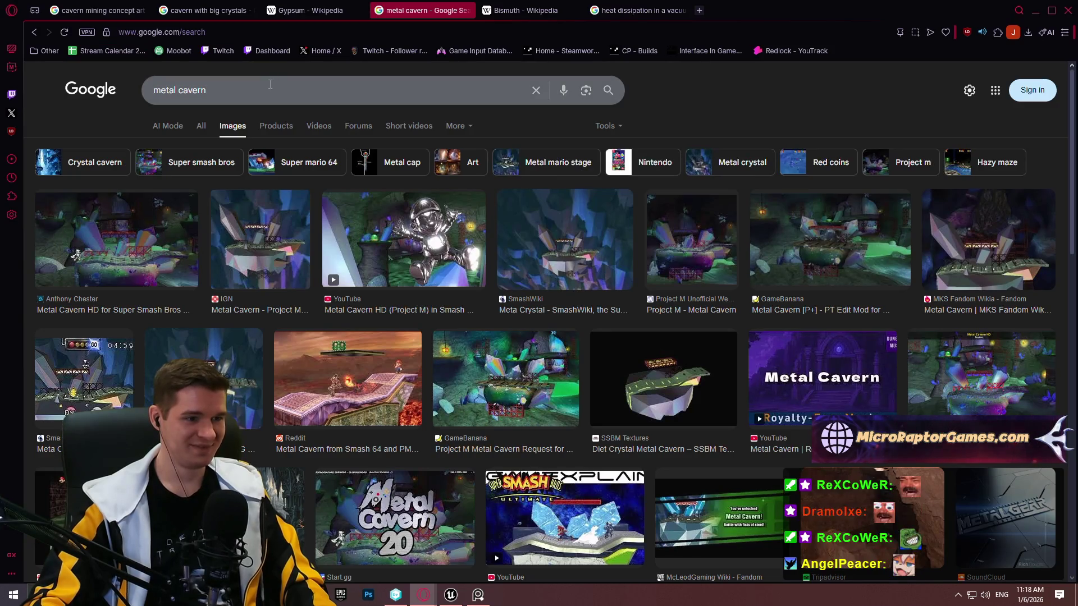
pyautogui.scroll(-5, 266, 336)
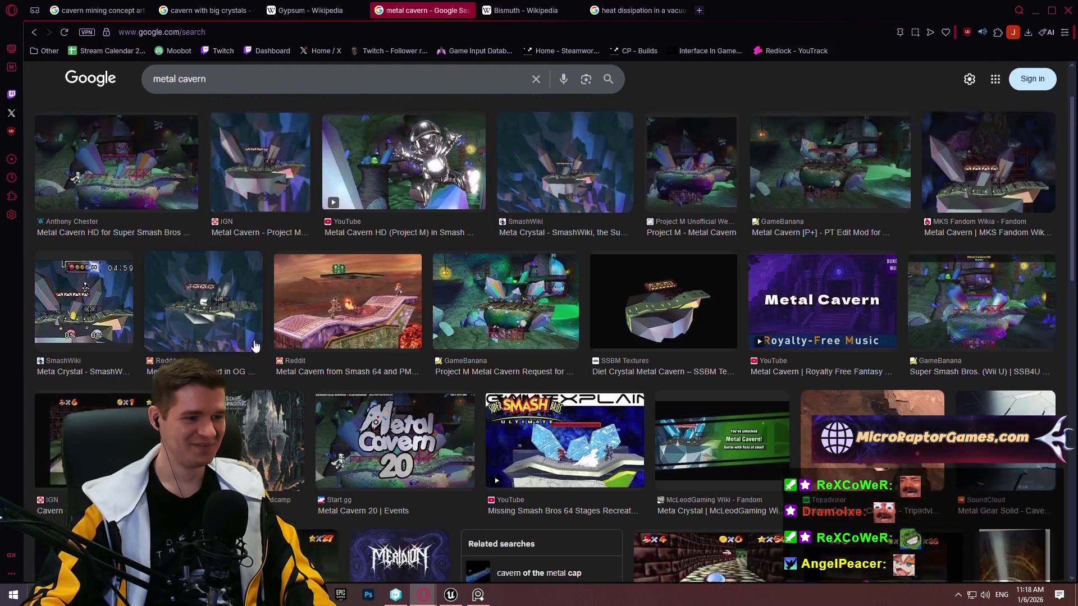
pyautogui.click(266, 415)
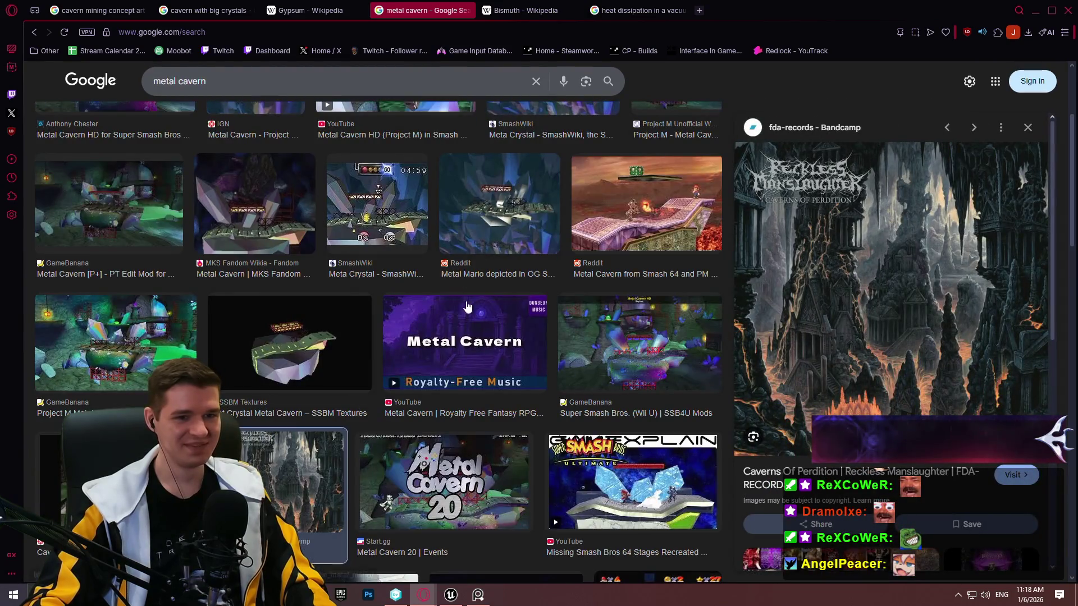
pyautogui.scroll(-5, 568, 316)
pyautogui.scroll(6, 567, 316)
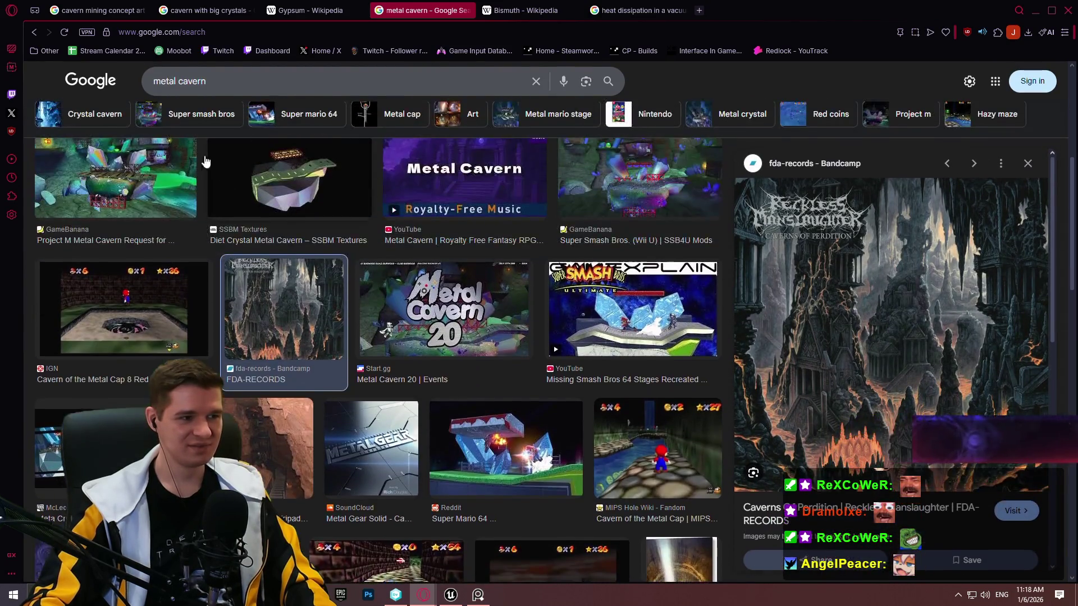
pyautogui.click(214, 79)
# Search 'metal cavern concept', then 'elden ring crystal cavern'
pyautogui.write('concept')
pyautogui.press('Return')
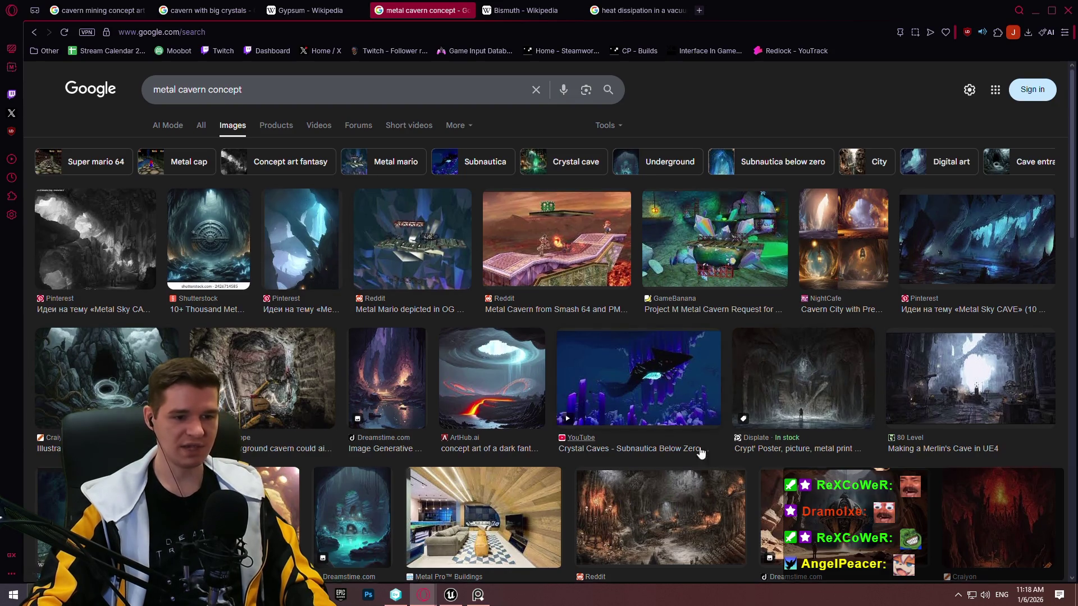
pyautogui.scroll(-1, 904, 402)
pyautogui.scroll(-2, 904, 402)
pyautogui.scroll(3, 904, 402)
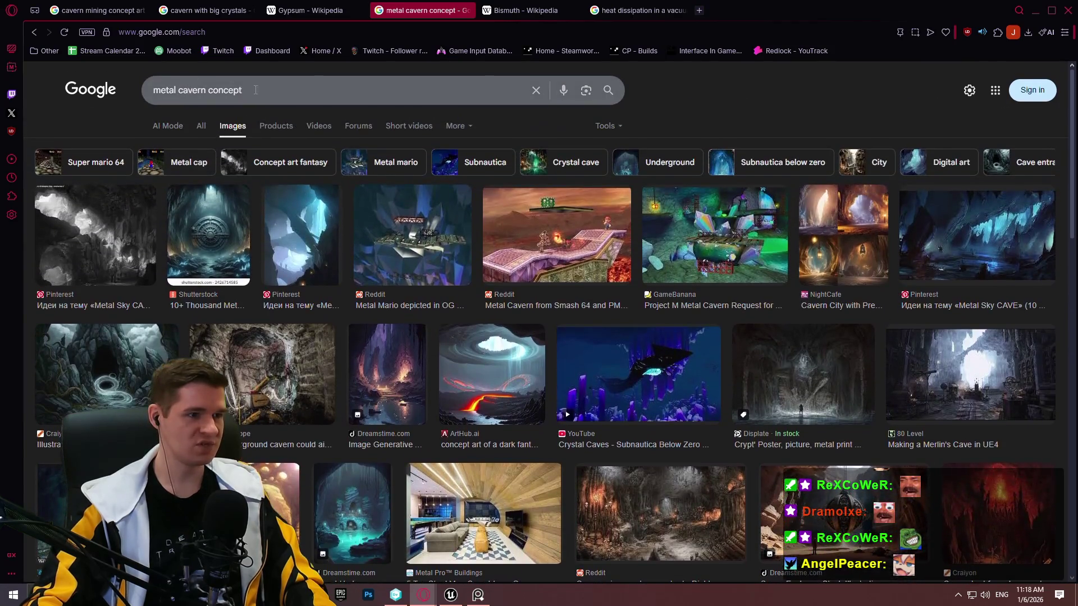
pyautogui.write('elde')
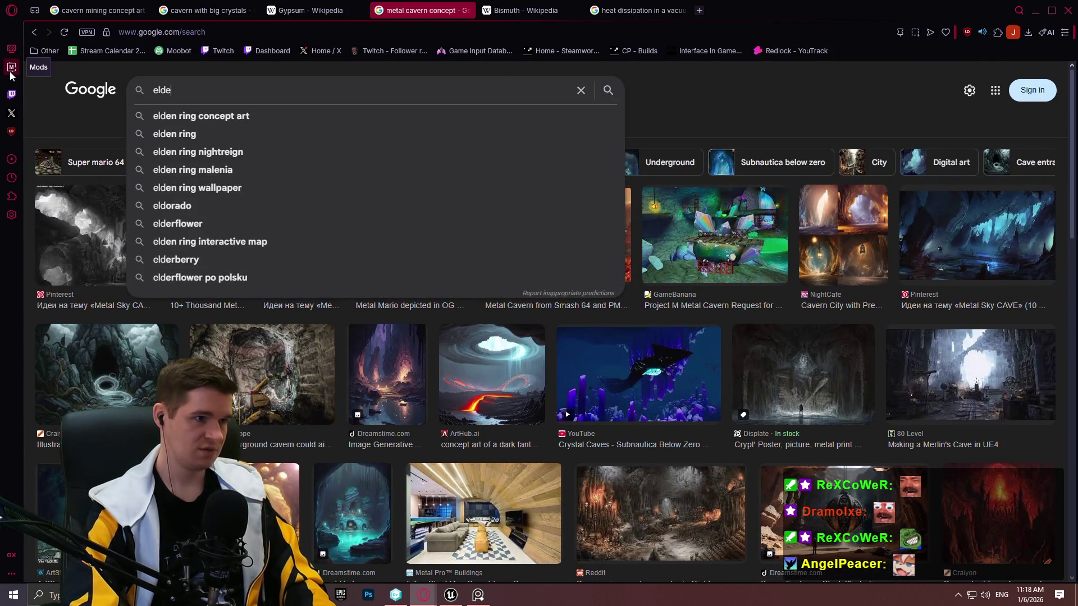
pyautogui.write('n ring crystal')
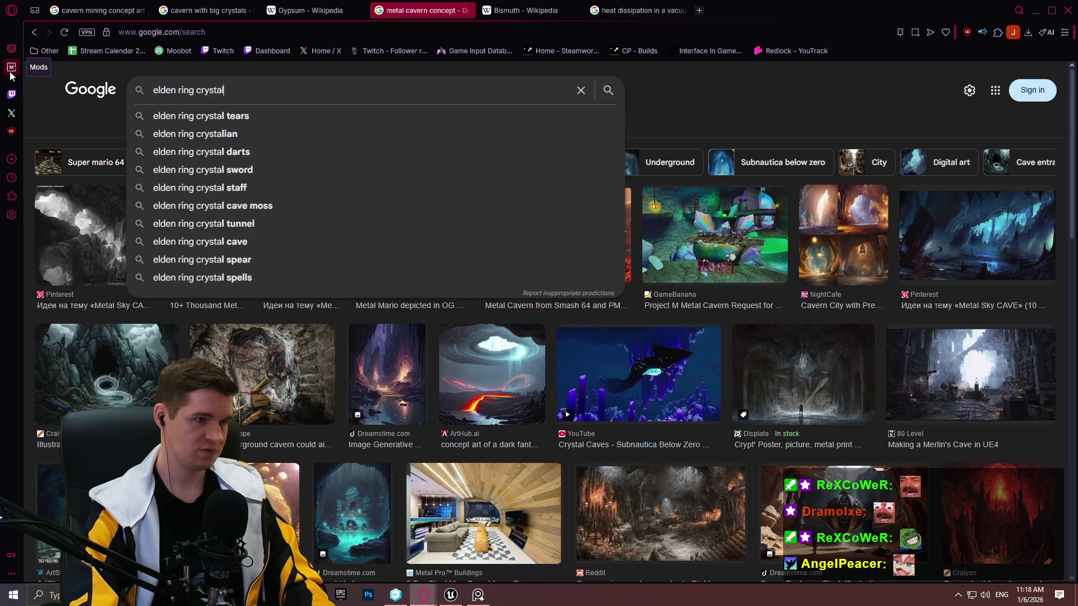
pyautogui.write(' cavern')
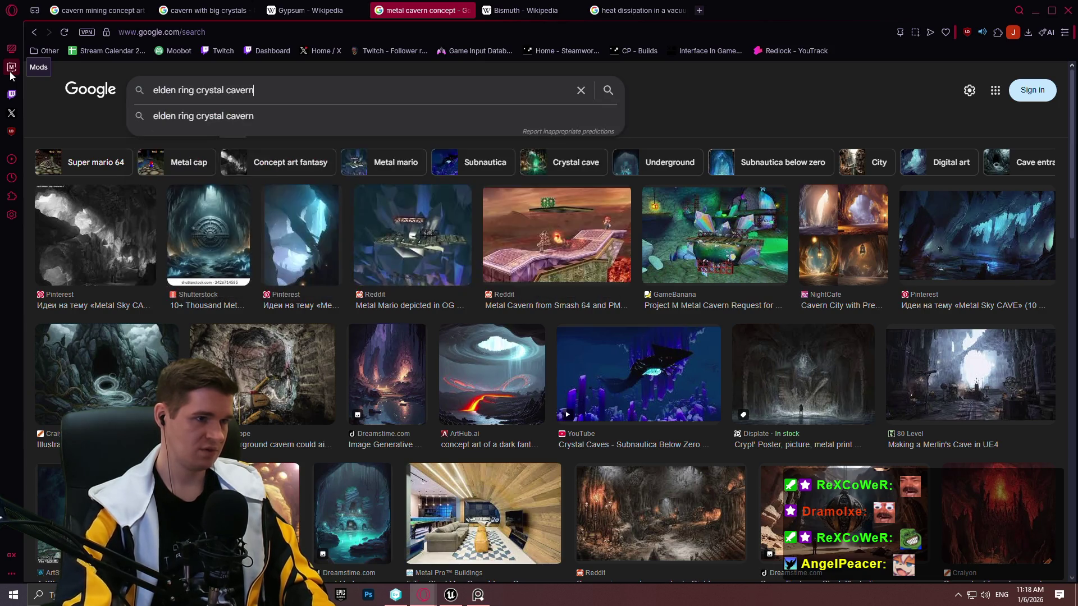
pyautogui.press('Return')
# Preview the Reddit Crystal Cave 2.0 image, then move to the 'heat dissipation in a vacuum' tab
pyautogui.click(551, 246)
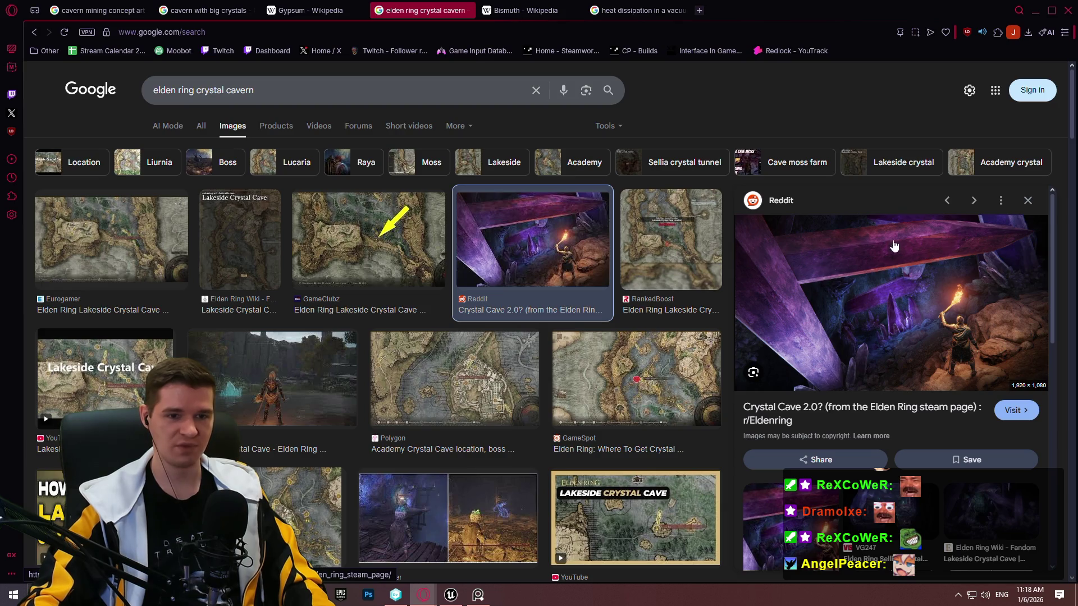
pyautogui.rightClick(836, 150)
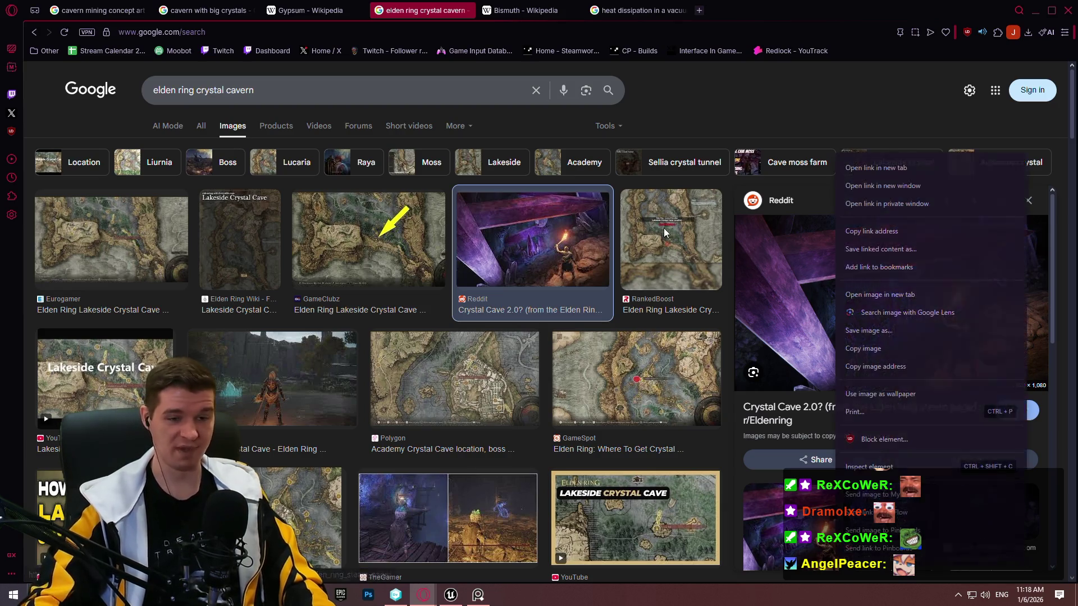
pyautogui.press('Escape')
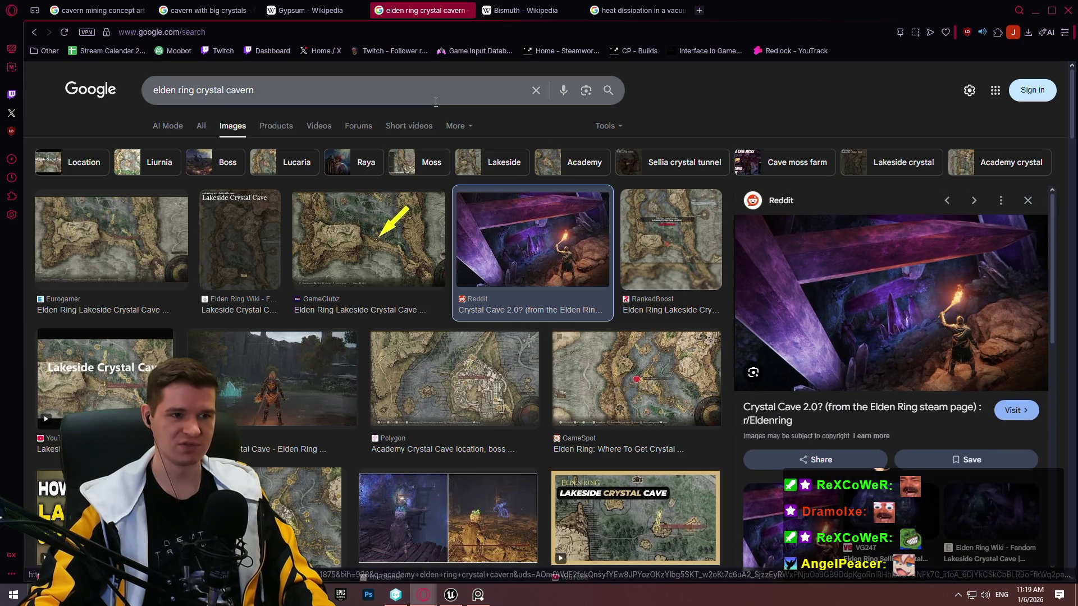
pyautogui.click(525, 10)
pyautogui.click(668, 10)
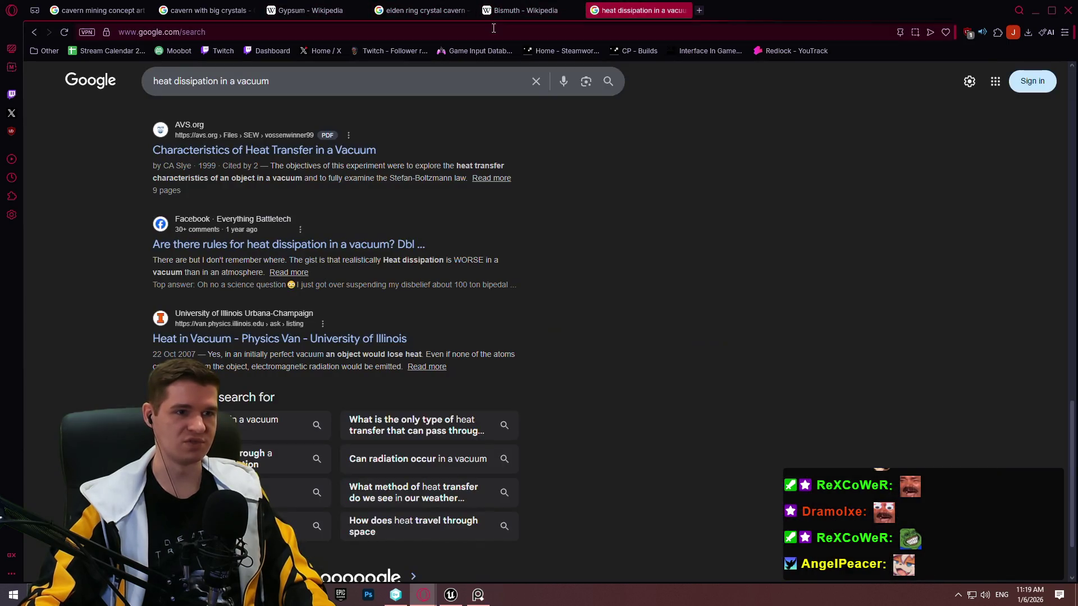
# In a new tab, search 'metal crystal' and show only image results
pyautogui.click(699, 11)
pyautogui.write('metal crystal')
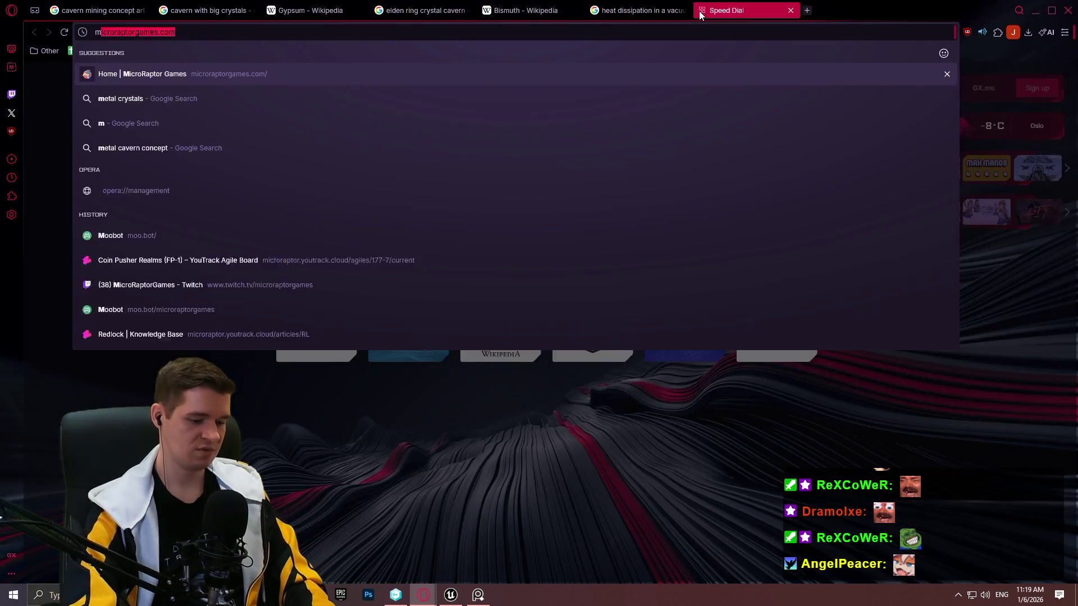
pyautogui.press('Return')
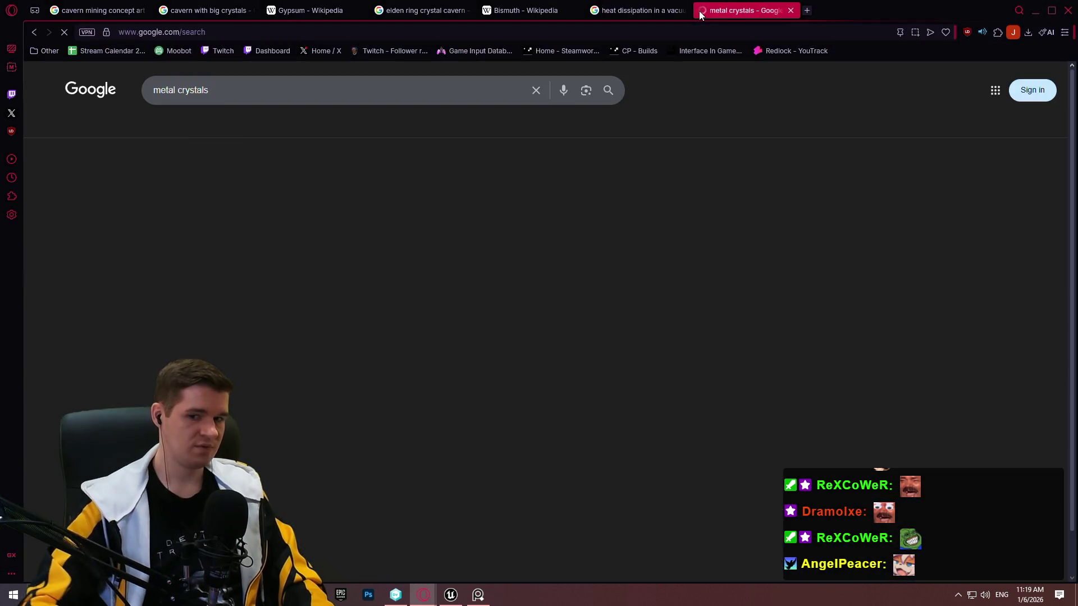
pyautogui.click(237, 122)
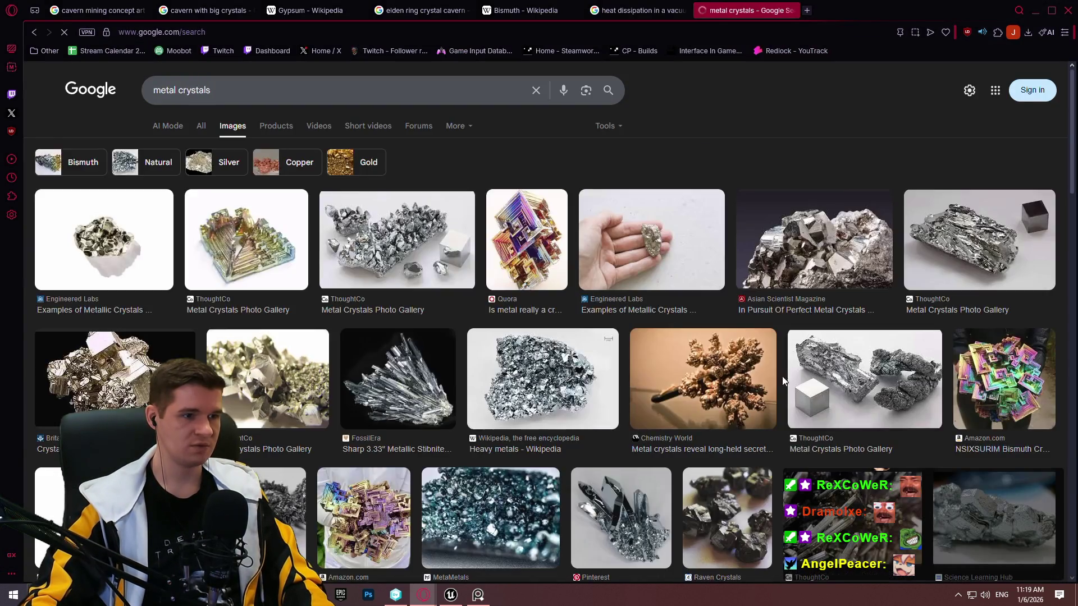
# Preview the spiky metallic crystal and the stibnite crystal skull images
pyautogui.click(452, 369)
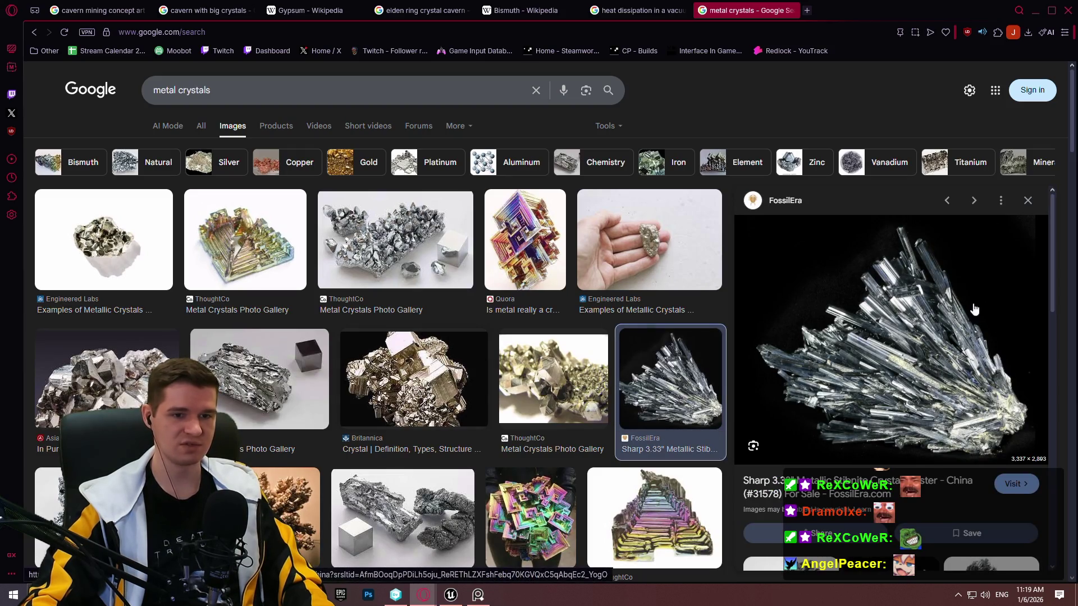
pyautogui.scroll(-3, 857, 314)
pyautogui.scroll(-1, 858, 315)
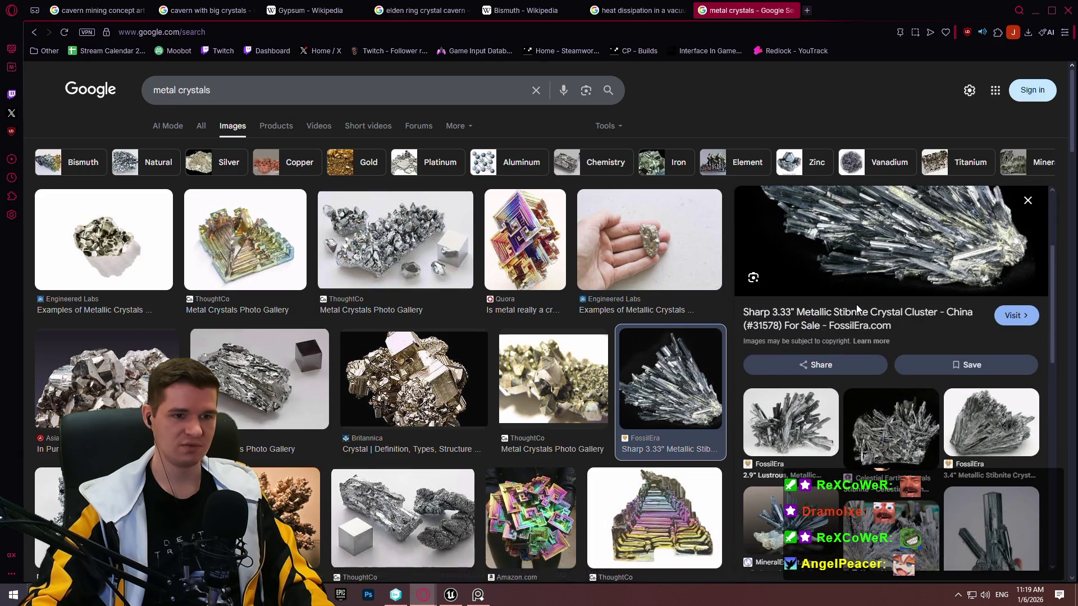
pyautogui.scroll(-3, 859, 304)
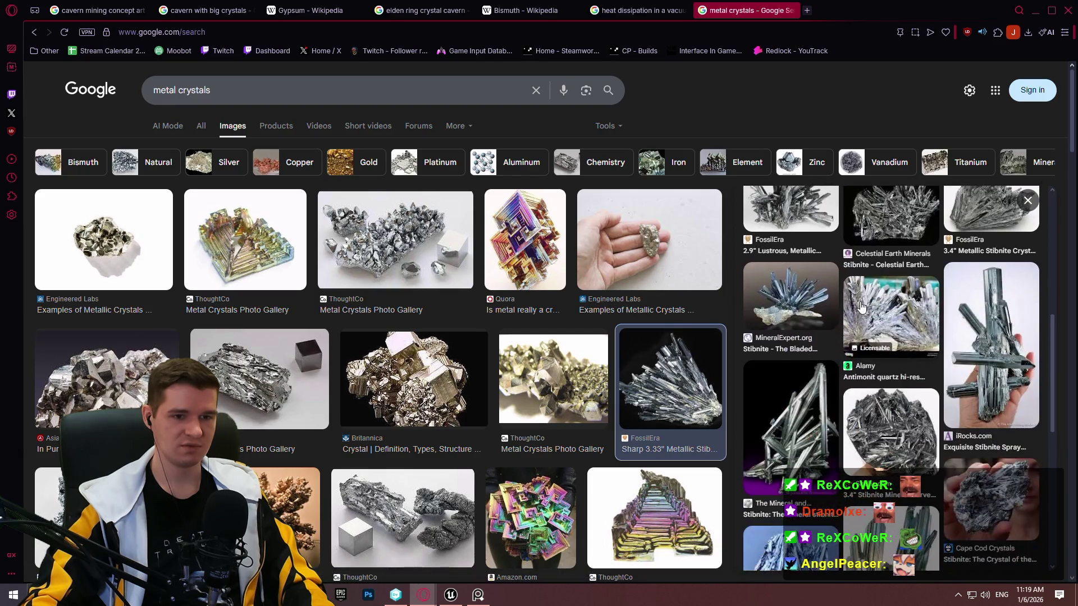
pyautogui.click(905, 415)
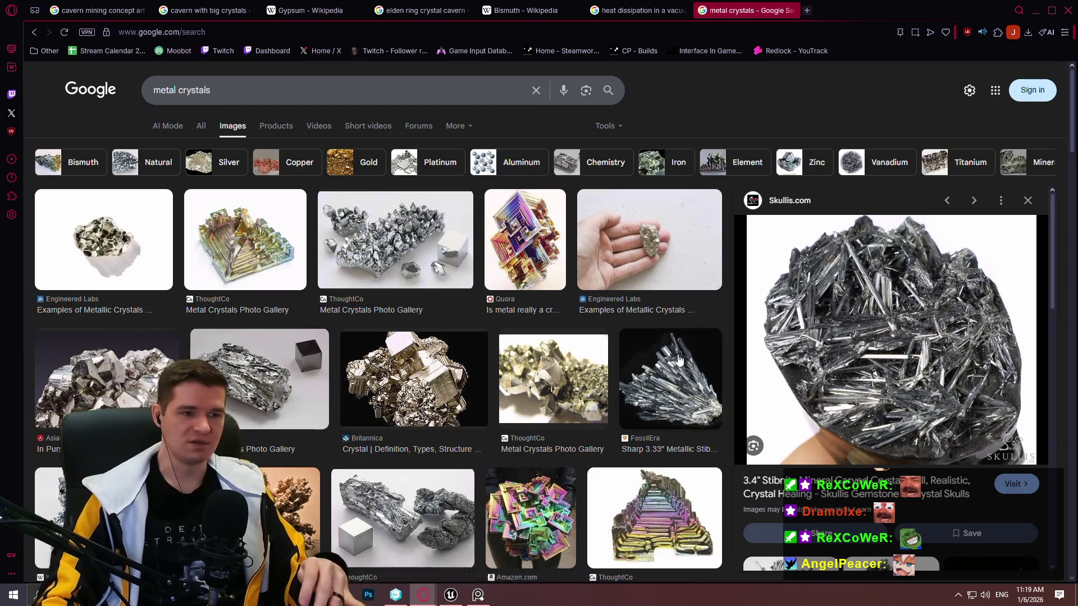
pyautogui.scroll(-2, 661, 362)
pyautogui.scroll(-3, 661, 362)
pyautogui.scroll(-3, 578, 319)
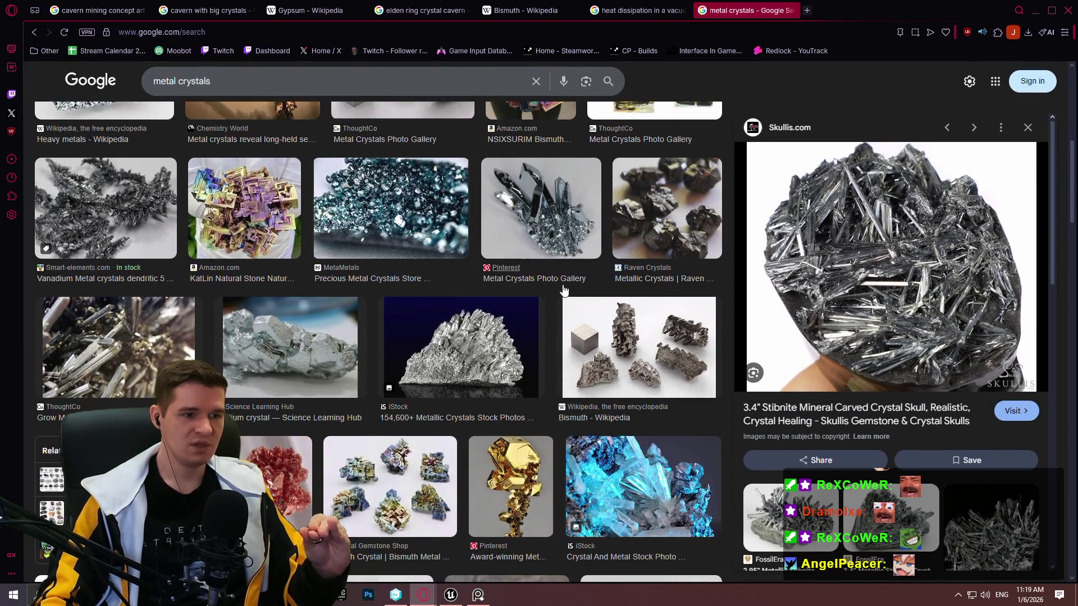
pyautogui.scroll(-5, 561, 289)
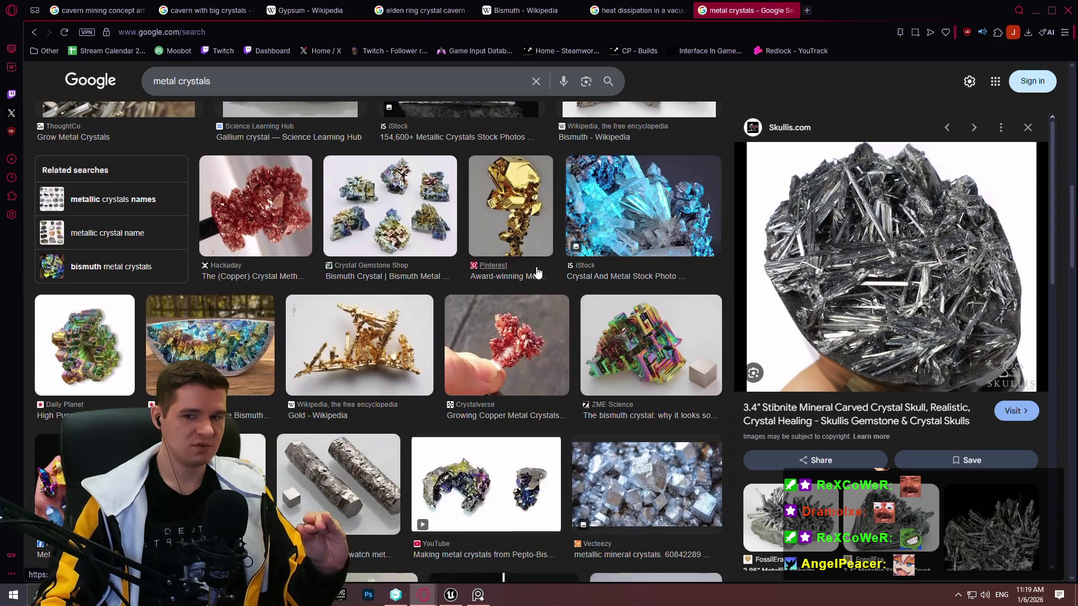
pyautogui.scroll(-3, 533, 266)
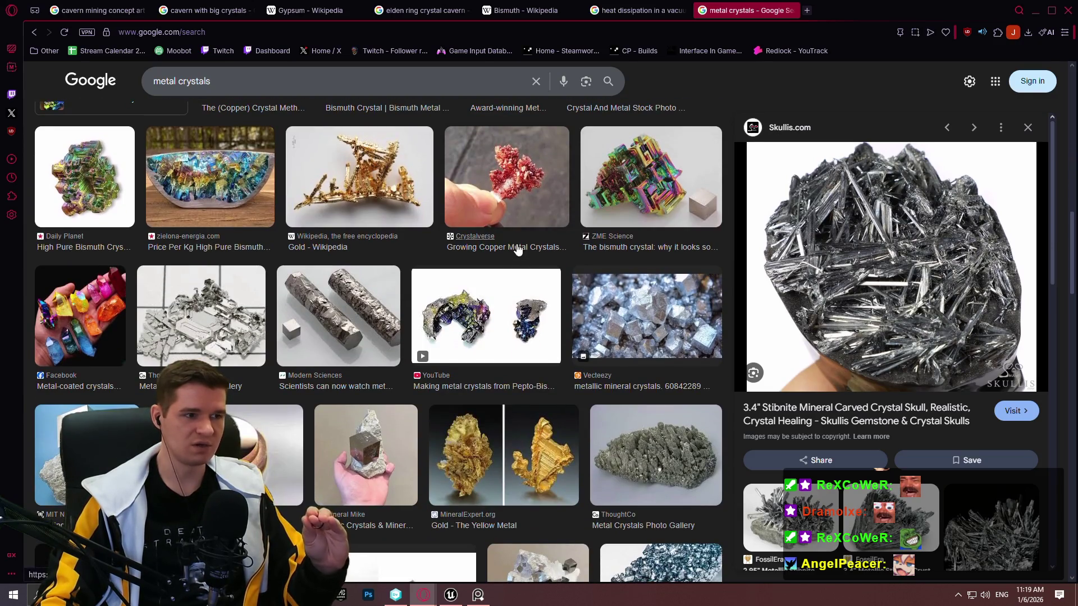
pyautogui.scroll(-4, 515, 249)
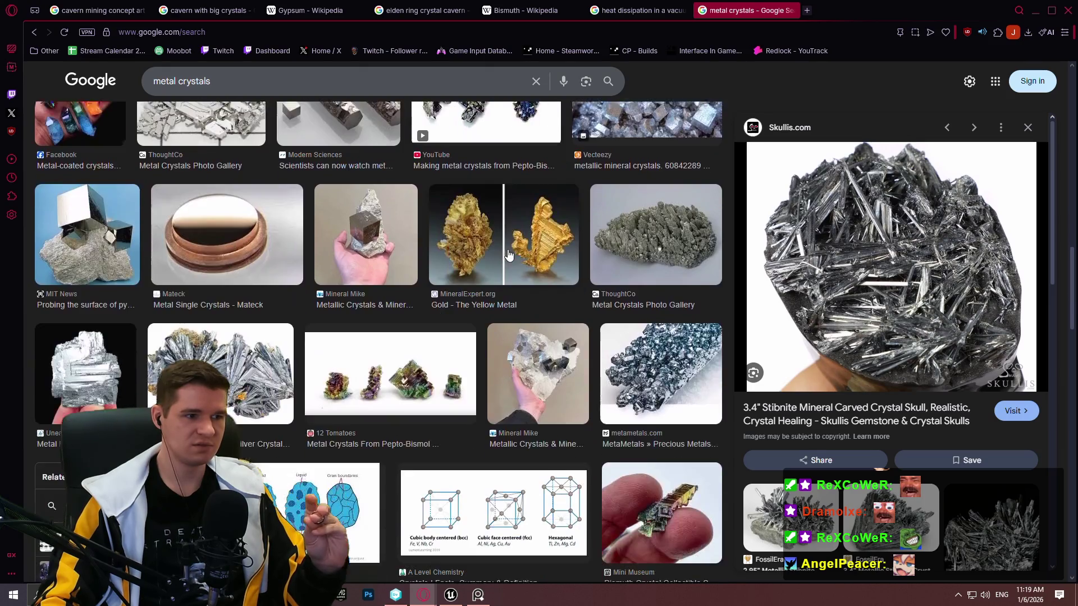
pyautogui.scroll(-10, 510, 247)
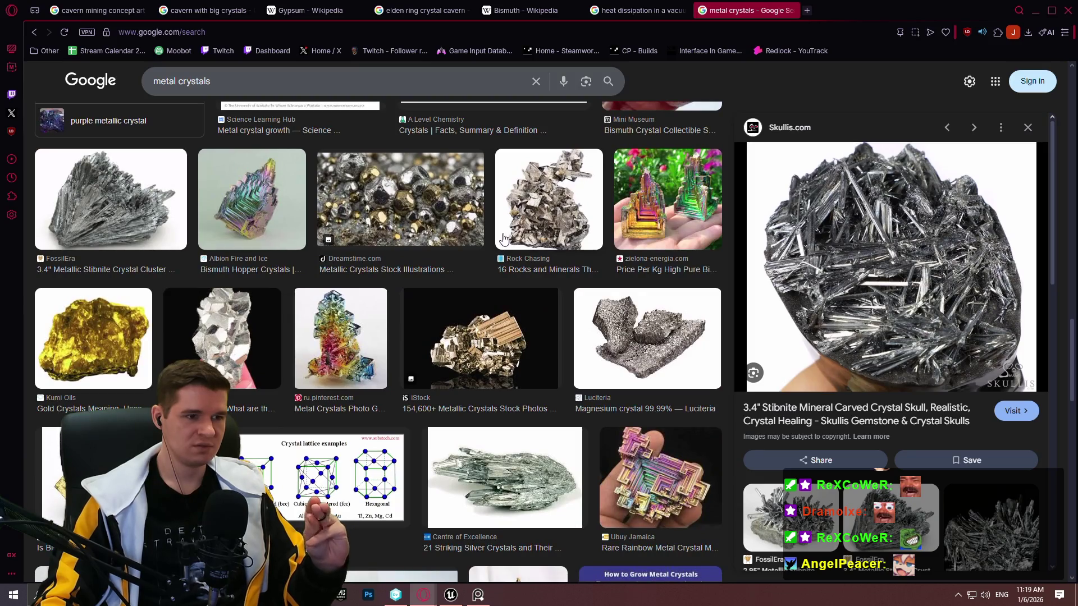
# Preview the metallic crystals illustration, the silvery close-up, and the rainbow bismuth crystal photo
pyautogui.click(455, 206)
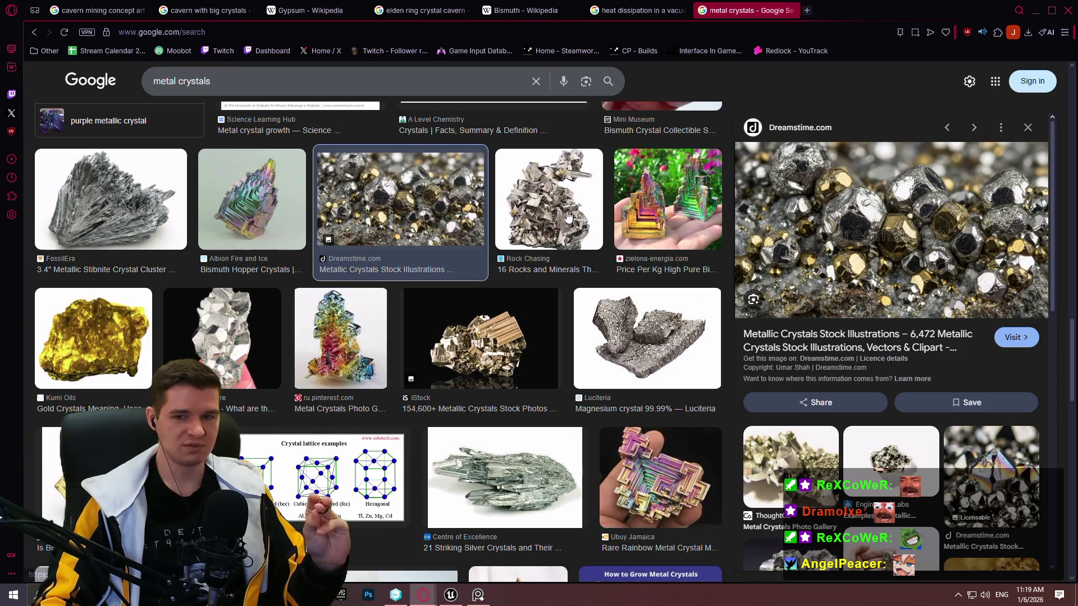
pyautogui.scroll(-2, 690, 297)
pyautogui.scroll(-6, 503, 252)
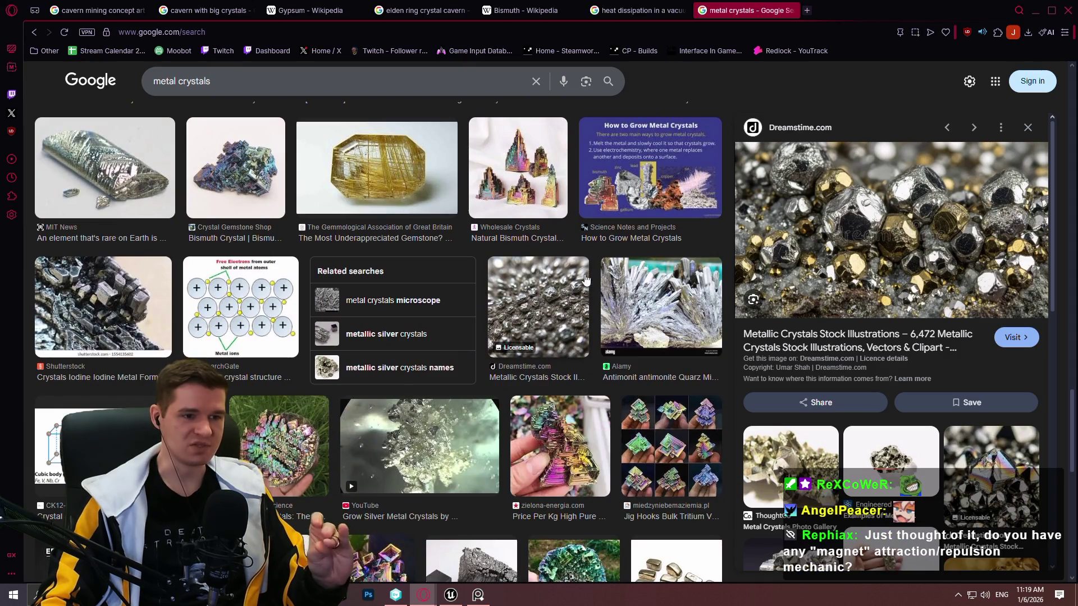
pyautogui.click(528, 271)
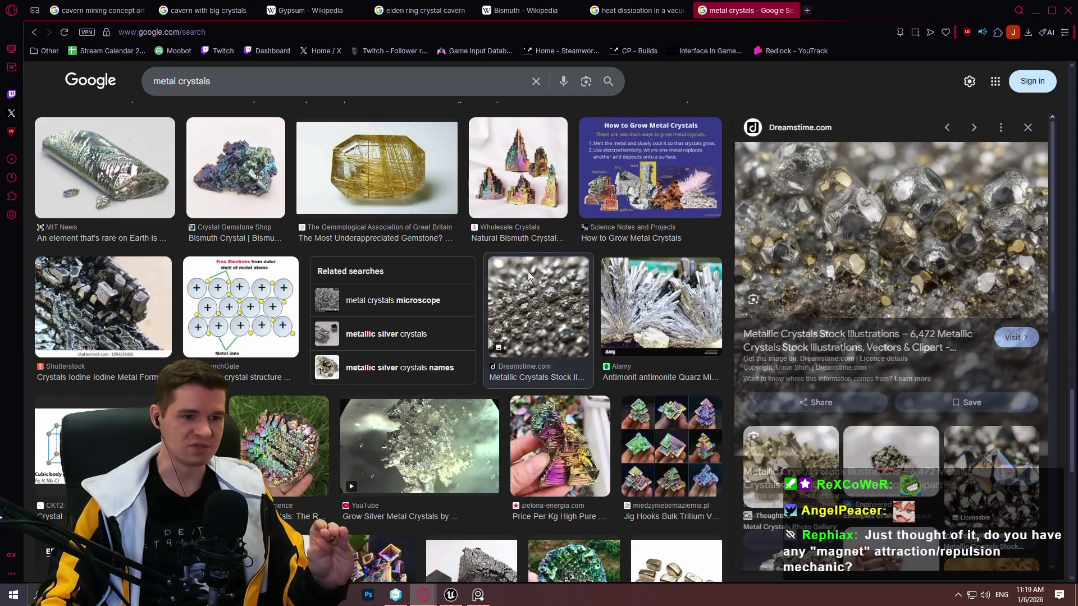
pyautogui.scroll(-4, 519, 268)
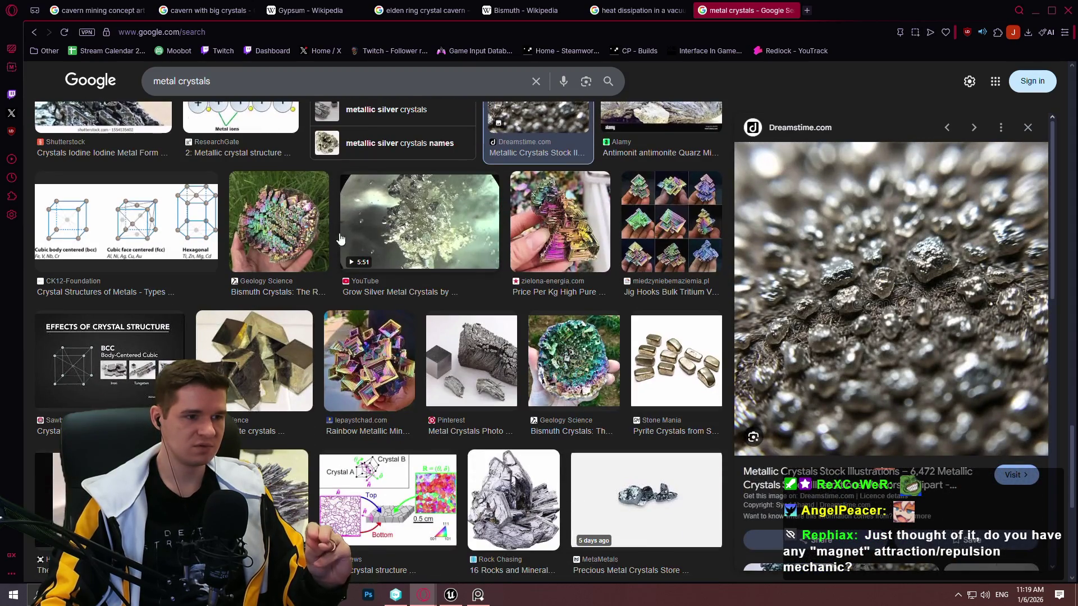
pyautogui.scroll(-4, 346, 393)
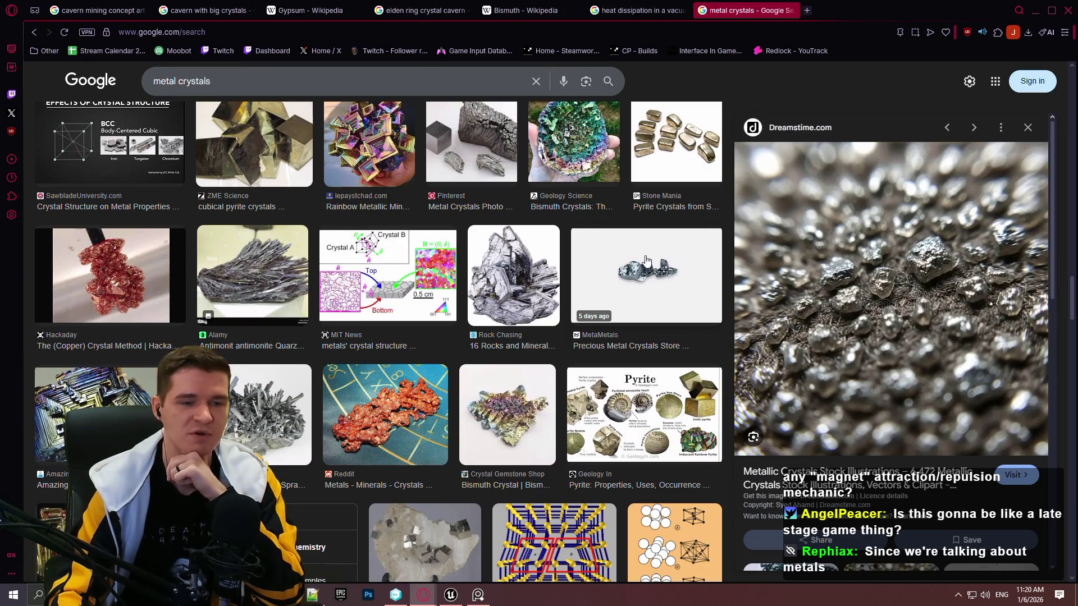
pyautogui.scroll(-4, 477, 224)
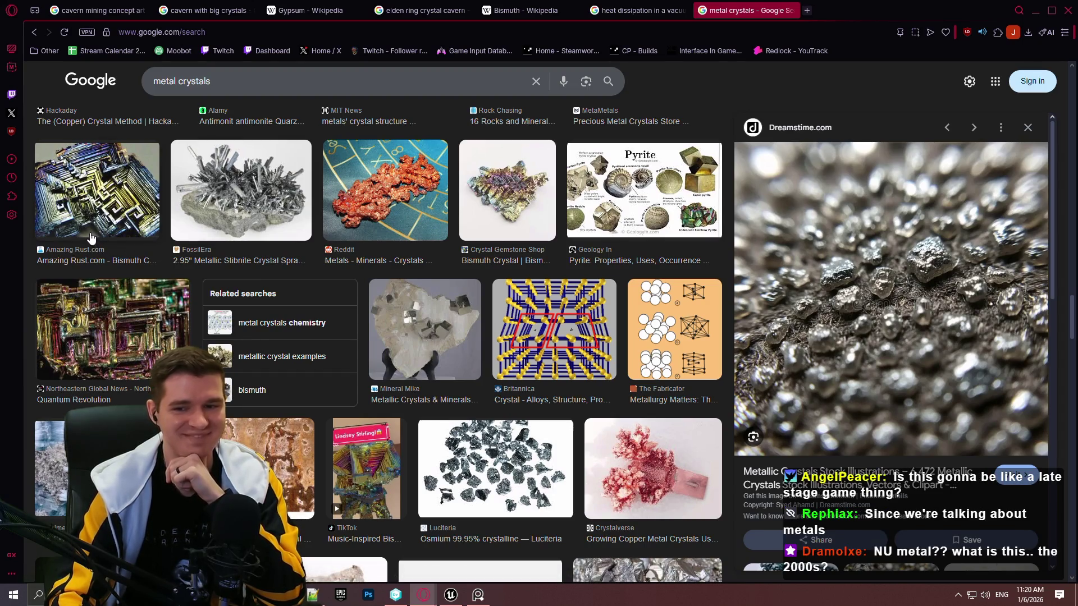
pyautogui.click(73, 196)
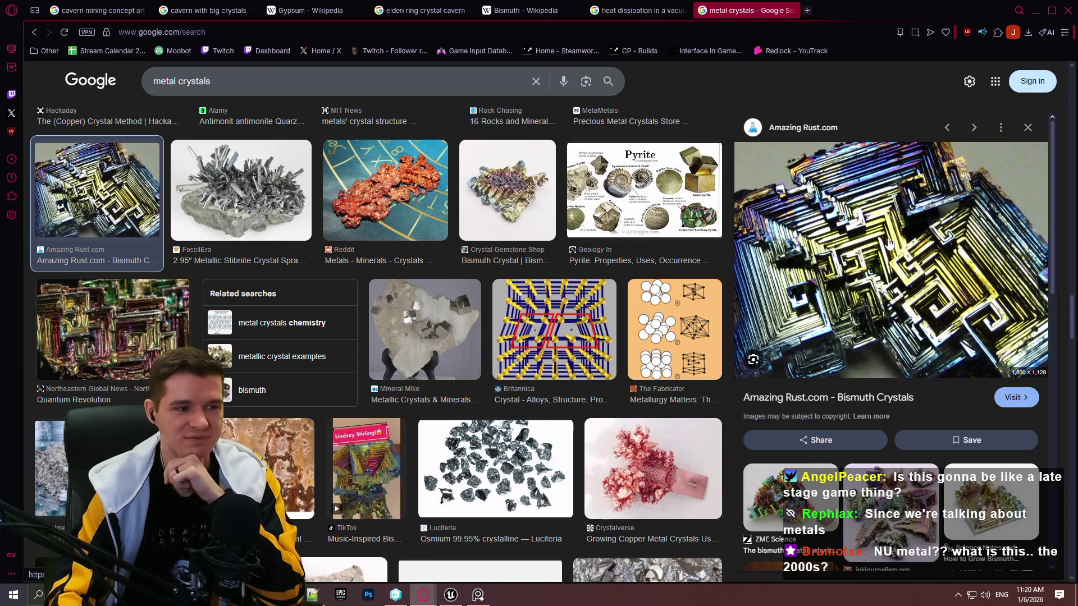
pyautogui.scroll(-4, 671, 380)
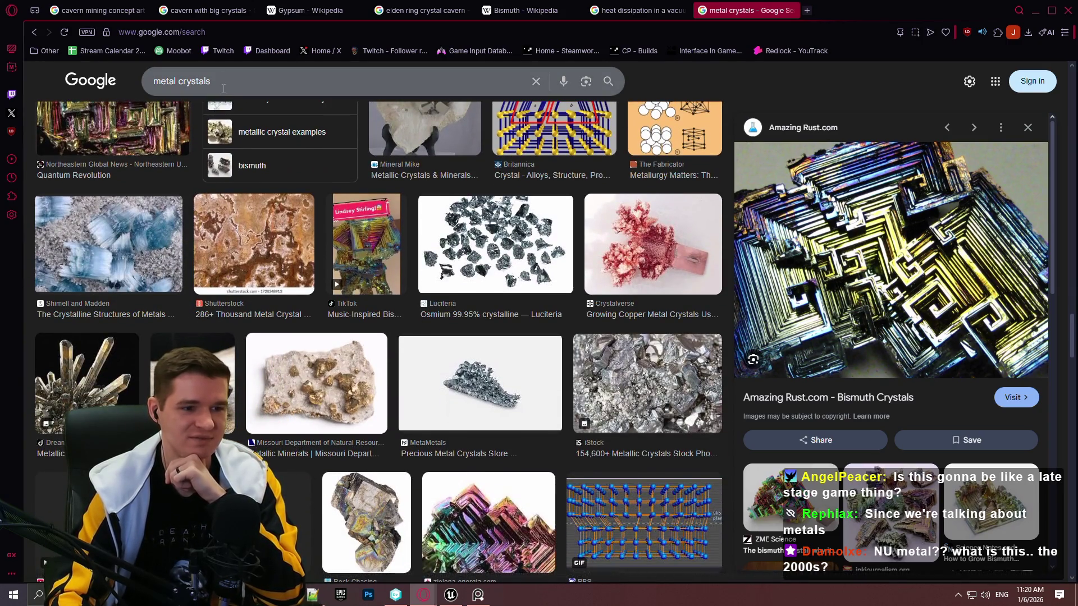
pyautogui.scroll(-6, 419, 231)
pyautogui.scroll(-6, 419, 230)
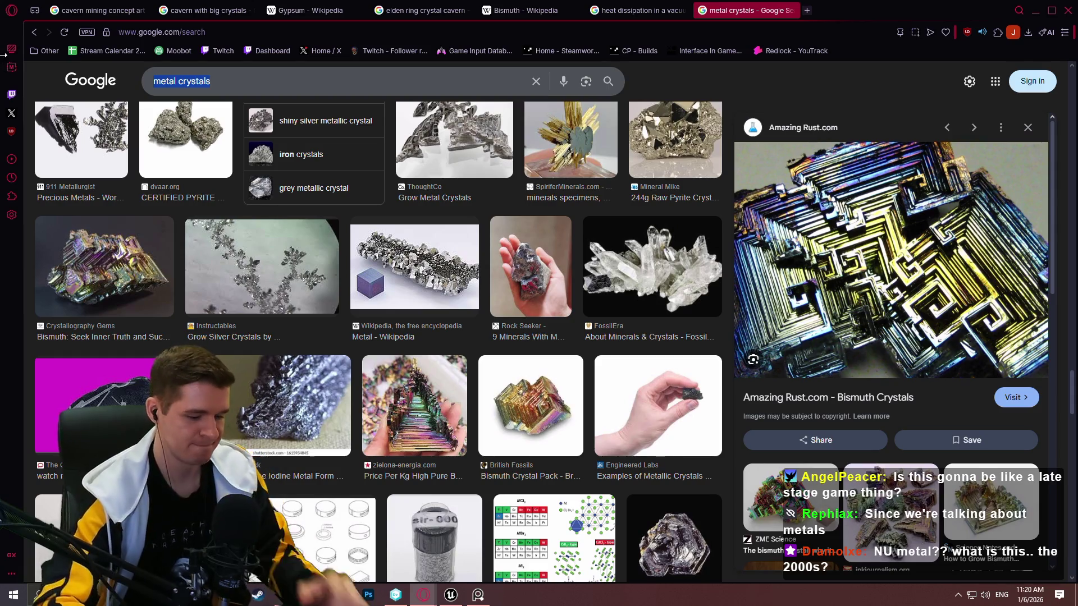
# Replace the query with 'bismuth cavern' and run the image search
pyautogui.press('/')
pyautogui.write('bismuth cavern')
pyautogui.press('Return')
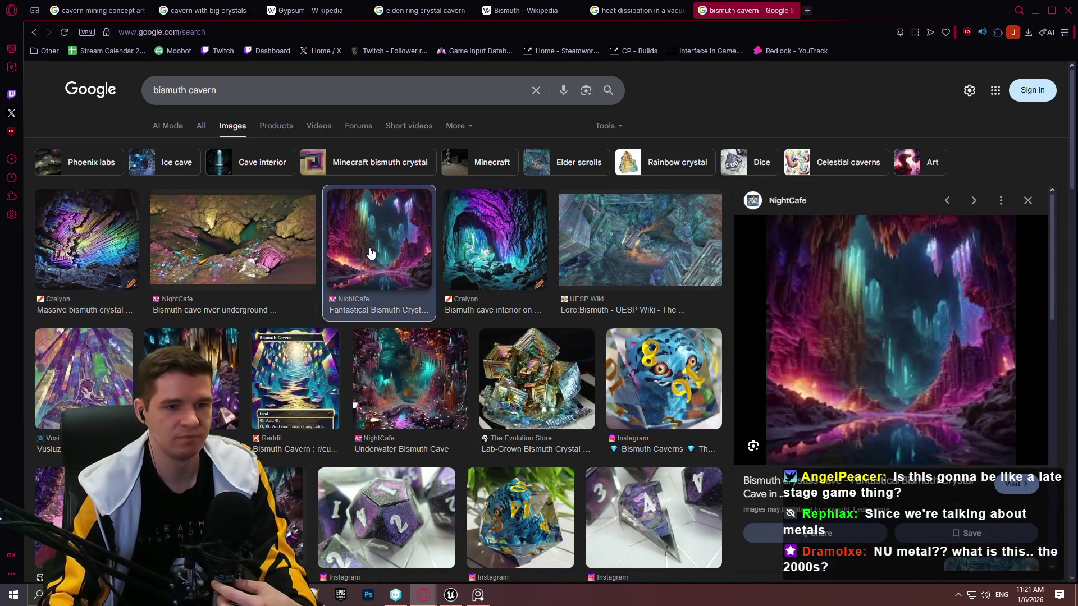
# Preview several bismuth cave images, ending with options for the pink-and-green bismuth crystal
pyautogui.click(371, 254)
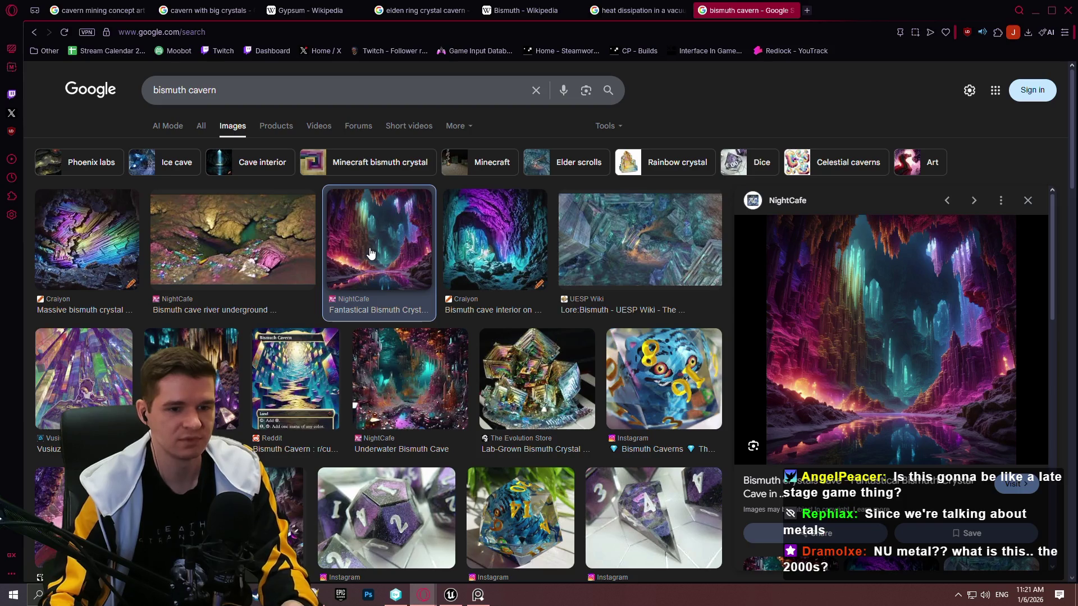
pyautogui.click(600, 264)
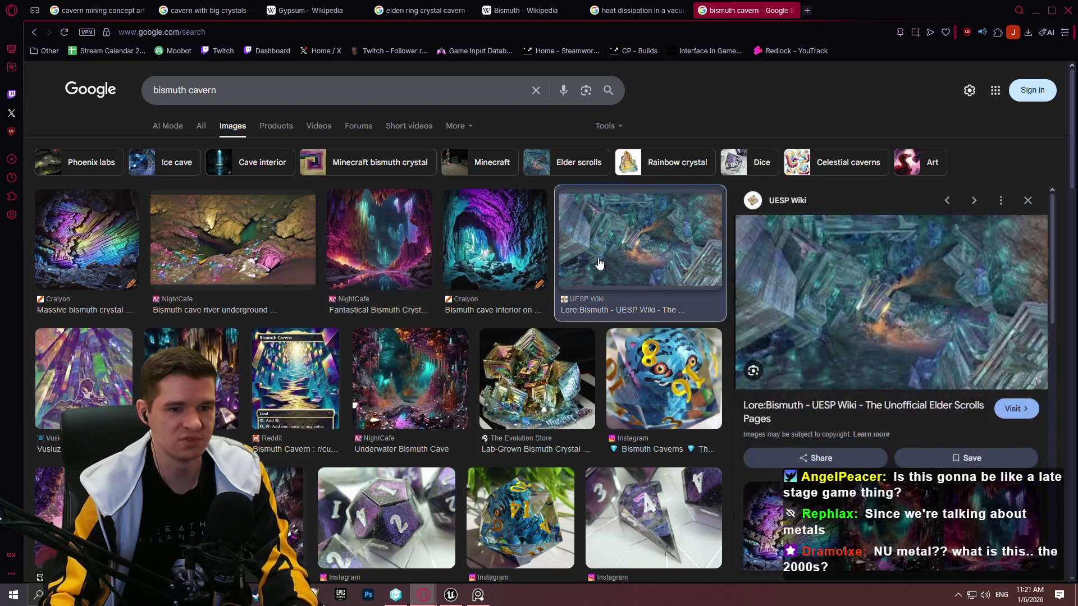
pyautogui.scroll(-5, 346, 291)
pyautogui.click(345, 290)
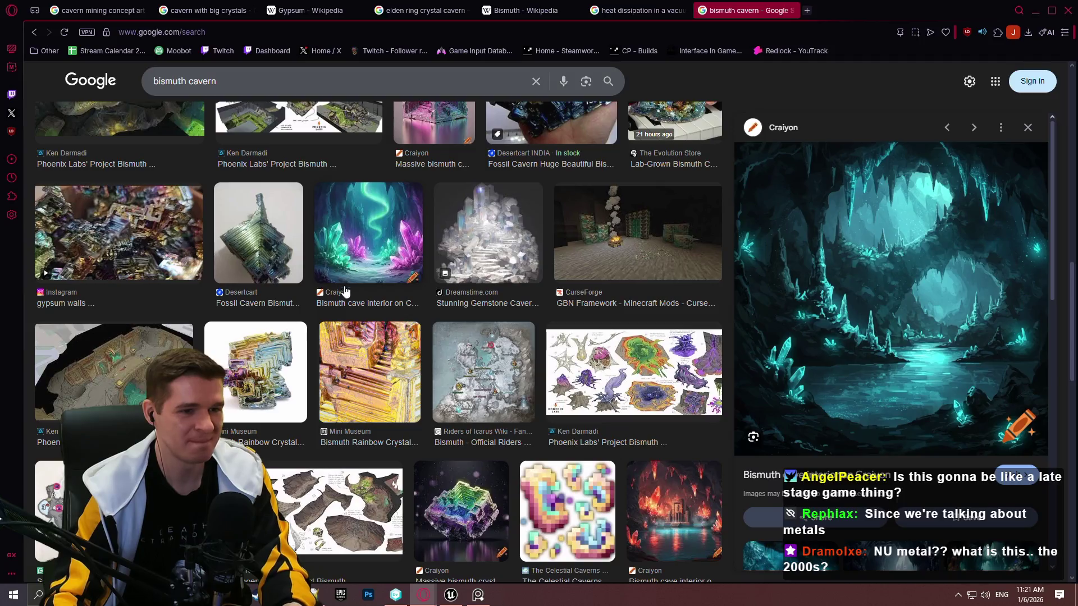
pyautogui.scroll(-5, 409, 365)
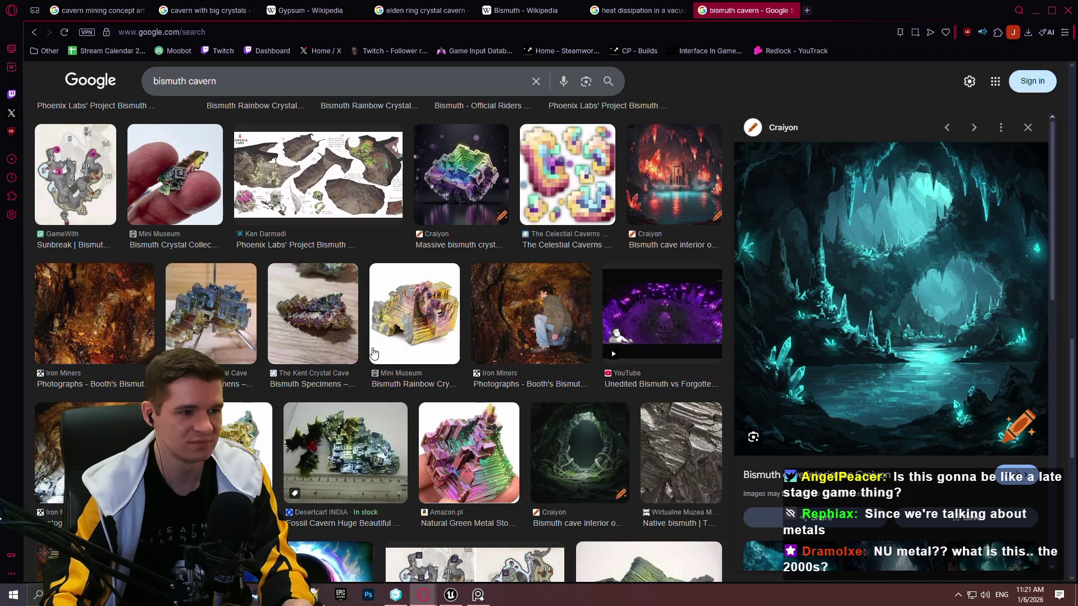
pyautogui.scroll(-4, 375, 351)
pyautogui.click(469, 268)
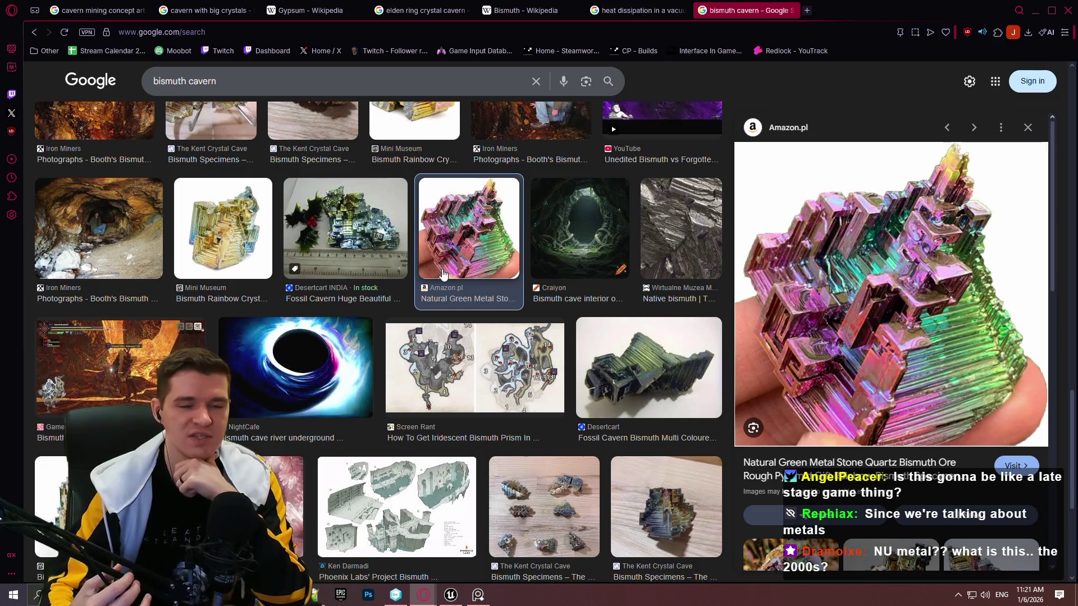
pyautogui.rightClick(927, 303)
# Open the bismuth photo full-size in a new tab, abandon a screenshot capture, then open a blank tab
pyautogui.click(821, 299)
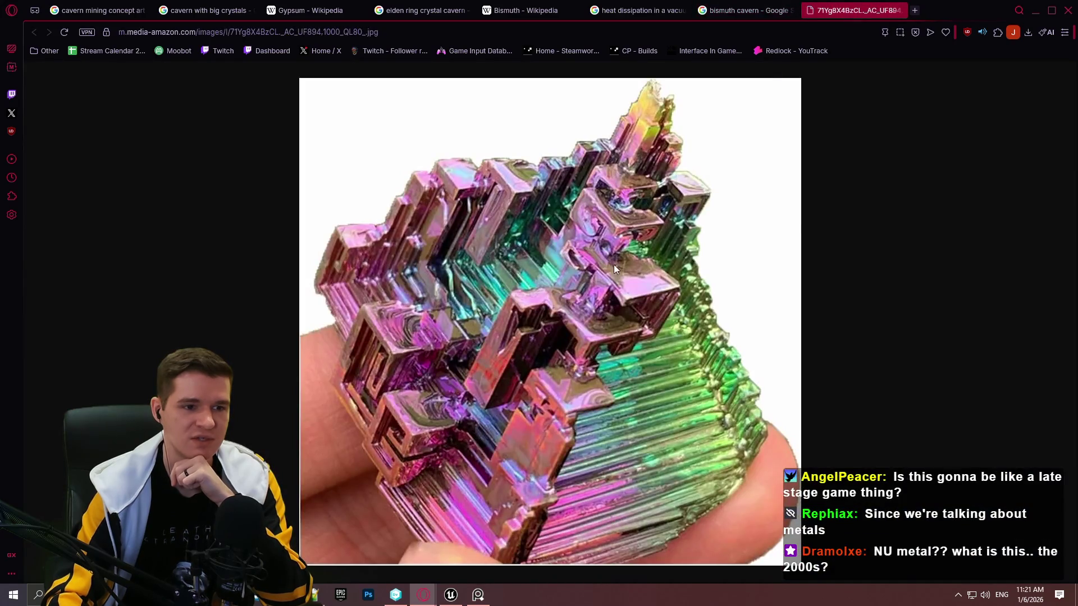
pyautogui.press('Print')
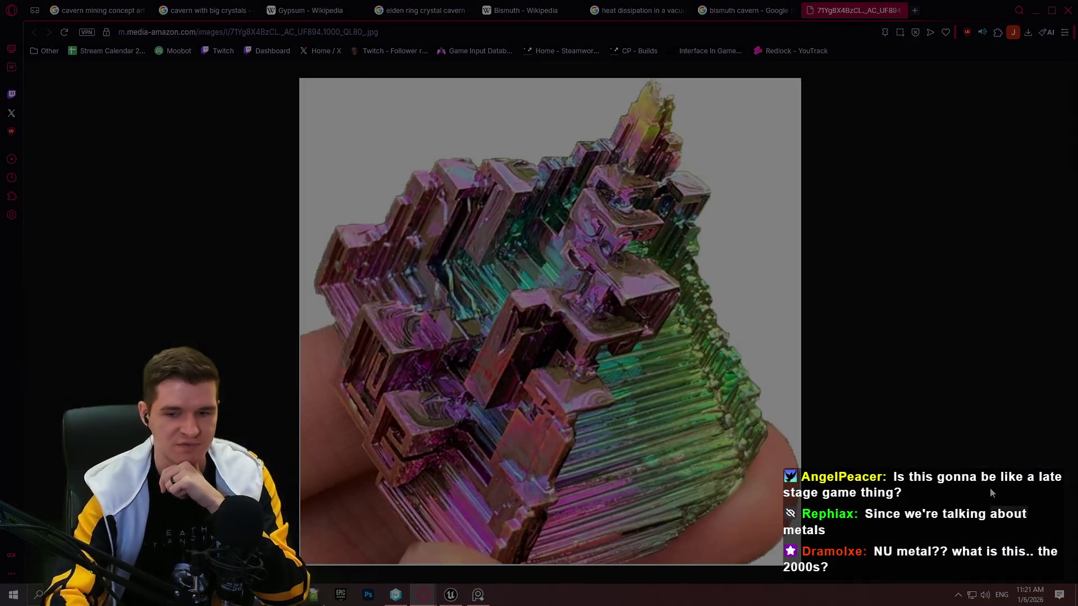
pyautogui.moveTo(259, 67); pyautogui.dragTo(837, 535)
pyautogui.moveTo(876, 567); pyautogui.dragTo(888, 578)
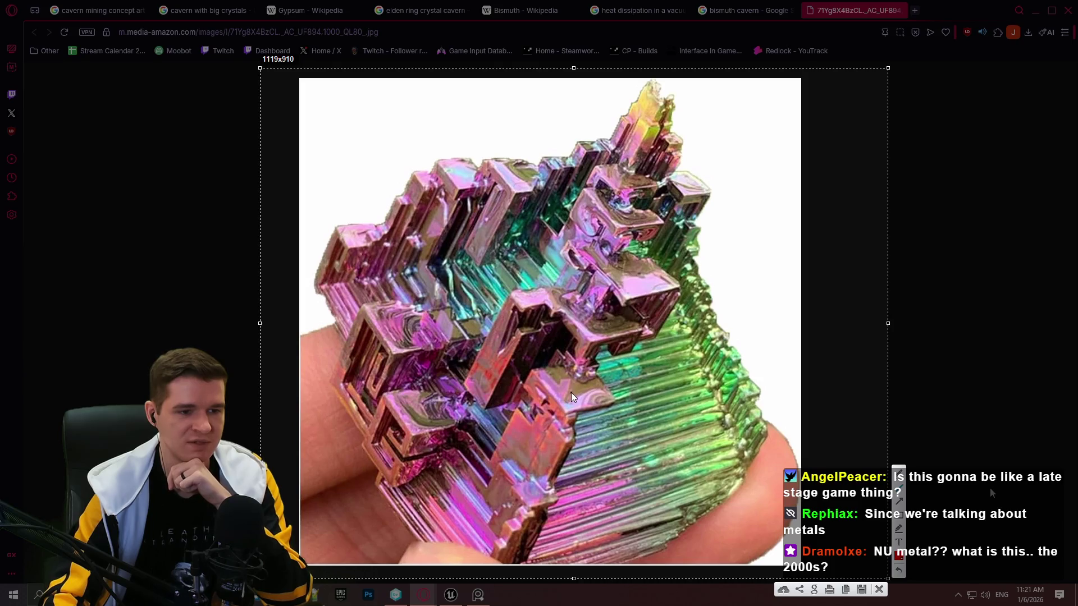
pyautogui.moveTo(571, 395); pyautogui.dragTo(567, 404)
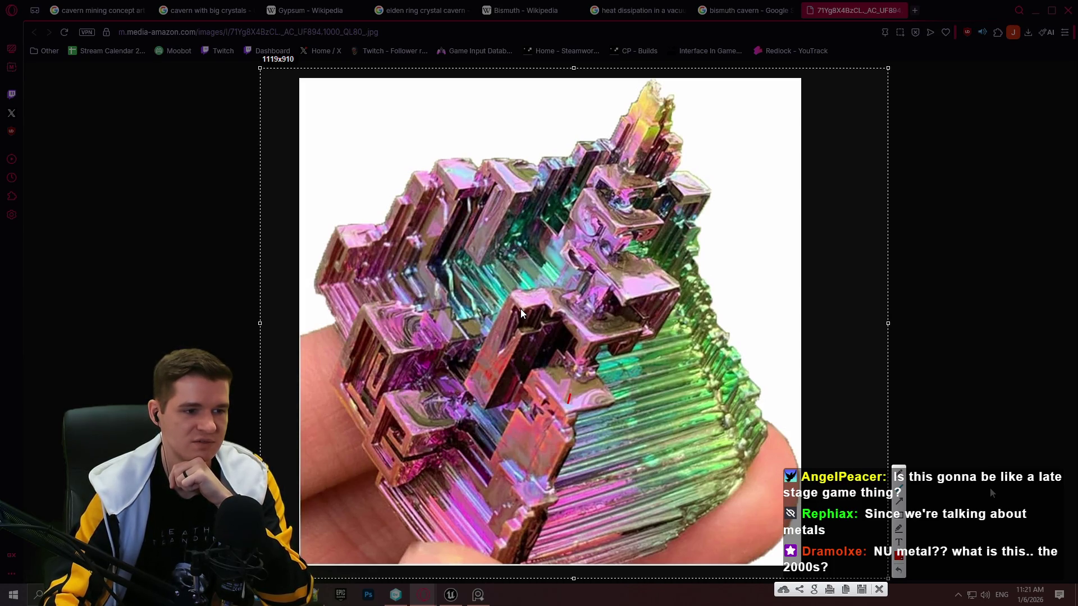
pyautogui.click(874, 586)
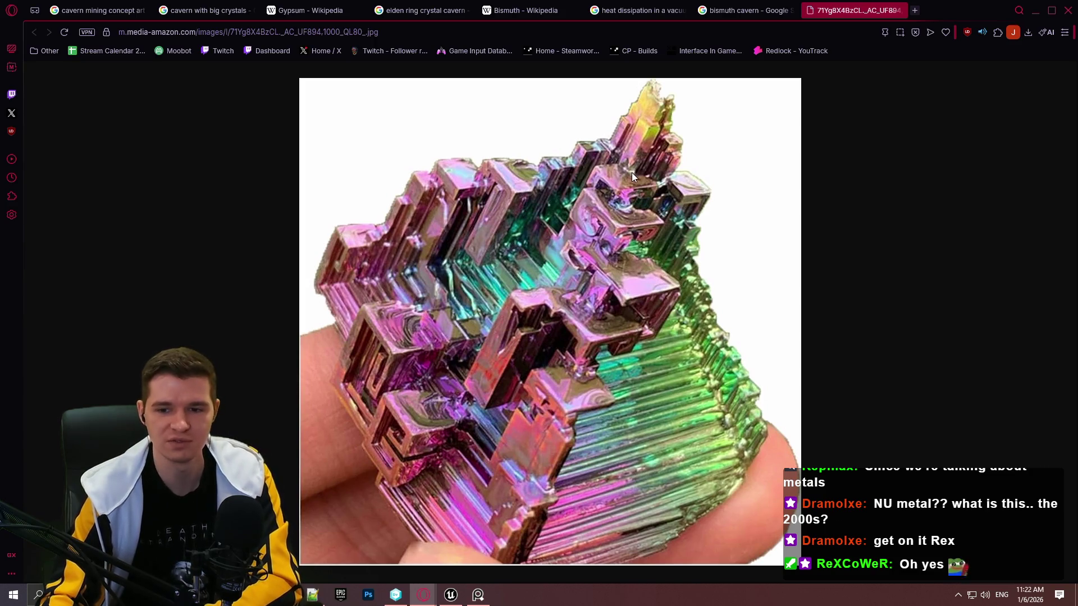
pyautogui.click(916, 11)
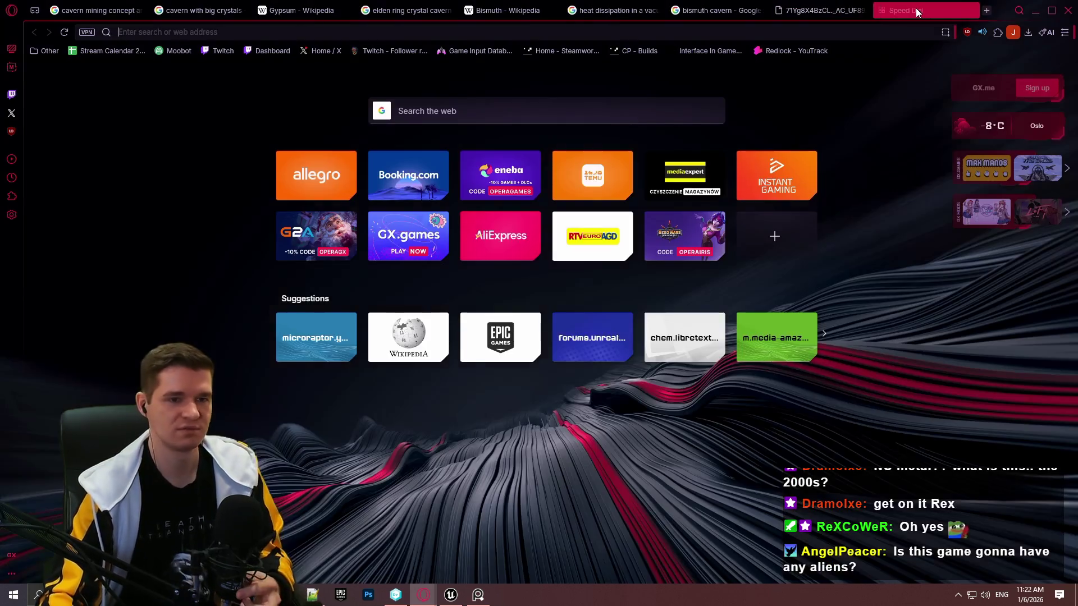
# Search 'bismuth fractal' from the address bar and switch to image results
pyautogui.write('bismuth fractal')
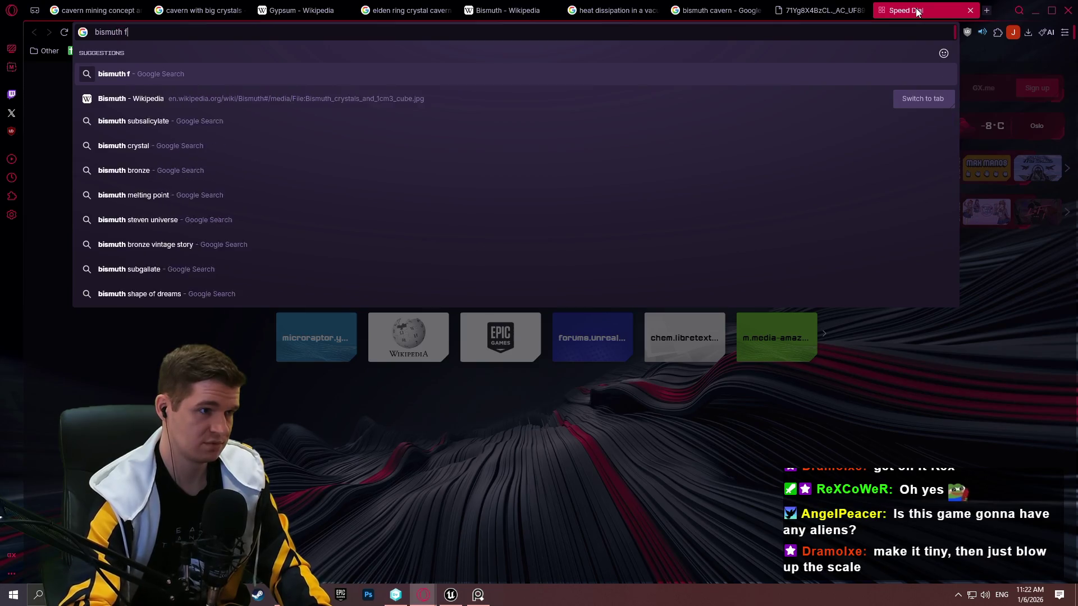
pyautogui.press('Return')
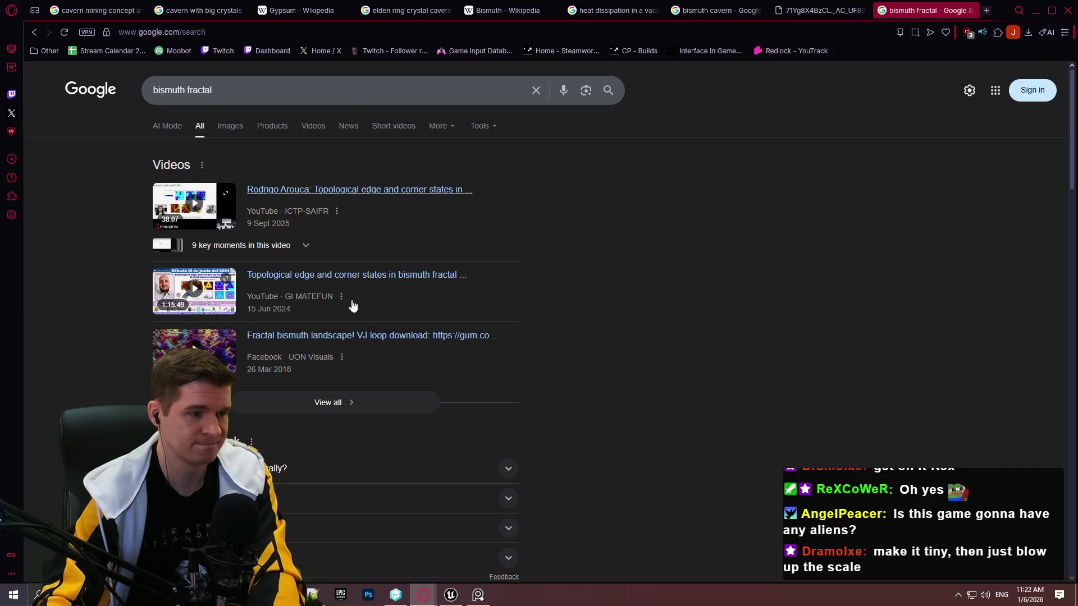
pyautogui.scroll(-4, 387, 363)
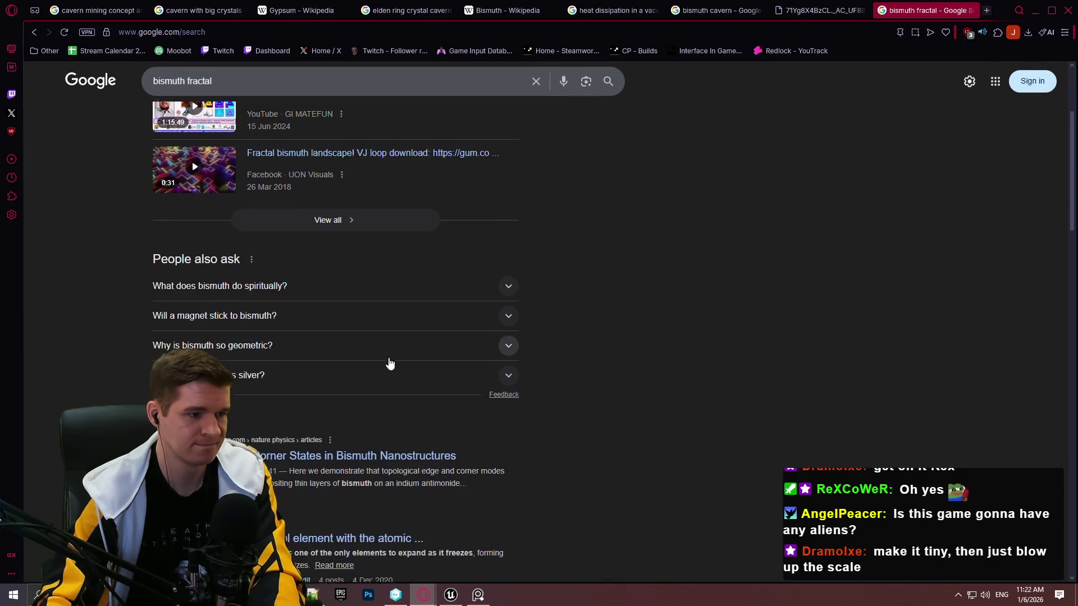
pyautogui.scroll(4, 276, 159)
pyautogui.click(218, 131)
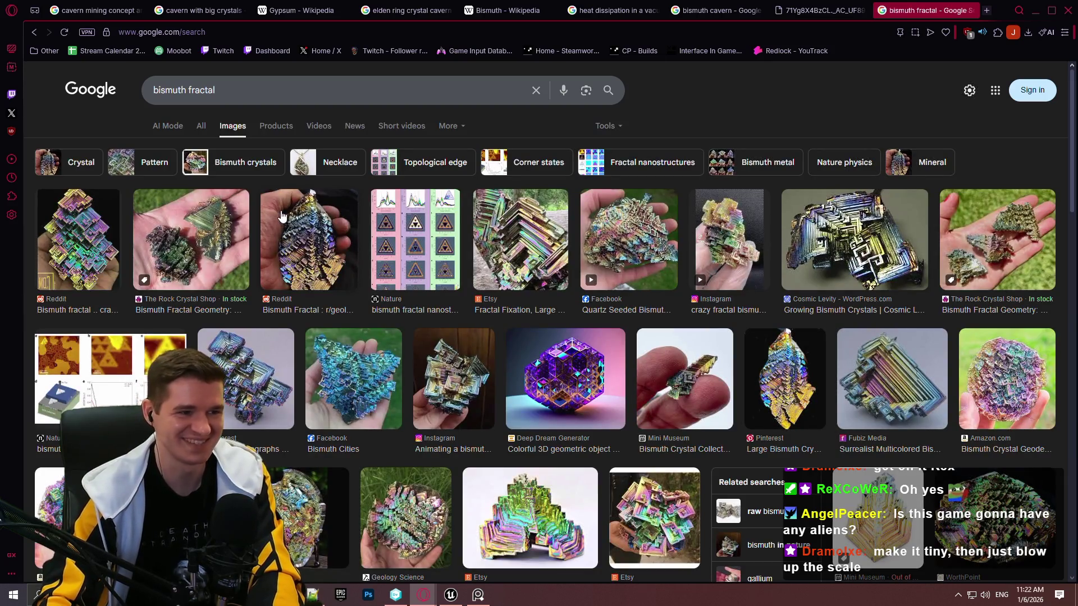
# Preview the first bismuth image, the Pinterest photo, and the round geode cluster
pyautogui.click(93, 227)
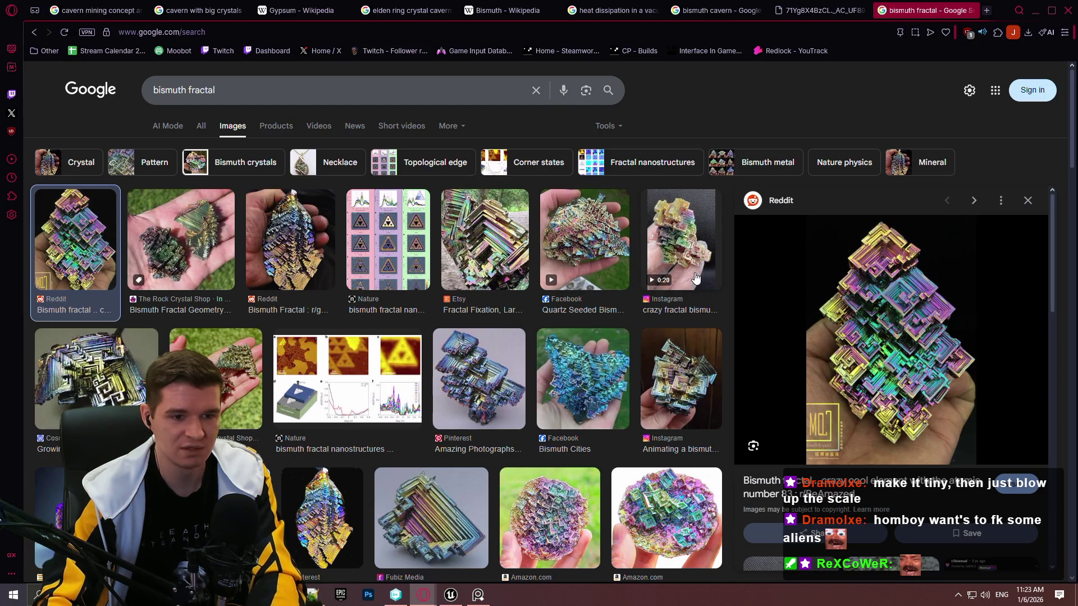
pyautogui.click(477, 339)
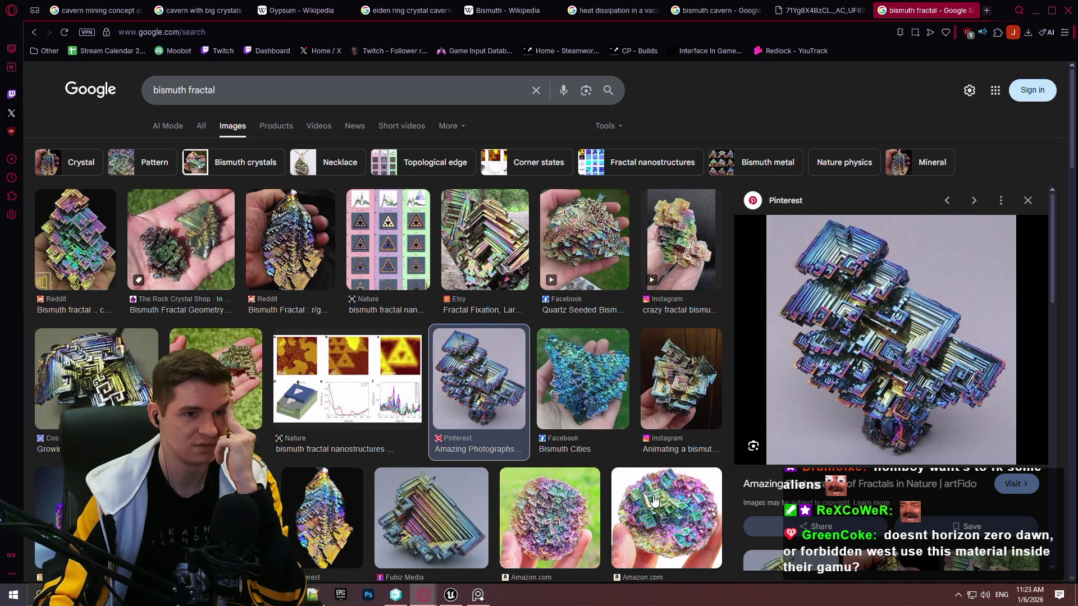
pyautogui.click(652, 502)
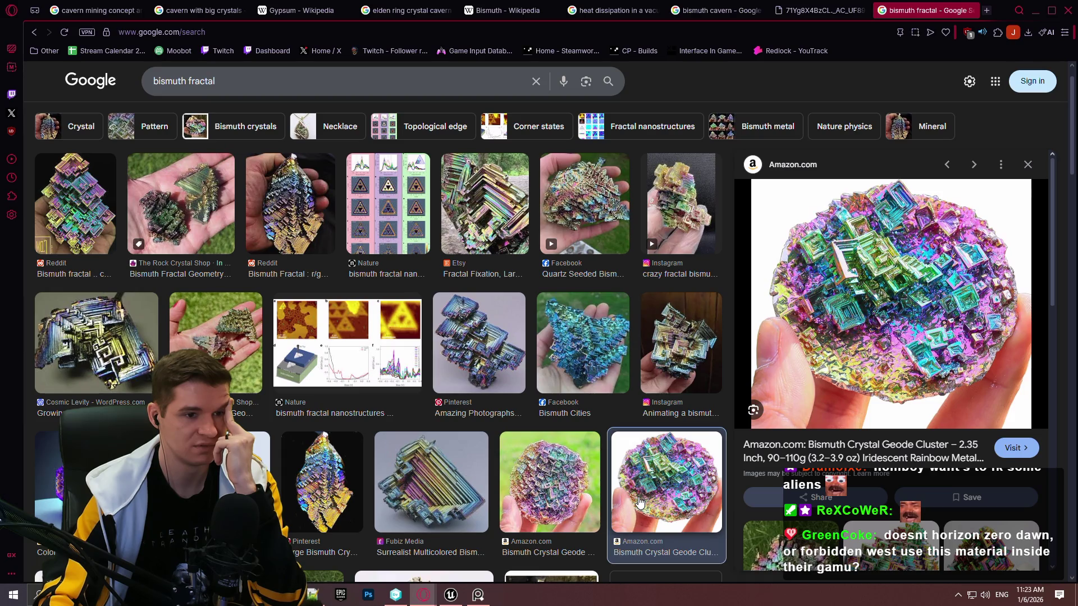
pyautogui.click(520, 358)
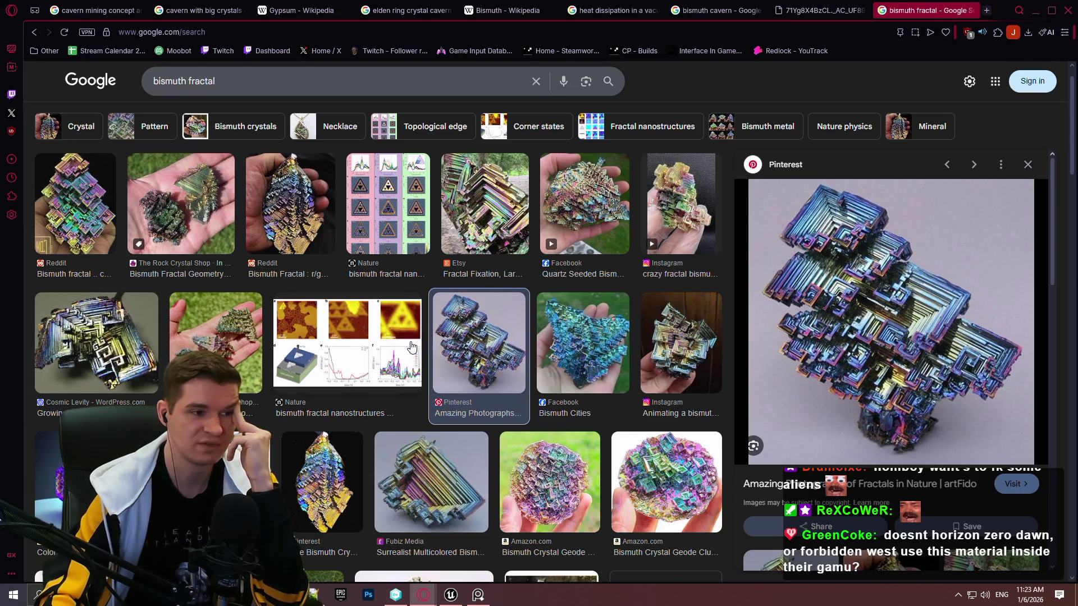
pyautogui.scroll(-5, 405, 345)
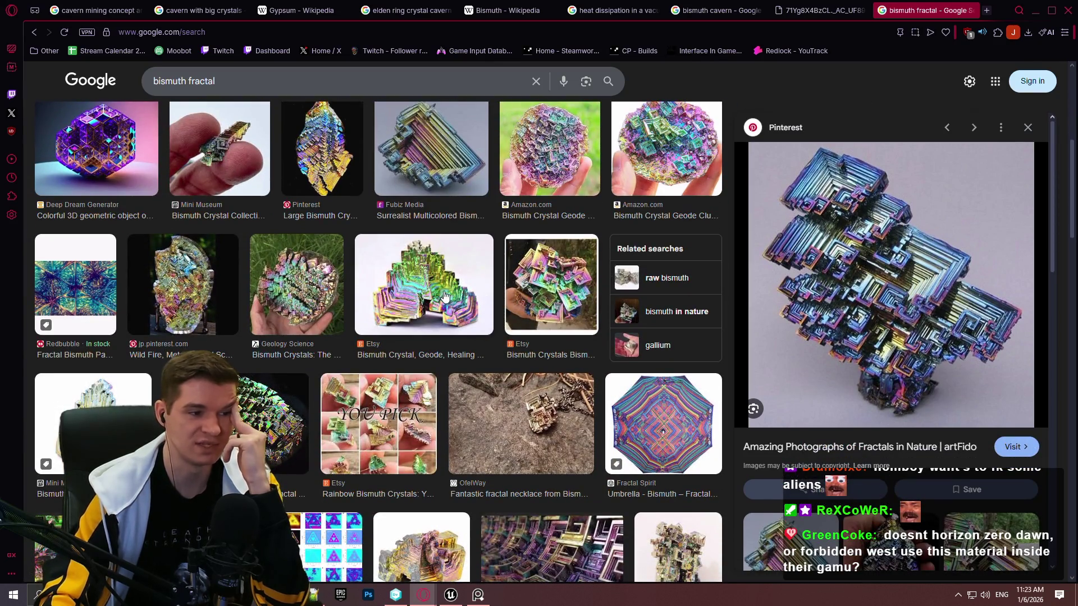
pyautogui.scroll(-3, 192, 302)
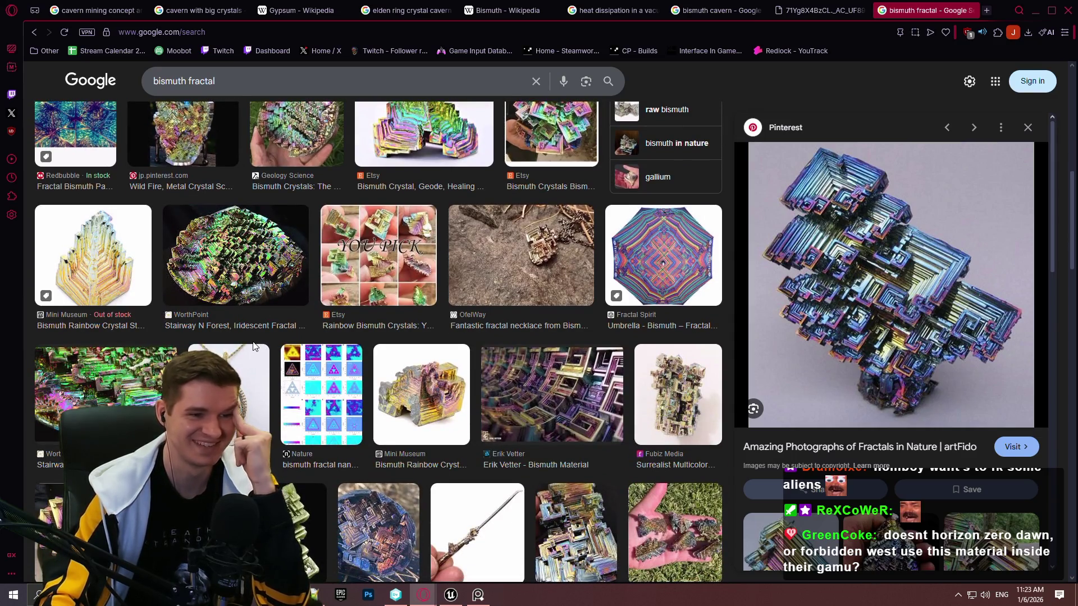
pyautogui.scroll(-3, 626, 386)
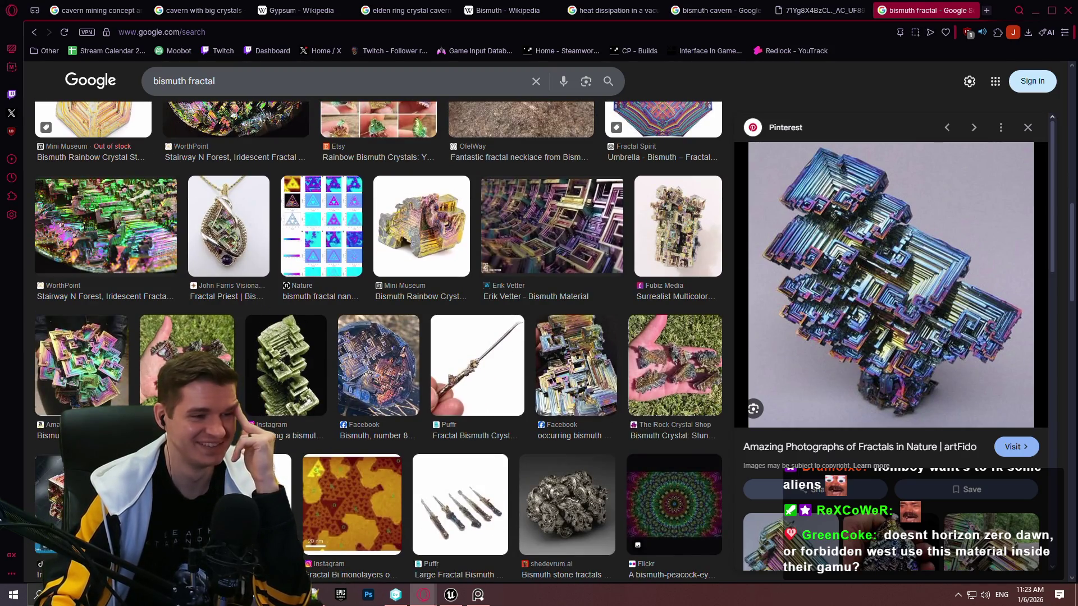
# Preview the iridescent bismuth cluster, the purple bismuth cubes, and the staircase crystal images
pyautogui.click(116, 386)
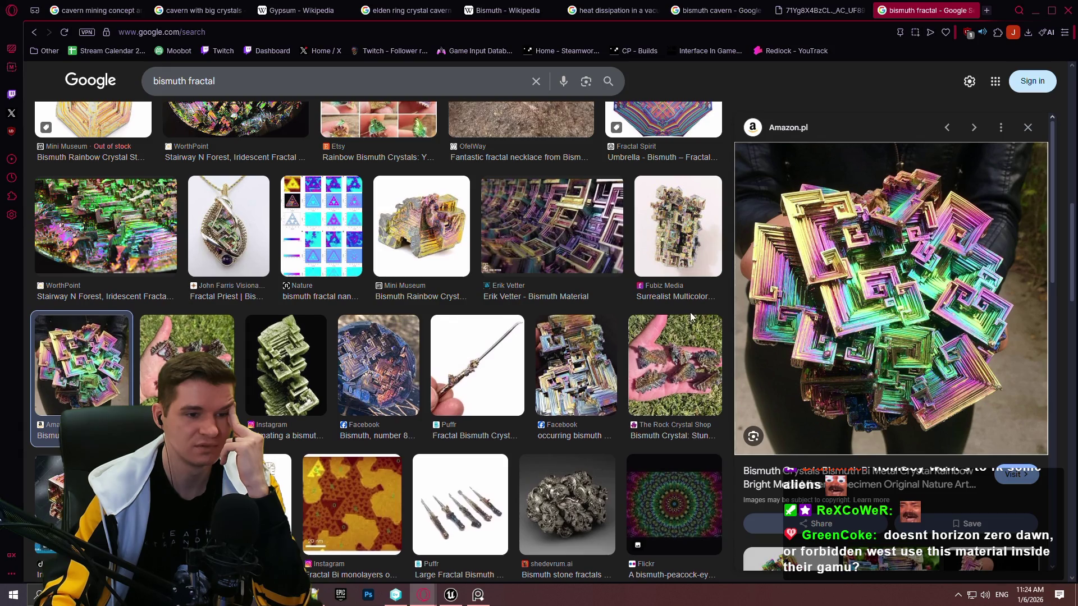
pyautogui.scroll(-4, 691, 317)
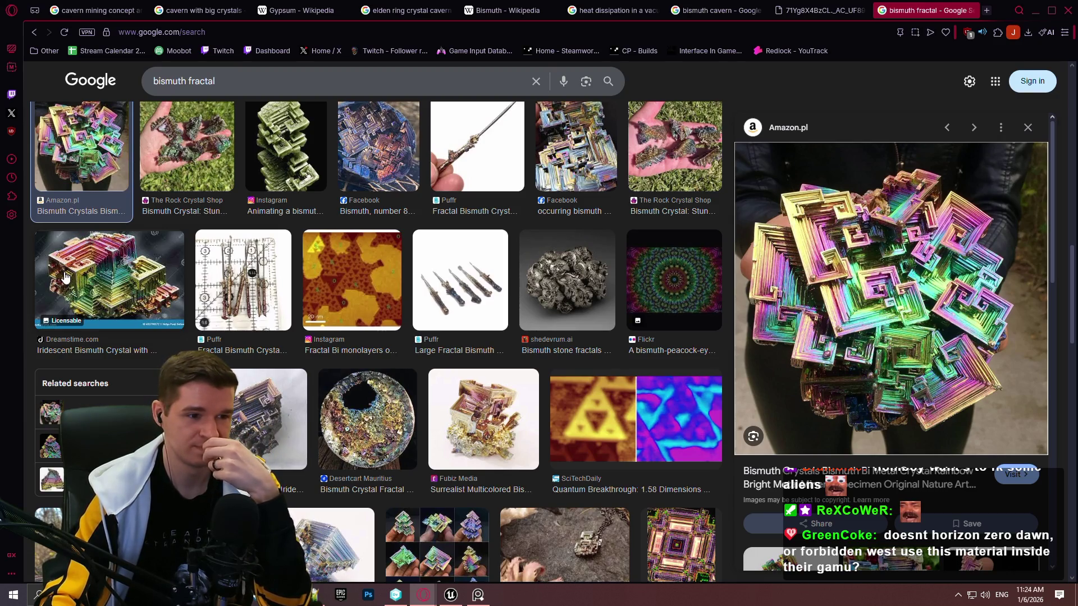
pyautogui.scroll(-3, 67, 273)
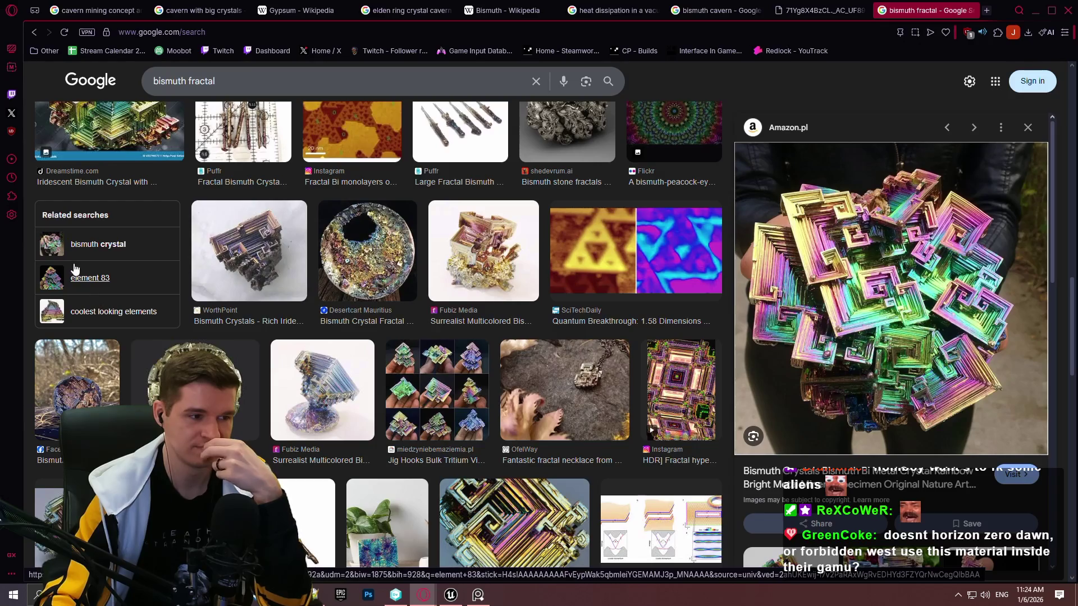
pyautogui.scroll(-3, 75, 268)
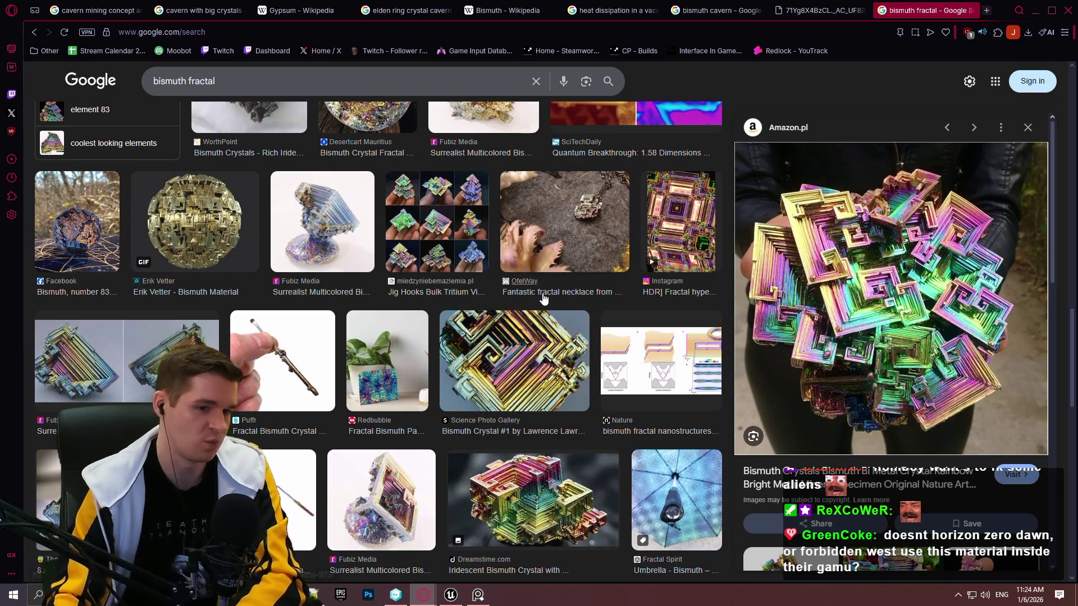
pyautogui.scroll(-3, 524, 303)
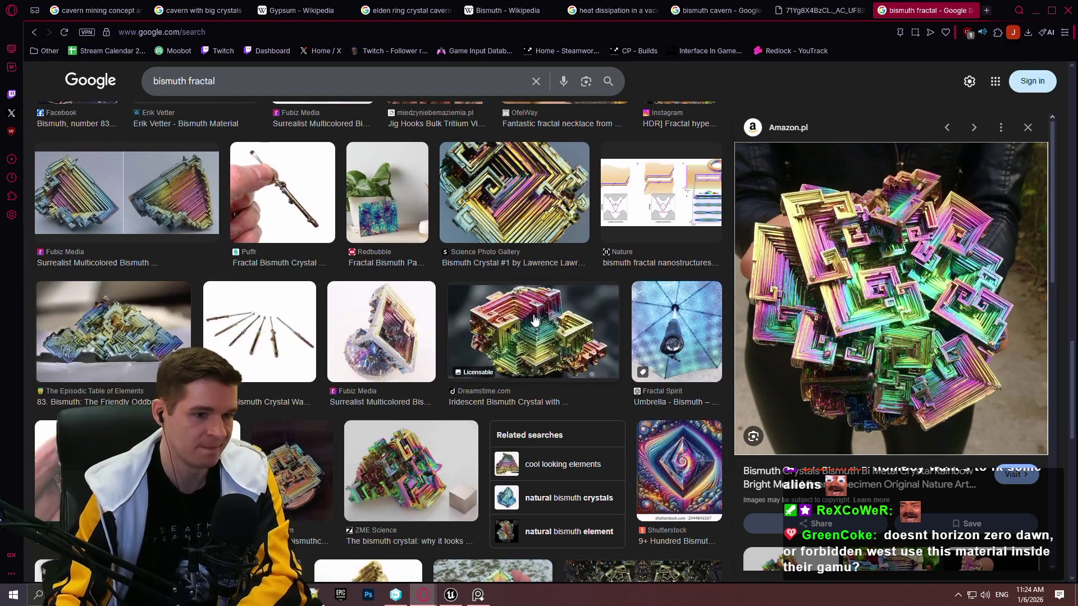
pyautogui.scroll(-4, 534, 320)
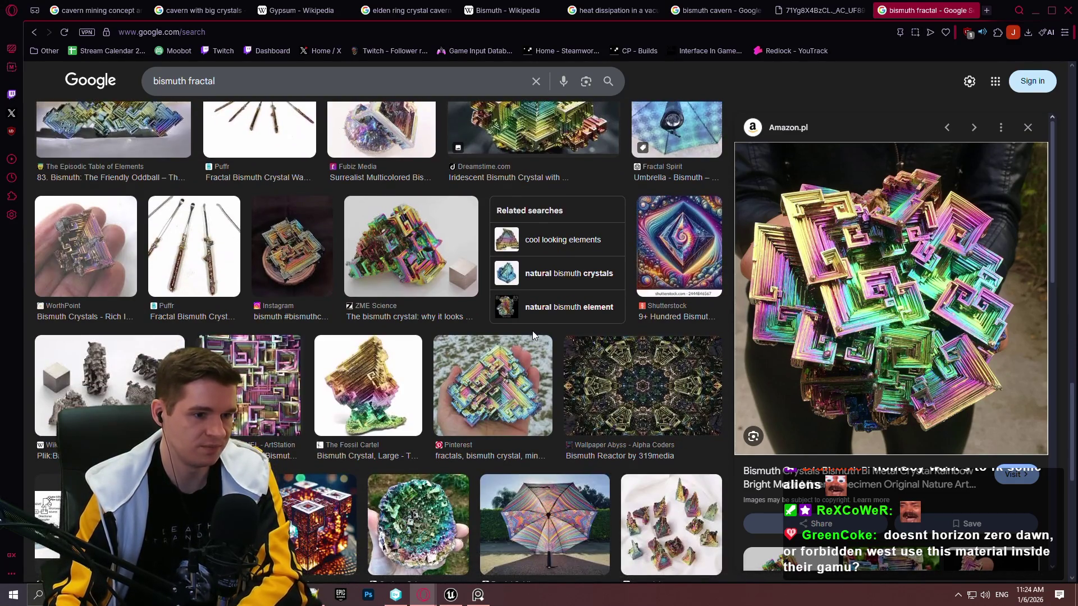
pyautogui.scroll(-2, 532, 331)
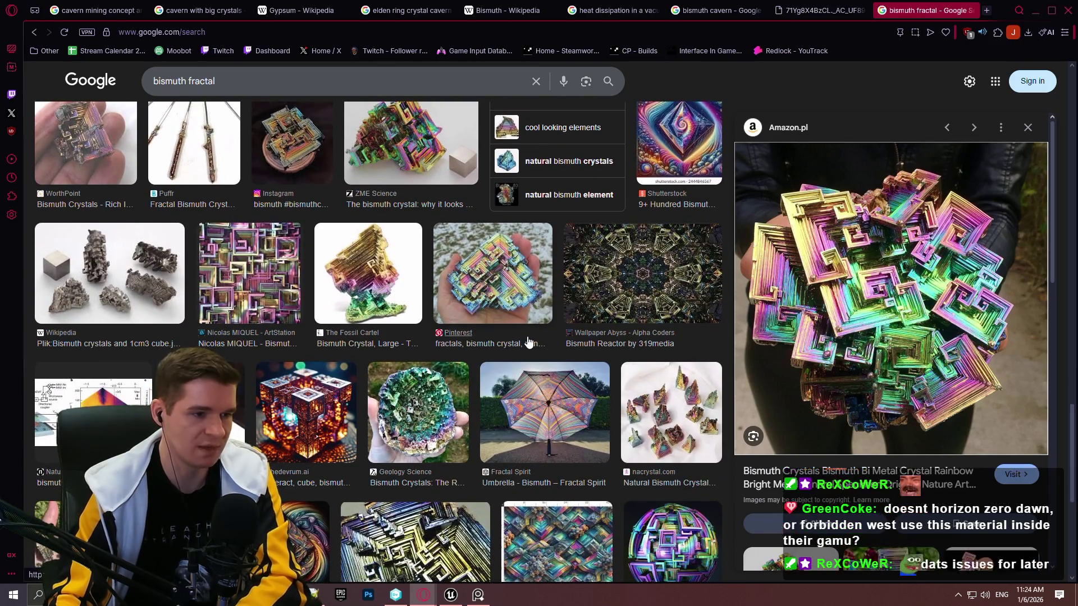
pyautogui.scroll(-4, 517, 361)
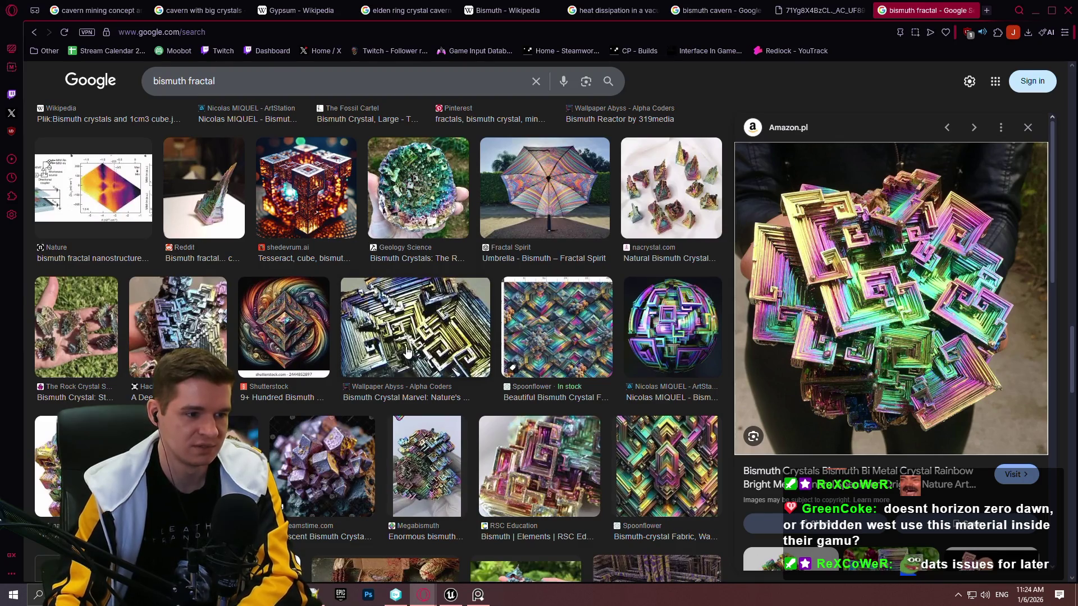
pyautogui.click(296, 456)
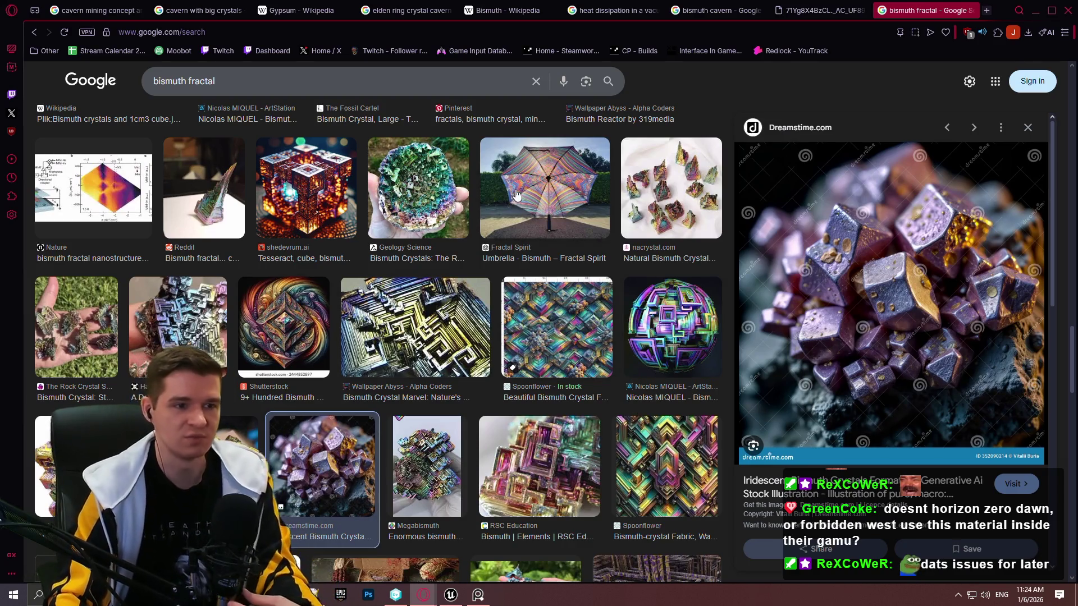
pyautogui.scroll(5, 516, 194)
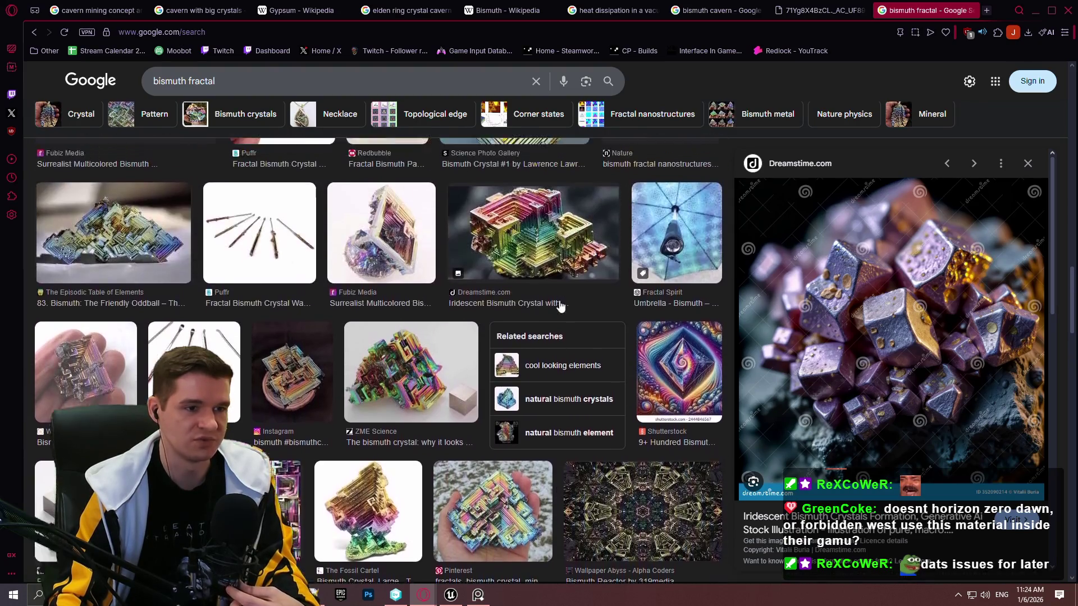
pyautogui.scroll(3, 560, 305)
pyautogui.click(533, 438)
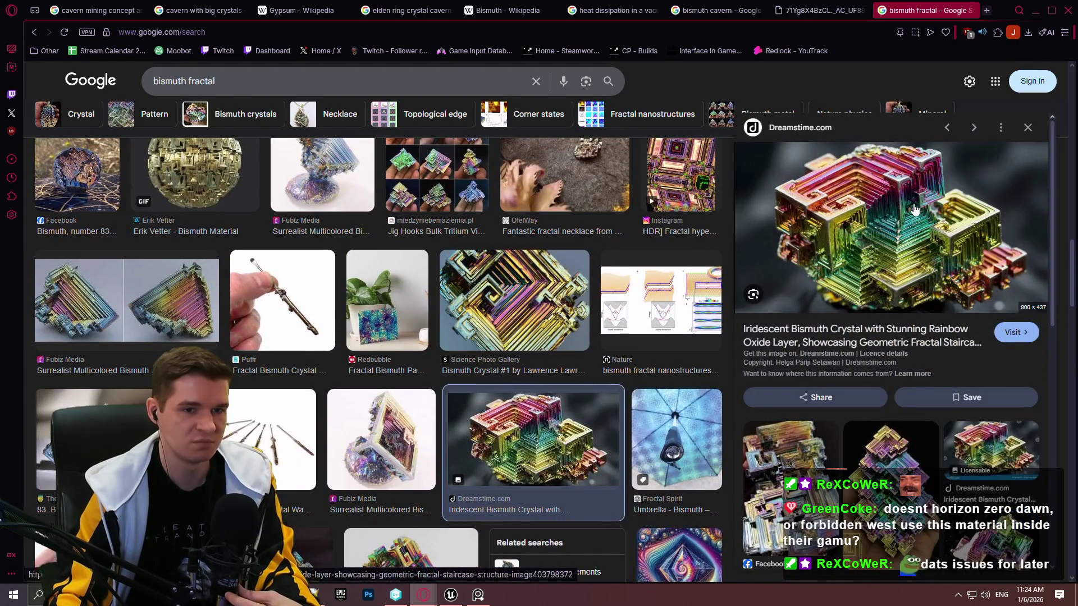
pyautogui.scroll(-10, 522, 314)
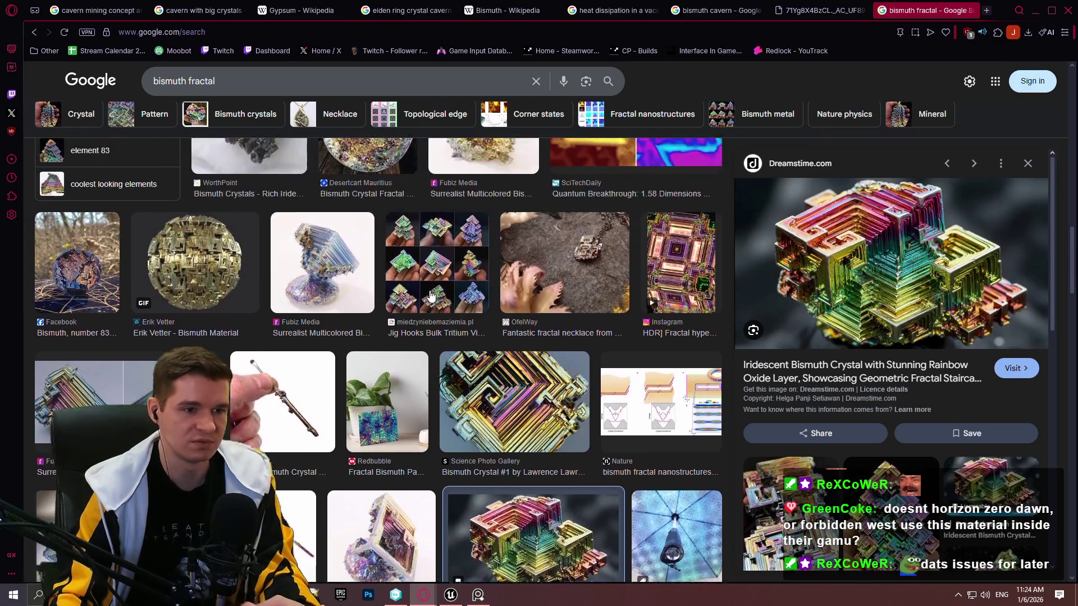
pyautogui.scroll(-10, 522, 314)
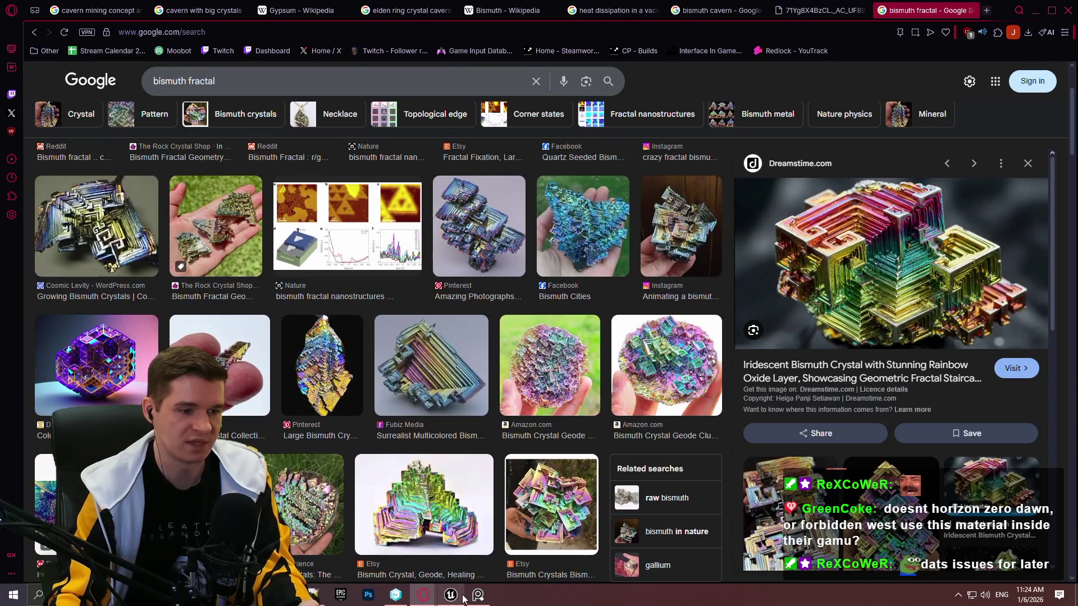
# Compare the lava cave reference board against the first Reddit bismuth image, then minimize the board
pyautogui.click(477, 594)
pyautogui.moveTo(459, 282)
pyautogui.mouseDown()
pyautogui.moveTo(492, 431)
pyautogui.moveTo(516, 430)
pyautogui.mouseUp()
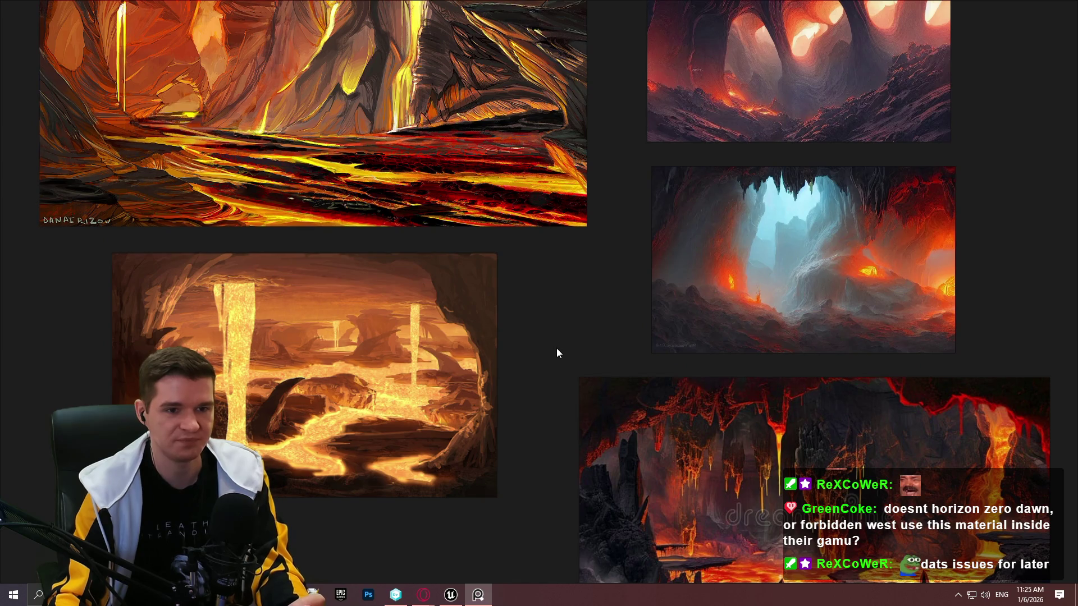
pyautogui.moveTo(533, 353)
pyautogui.mouseDown()
pyautogui.moveTo(474, 417)
pyautogui.moveTo(381, 254)
pyautogui.moveTo(378, 324)
pyautogui.mouseUp()
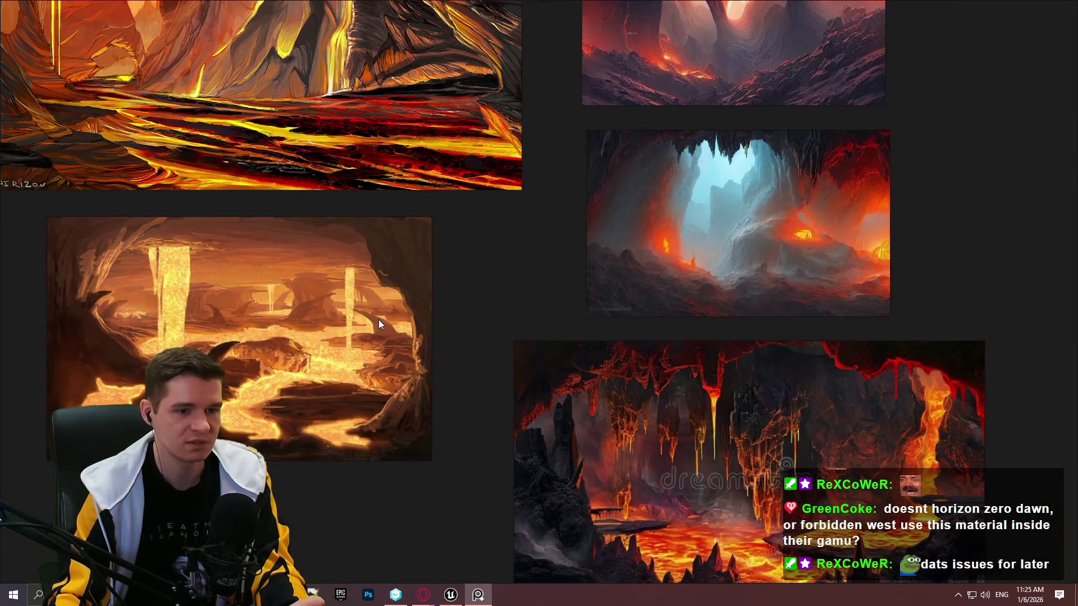
pyautogui.scroll(-2, 378, 324)
pyautogui.click(423, 594)
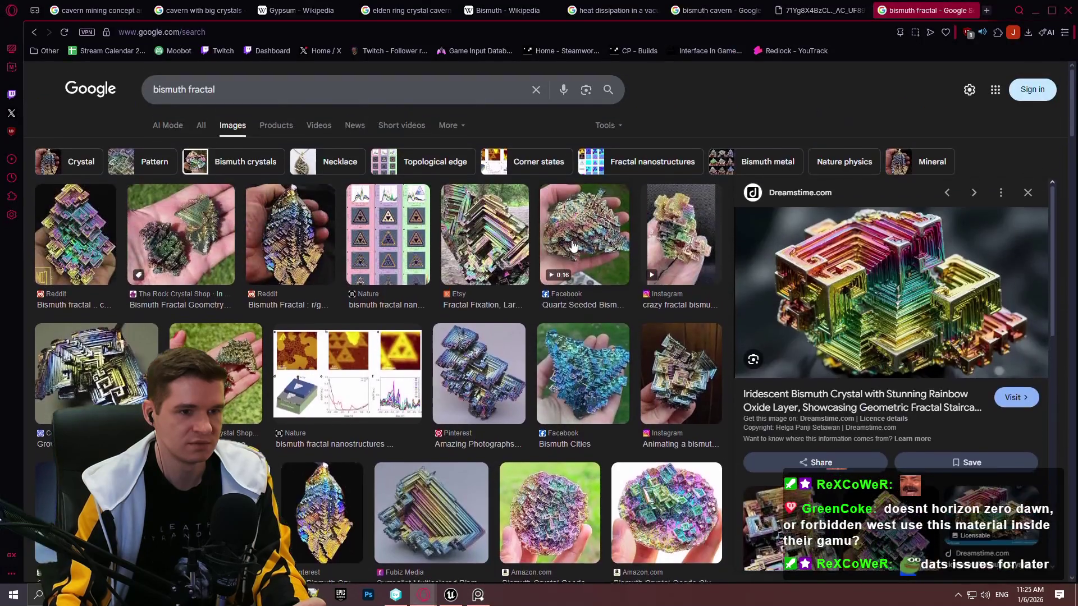
pyautogui.click(89, 244)
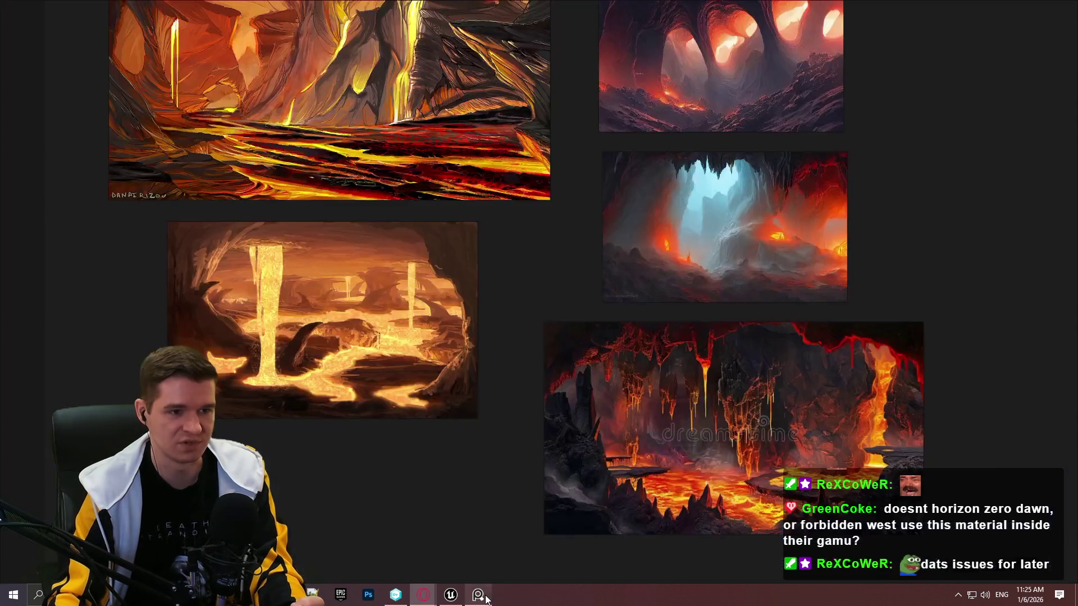
pyautogui.click(477, 594)
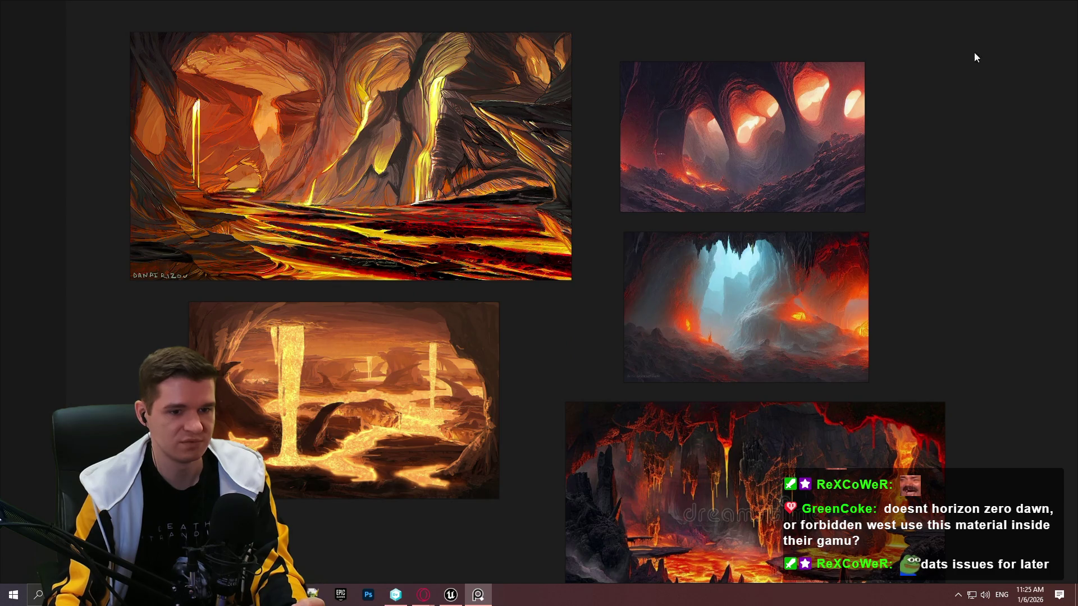
pyautogui.click(1029, 9)
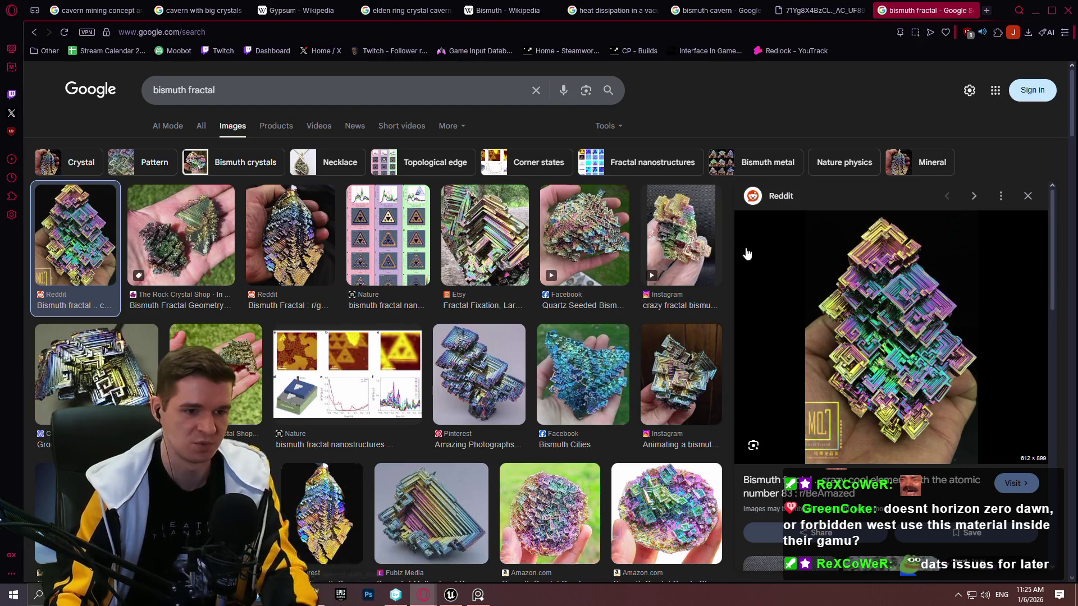
# Preview the Instagram videos, Etsy Fractal Fixation, and Pinterest images, ending on Growing Bismuth Crystals
pyautogui.click(675, 281)
pyautogui.click(693, 386)
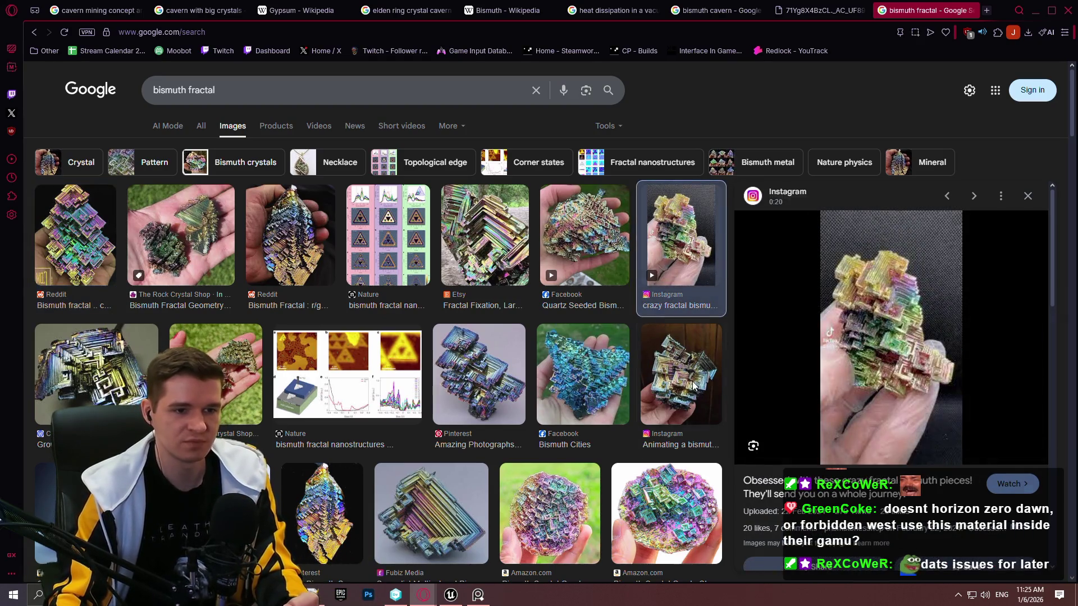
pyautogui.click(481, 253)
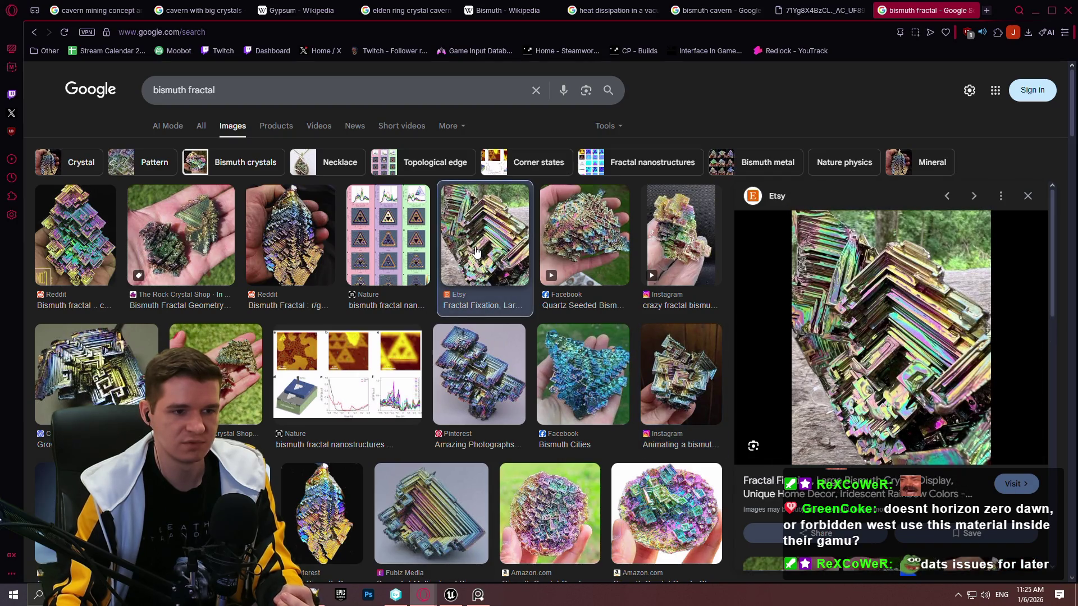
pyautogui.click(464, 349)
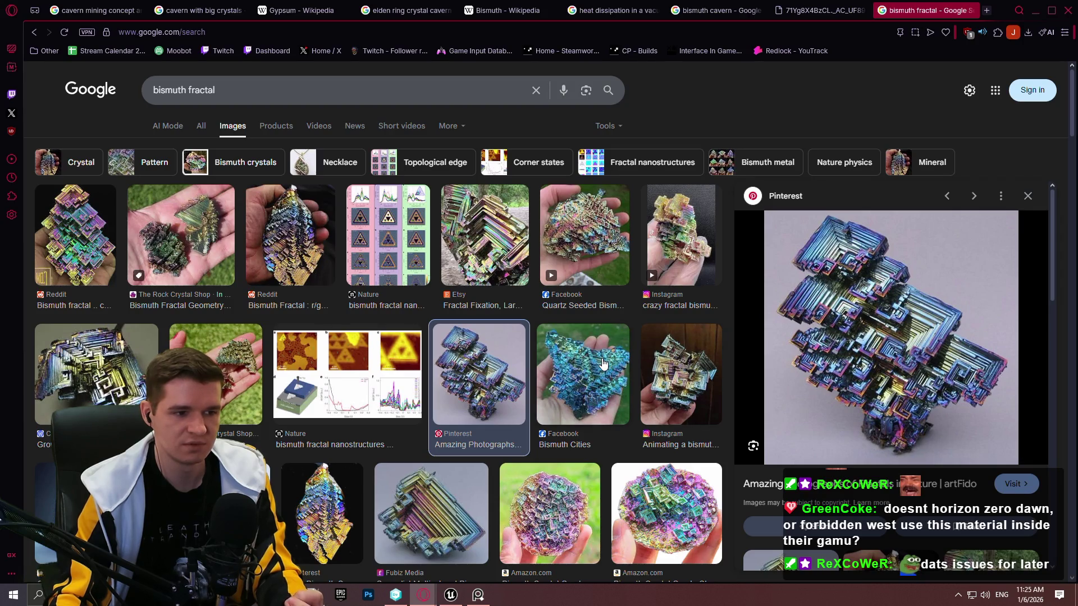
pyautogui.scroll(-3, 608, 348)
pyautogui.scroll(3, 609, 348)
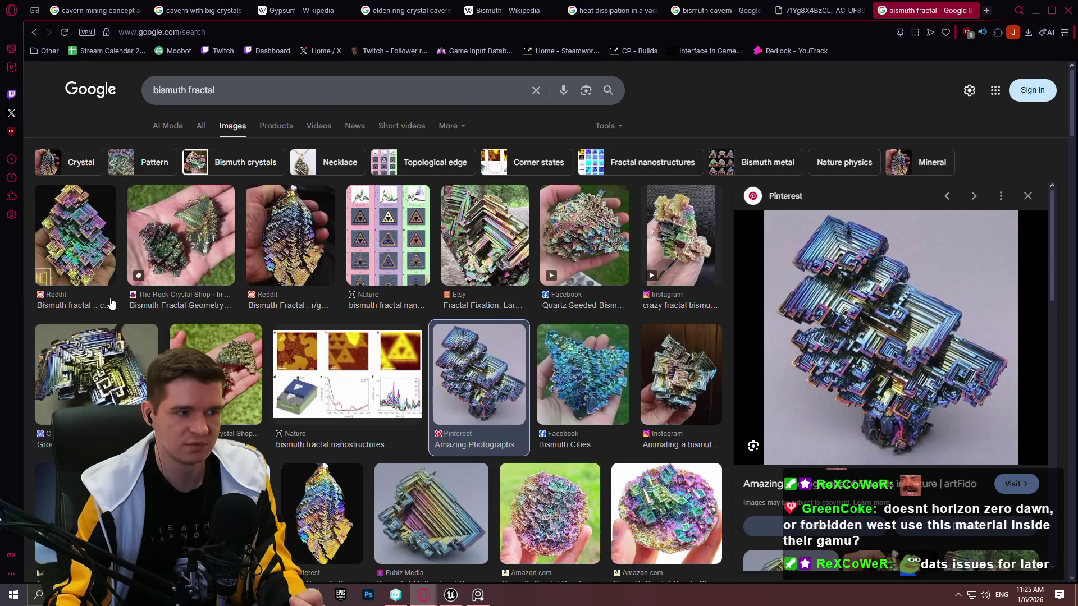
pyautogui.click(109, 352)
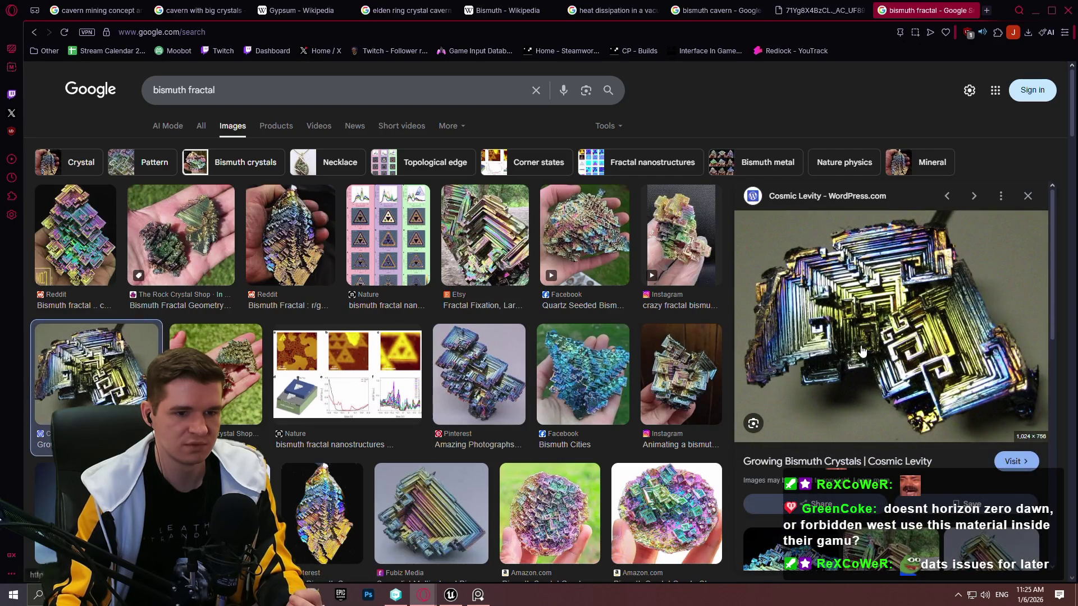
# Copy the bismuth crystal image and place it at the board's top right
pyautogui.rightClick(859, 353)
pyautogui.click(918, 362)
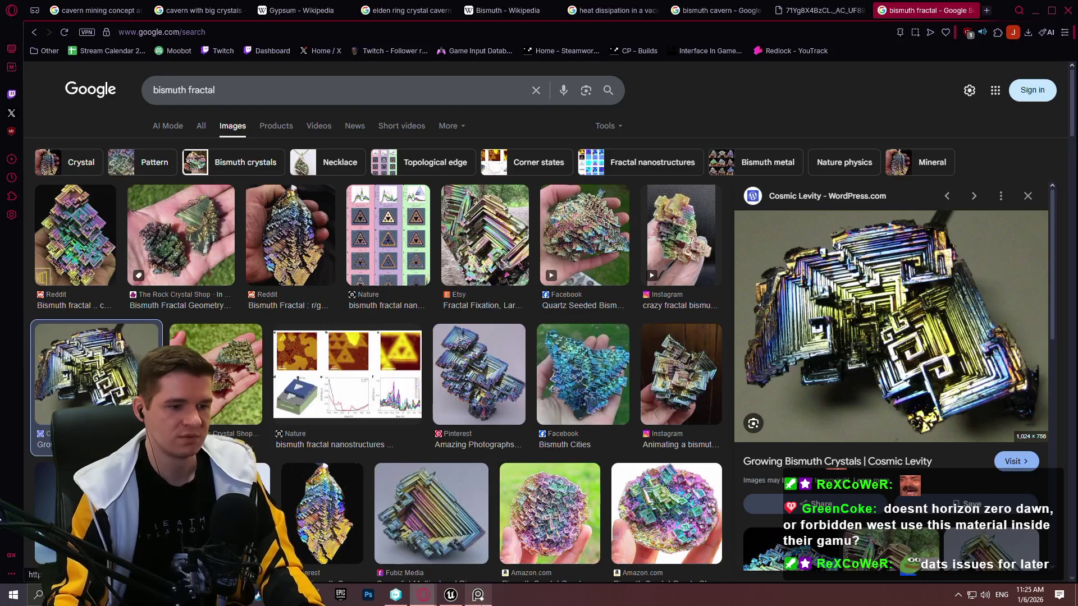
pyautogui.hotkey('alt', 'Tab')
pyautogui.hotkey('ctrl', 'v')
pyautogui.moveTo(550, 327); pyautogui.dragTo(962, 118)
pyautogui.moveTo(848, 204); pyautogui.dragTo(907, 178)
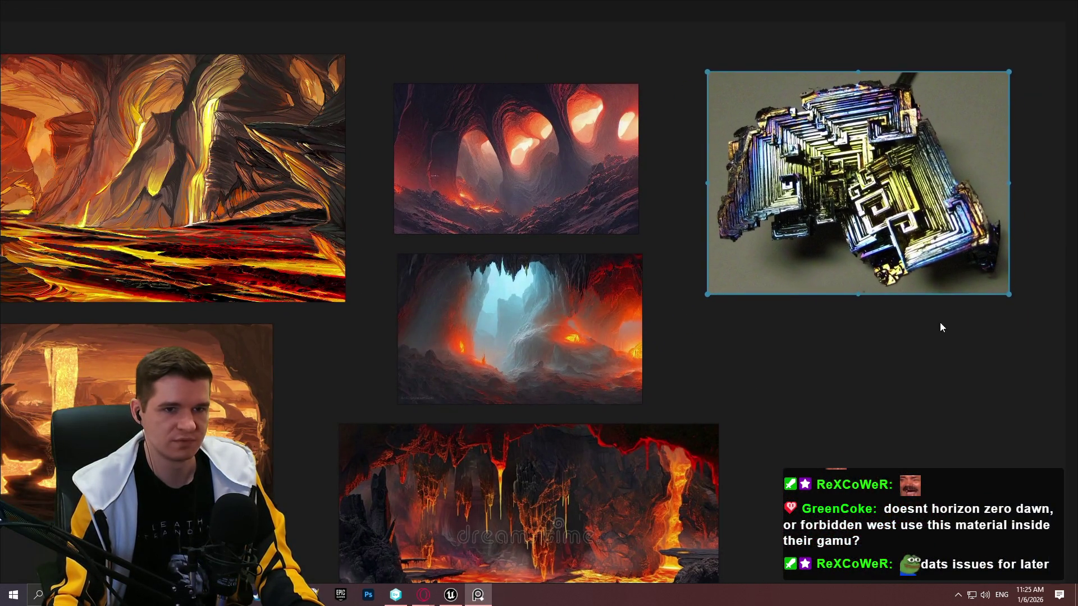
# Look through the open bismuth pages, then return to the 'elden ring crystal cavern' results
pyautogui.hotkey('alt', 'Tab')
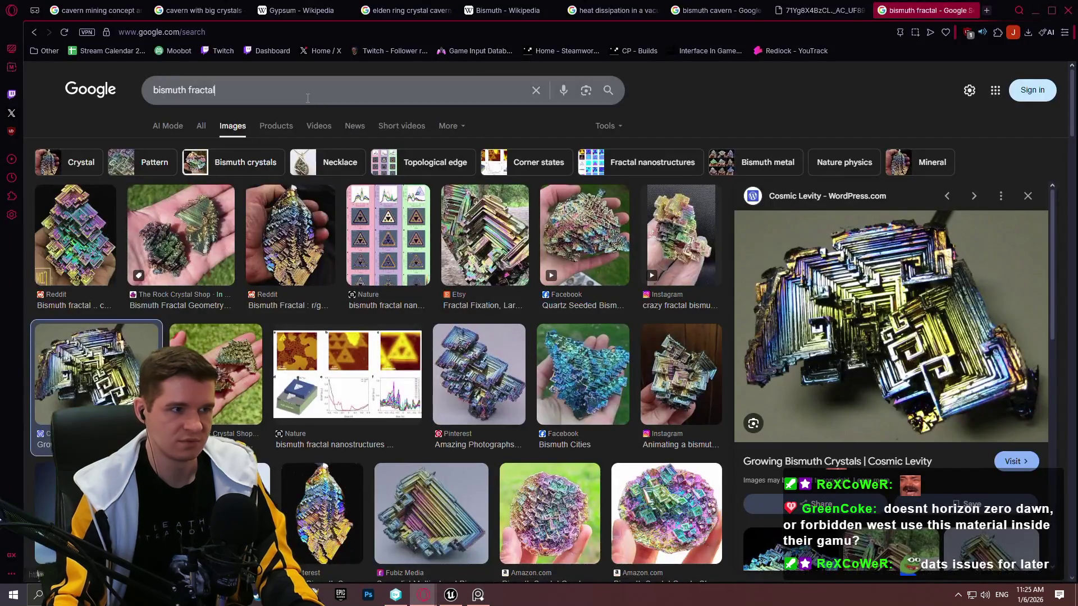
pyautogui.click(437, 96)
pyautogui.click(701, 9)
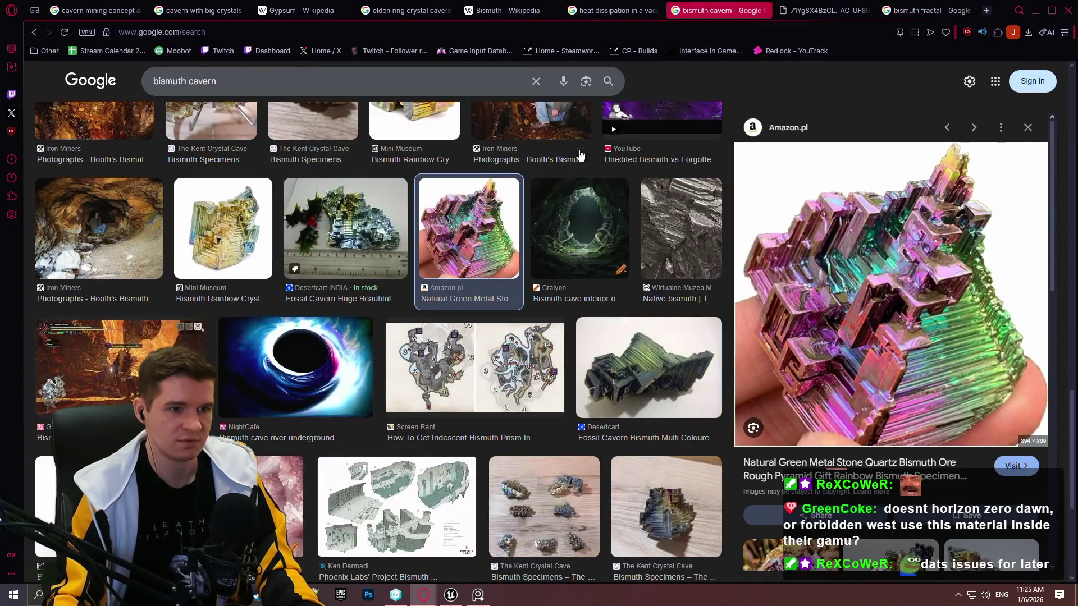
pyautogui.scroll(5, 543, 178)
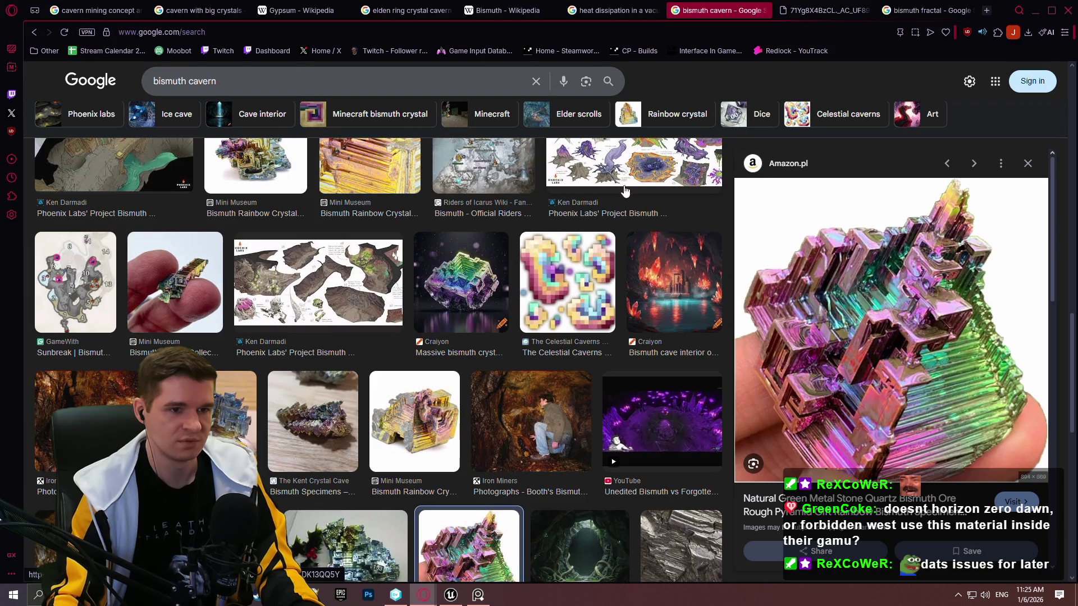
pyautogui.click(836, 11)
pyautogui.click(609, 10)
pyautogui.click(506, 10)
pyautogui.click(408, 10)
# Copy the purple crystal cave image and place it below the bismuth crystal on the board
pyautogui.rightClick(869, 326)
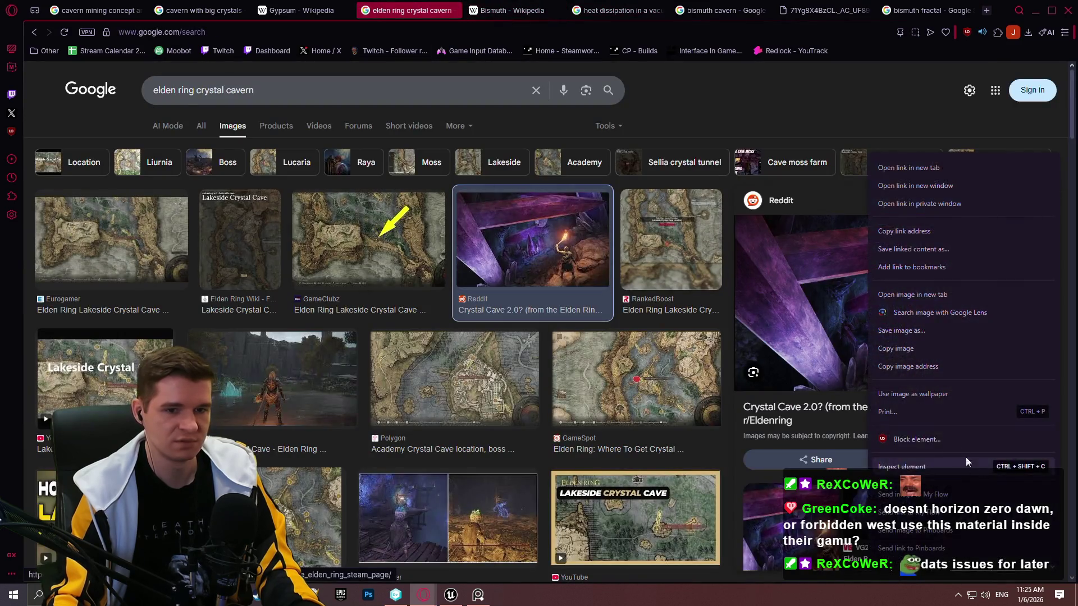
pyautogui.click(901, 349)
pyautogui.click(478, 594)
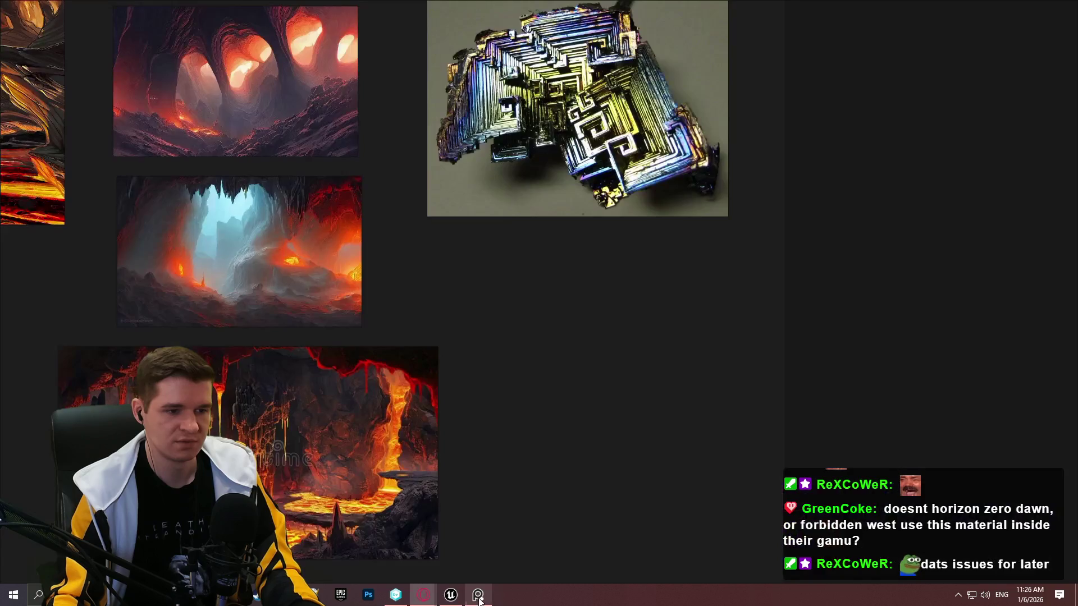
pyautogui.hotkey('ctrl', 'v')
pyautogui.moveTo(727, 281)
pyautogui.mouseDown()
pyautogui.moveTo(913, 311)
pyautogui.moveTo(726, 388)
pyautogui.mouseUp()
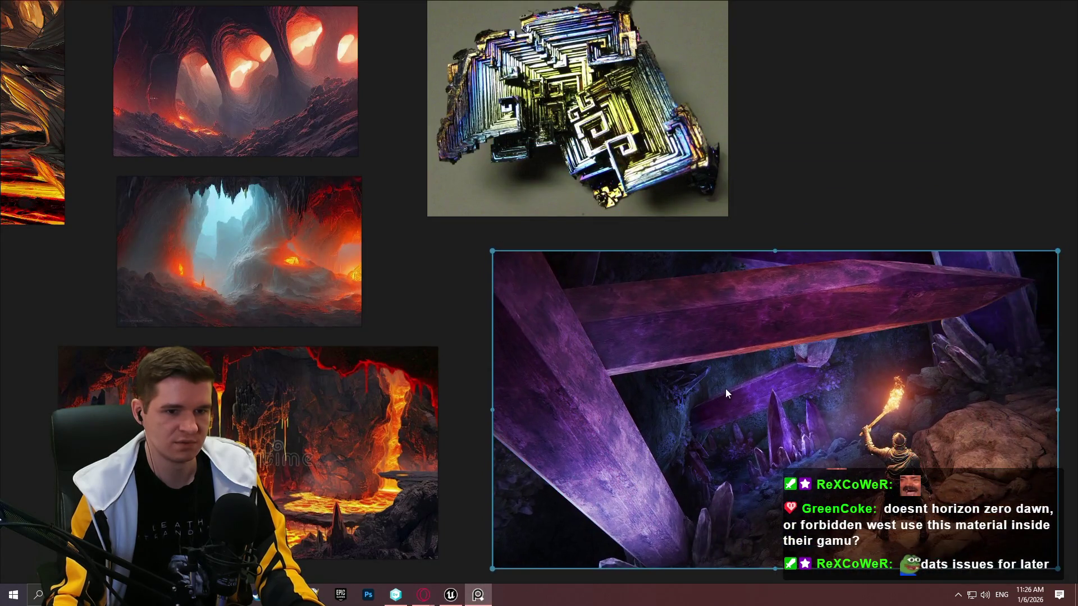
pyautogui.scroll(-2, 858, 202)
pyautogui.scroll(1, 762, 272)
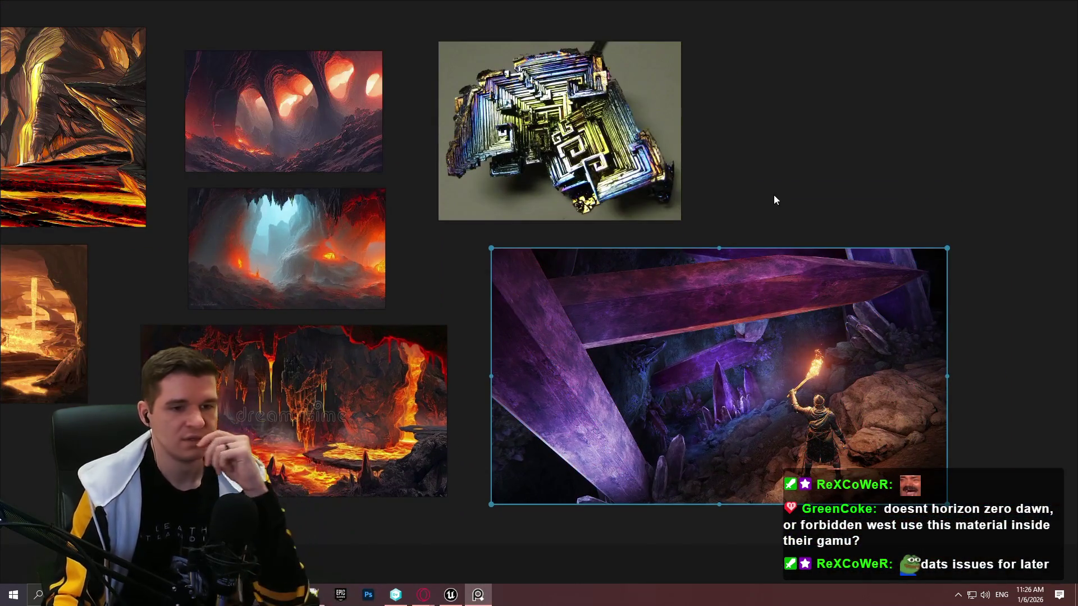
pyautogui.click(486, 602)
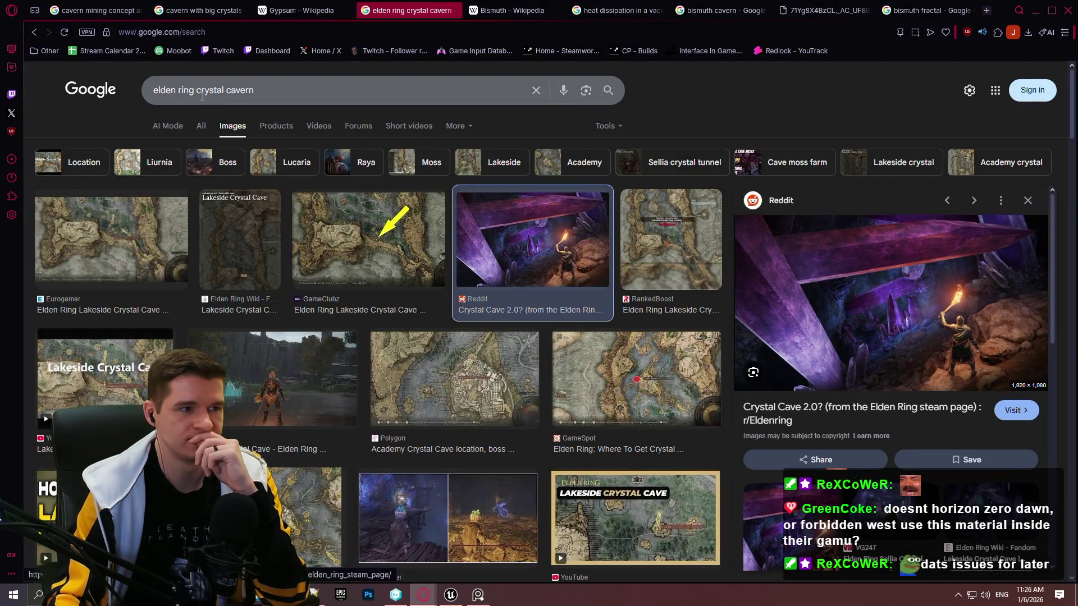
# Replace 'elden ring' in the query and search 'chaos crystal concept'
pyautogui.moveTo(195, 89); pyautogui.dragTo(29, 98)
pyautogui.press('BackSpace')
pyautogui.write('chaos')
pyautogui.press('End')
pyautogui.write('g')
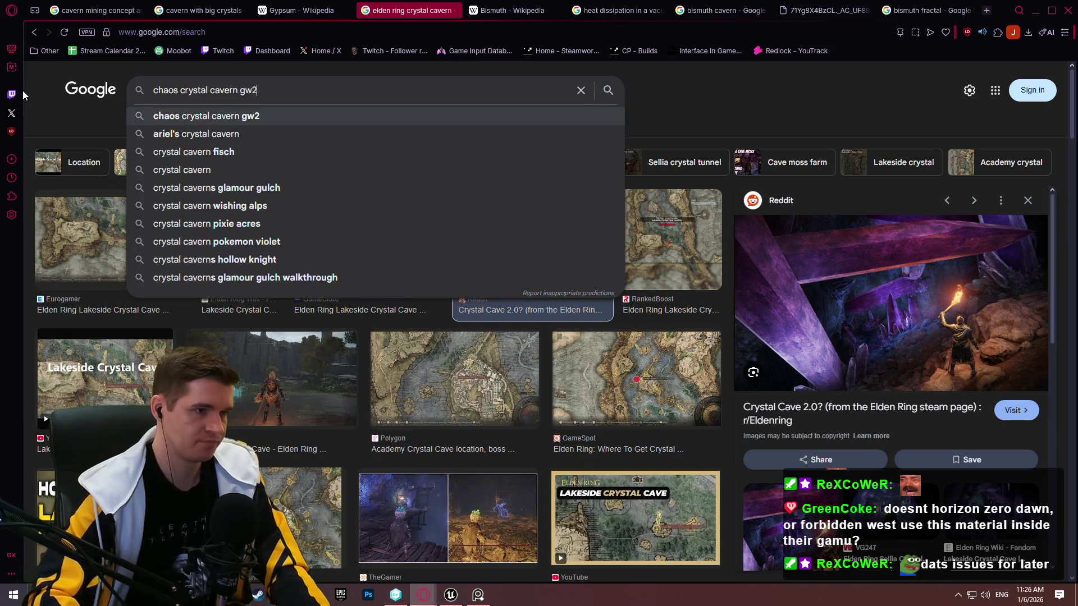
pyautogui.press('BackSpace')
pyautogui.press('BackSpace')
pyautogui.press('BackSpace')
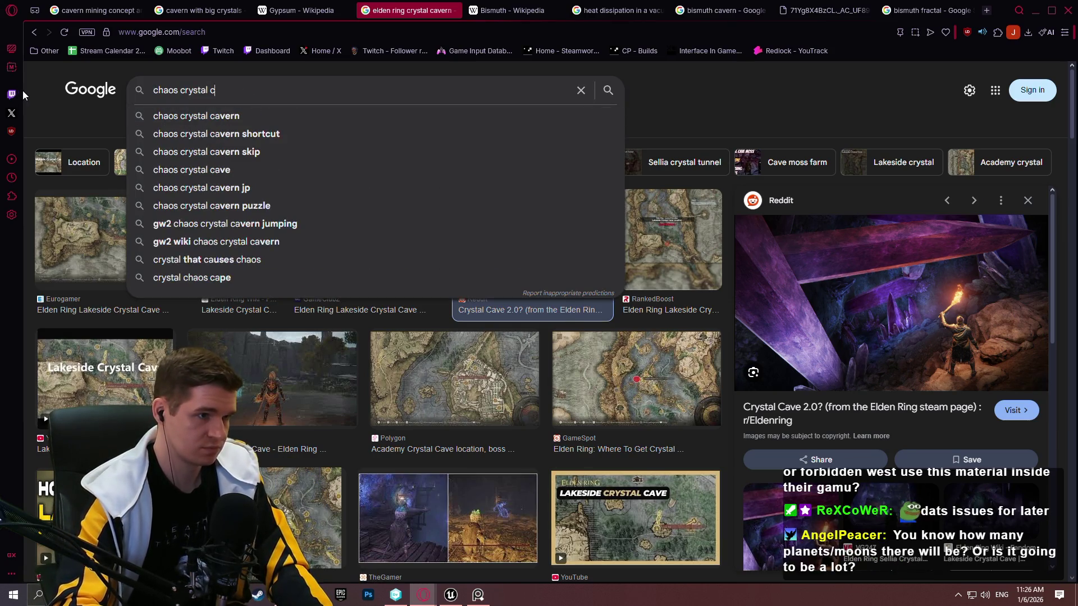
pyautogui.write('onmce')
pyautogui.write('cept')
pyautogui.press('Return')
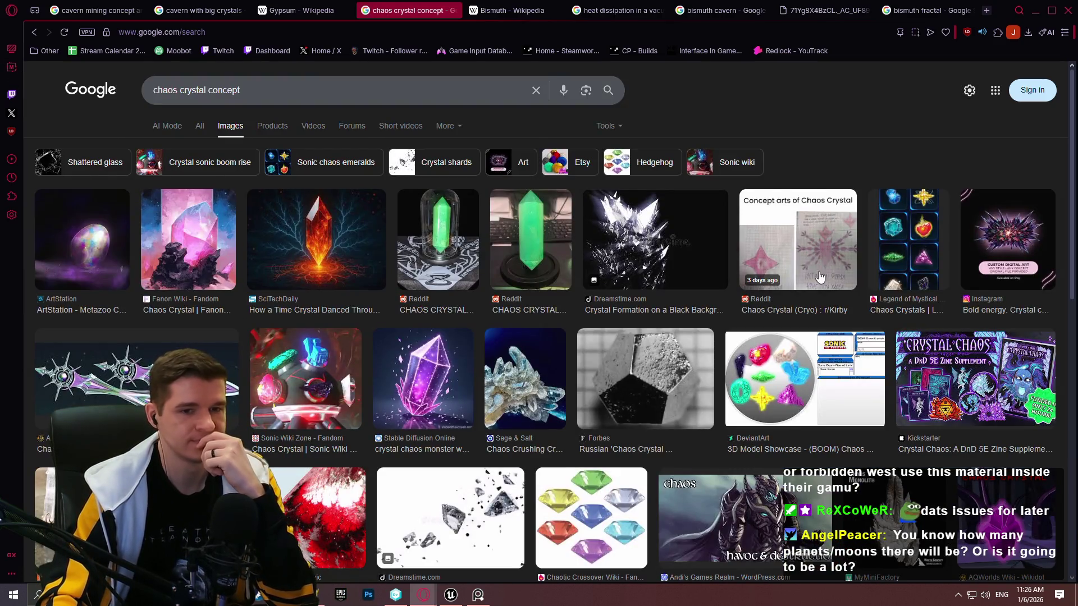
pyautogui.scroll(-10, 831, 278)
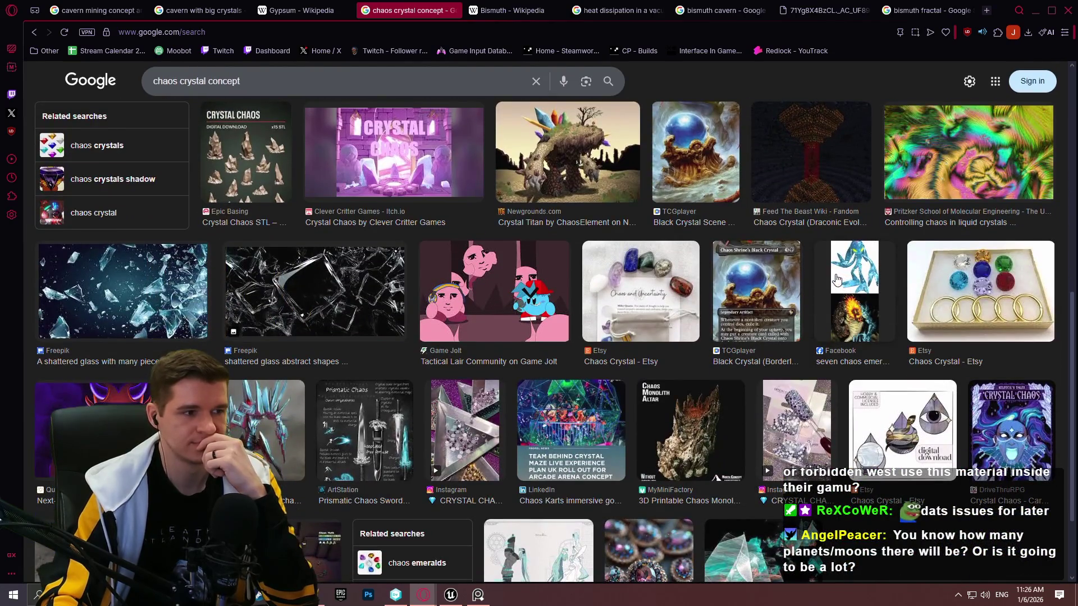
pyautogui.scroll(8, 246, 118)
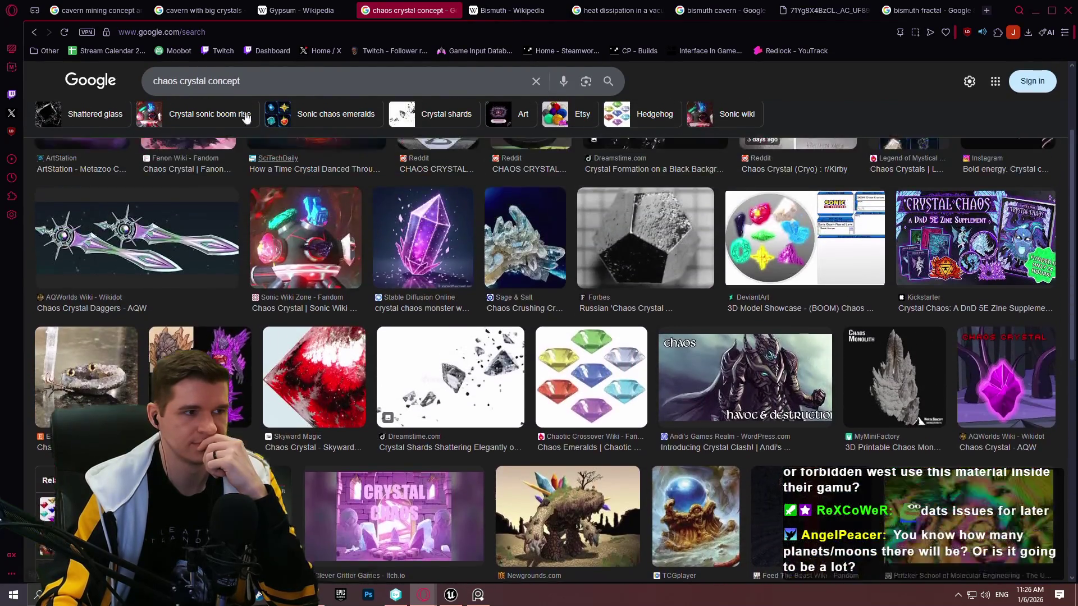
# Search 'crystal cavern concept' and preview the Pinterest Crystal Caves image
pyautogui.click(175, 83)
pyautogui.hotkey('ctrl', 'BackSpace')
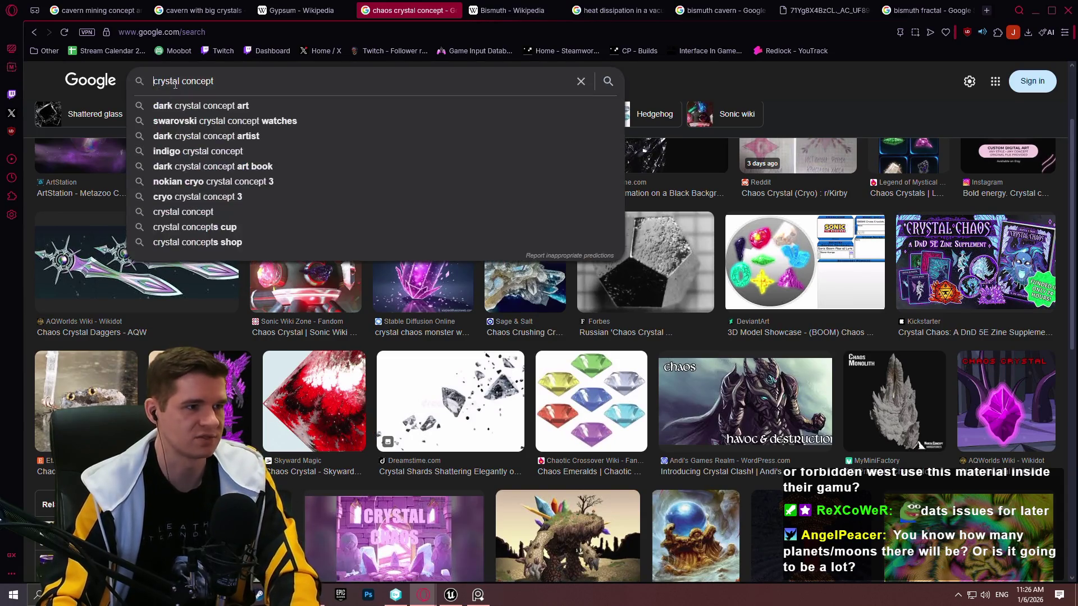
pyautogui.click(184, 82)
pyautogui.write('cavern')
pyautogui.press('Return')
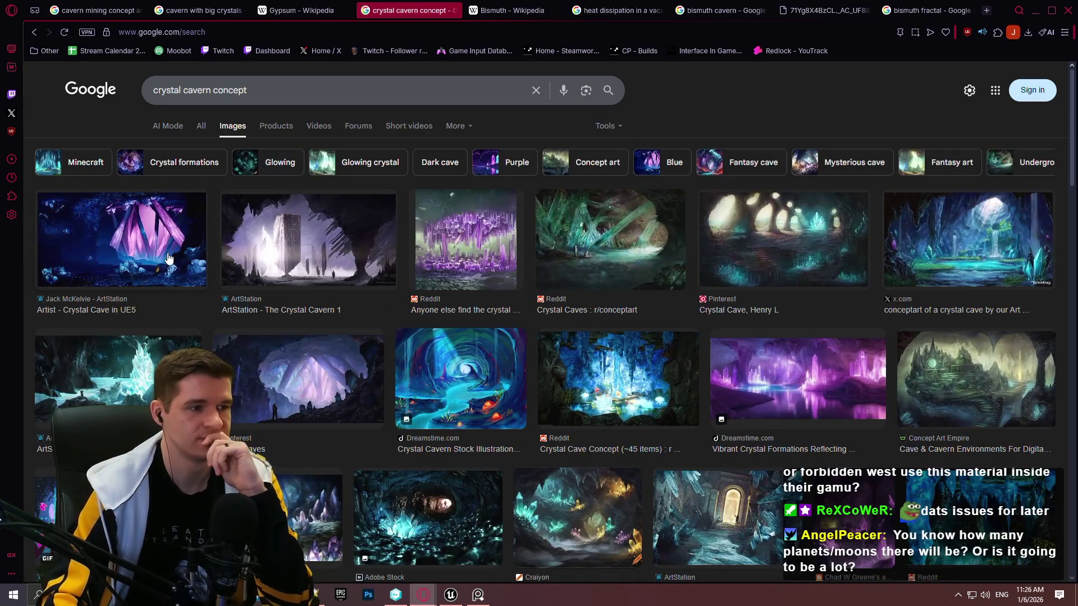
pyautogui.click(168, 257)
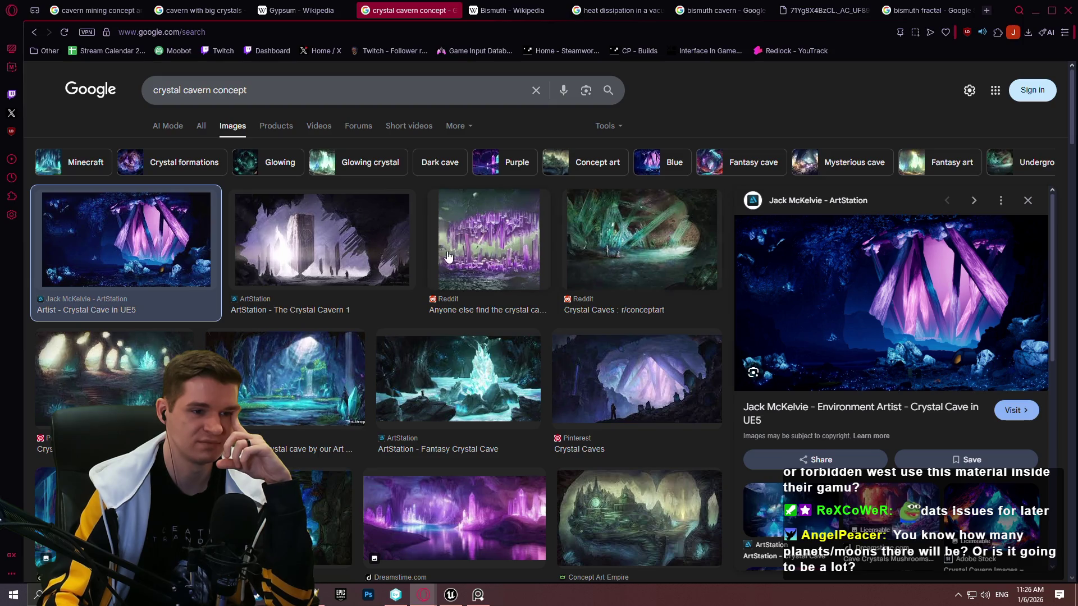
pyautogui.click(636, 342)
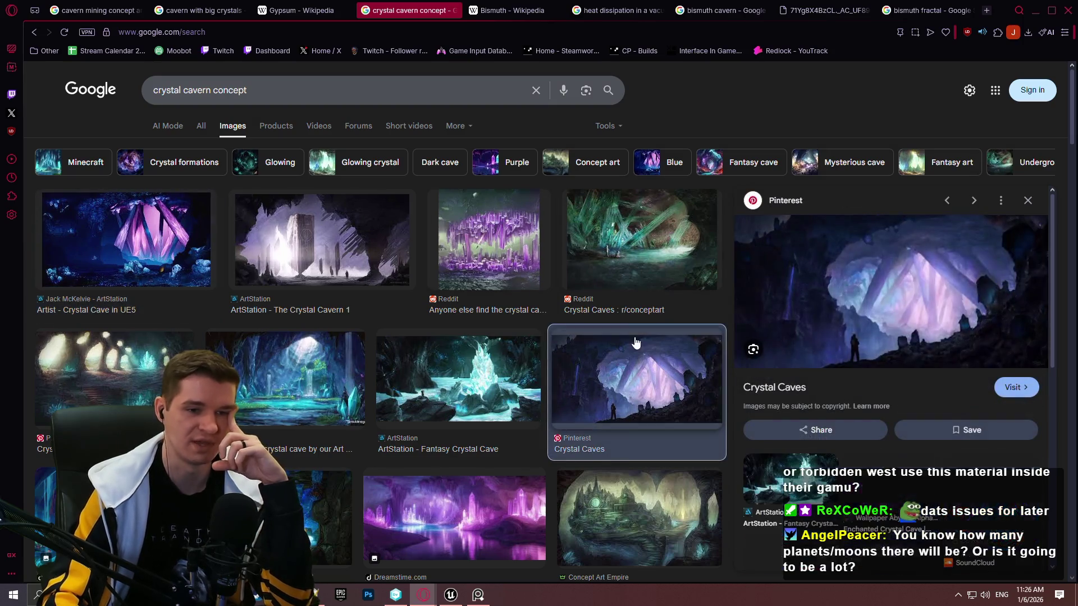
# Copy the Crystal Caves image and place it at the reference board's top right
pyautogui.rightClick(903, 289)
pyautogui.click(789, 348)
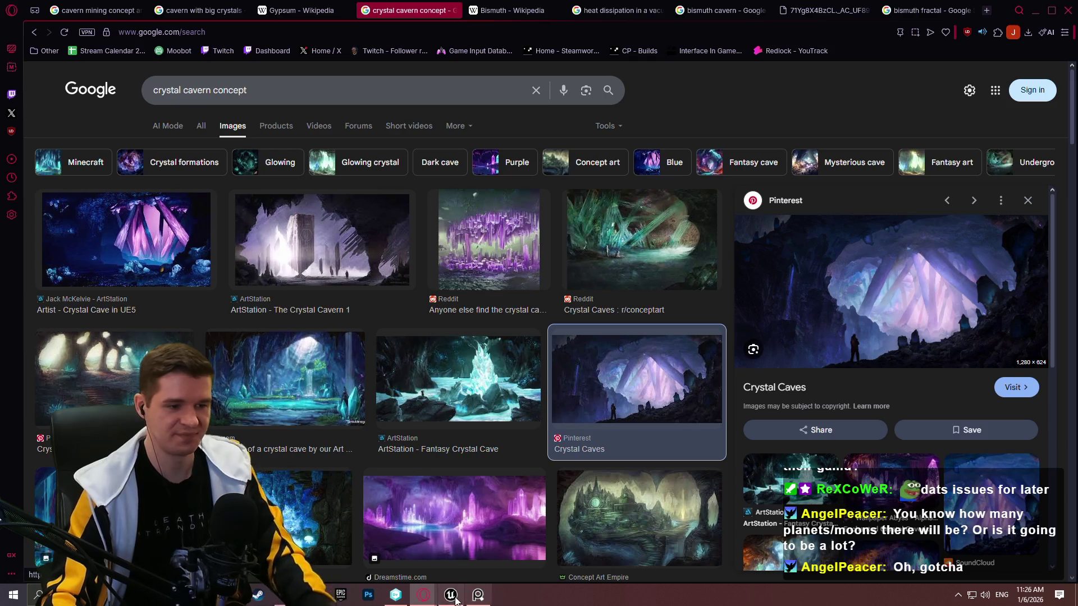
pyautogui.click(451, 595)
pyautogui.click(478, 595)
pyautogui.hotkey('ctrl', 'v')
pyautogui.moveTo(677, 251)
pyautogui.mouseDown()
pyautogui.moveTo(861, 53)
pyautogui.moveTo(891, 66)
pyautogui.mouseUp()
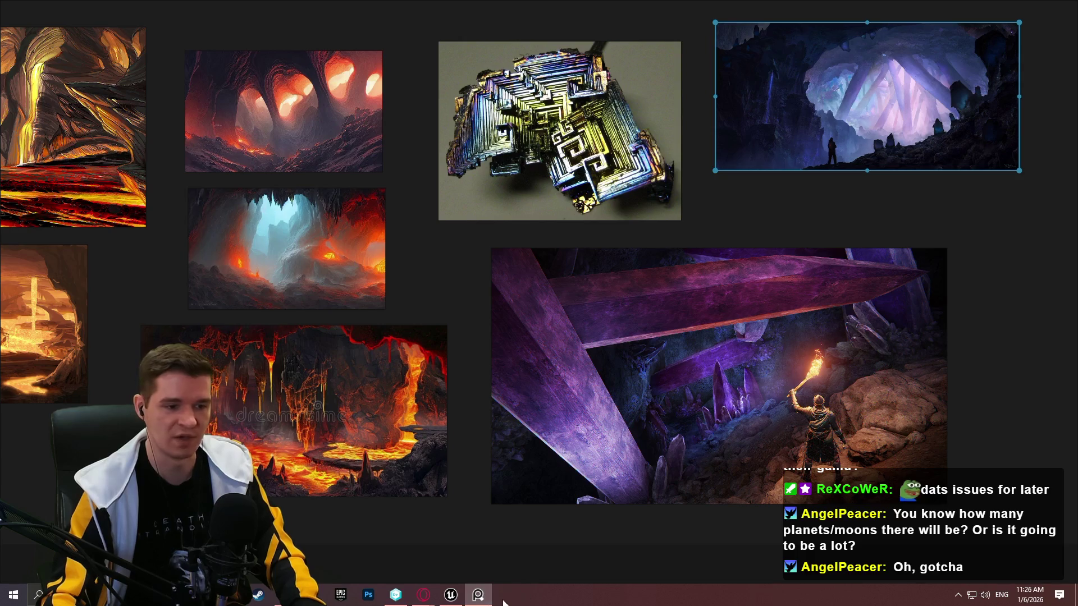
pyautogui.click(478, 595)
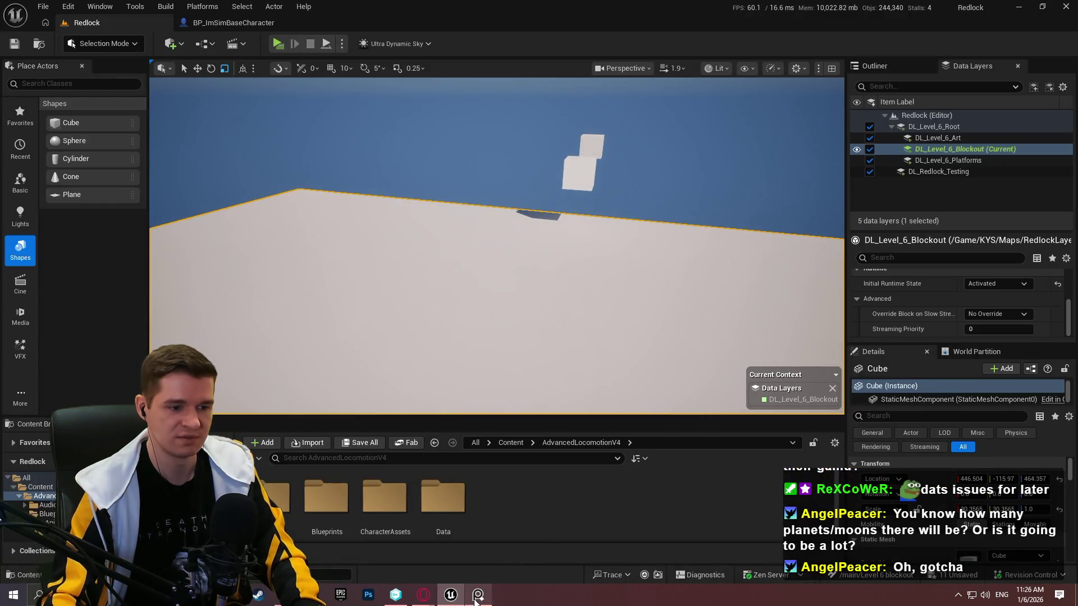
# Open Lore > Overview > Companies, read the Exolith Extraction Core Info, then minimize the browser
pyautogui.moveTo(423, 595)
pyautogui.click(502, 567)
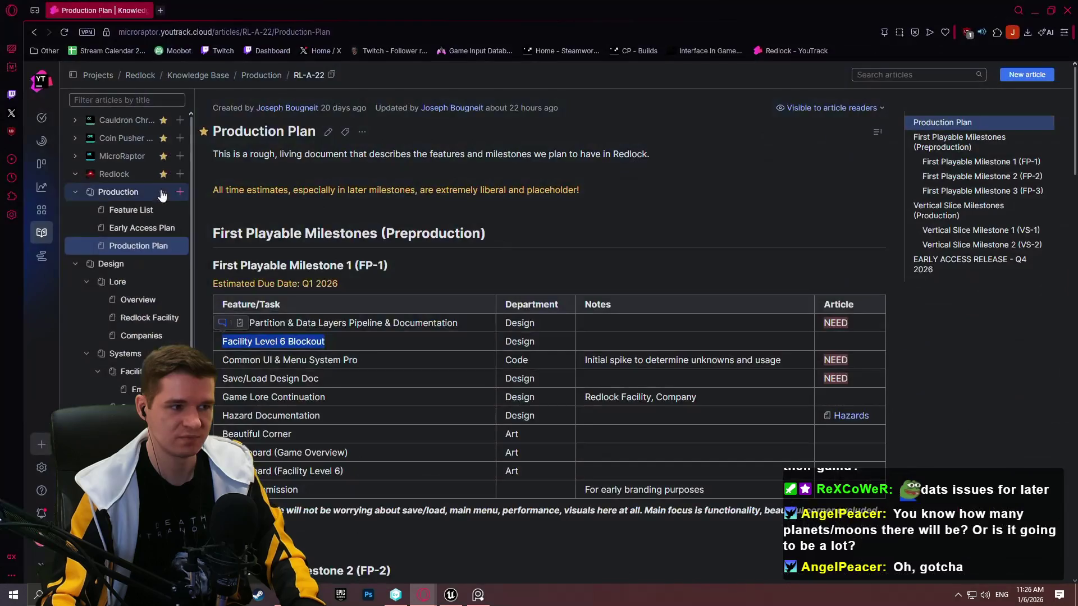
pyautogui.click(130, 301)
pyautogui.click(140, 335)
pyautogui.scroll(-5, 438, 277)
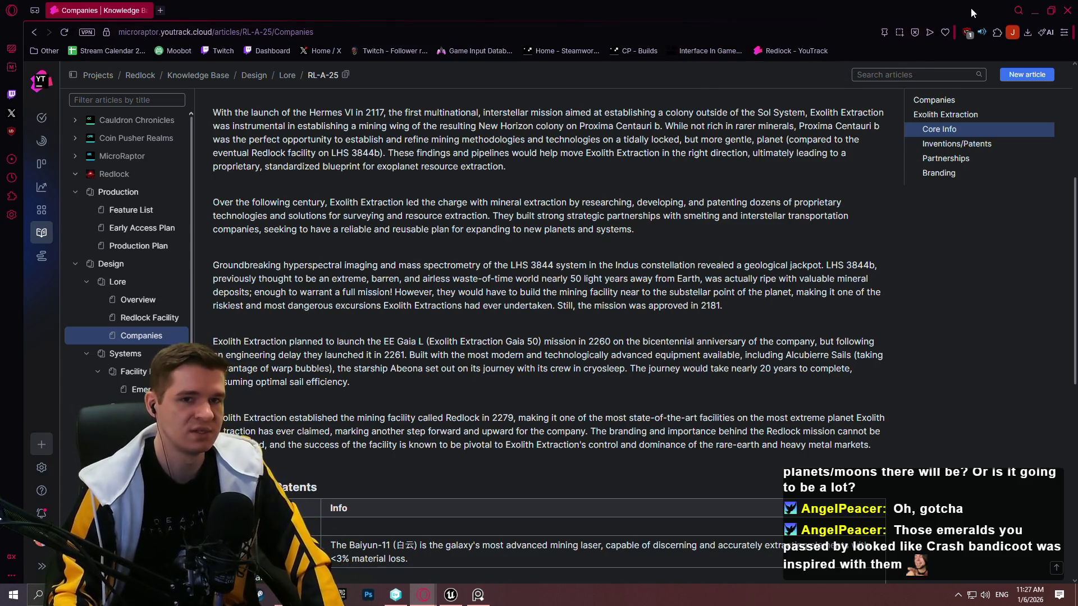
pyautogui.click(1033, 14)
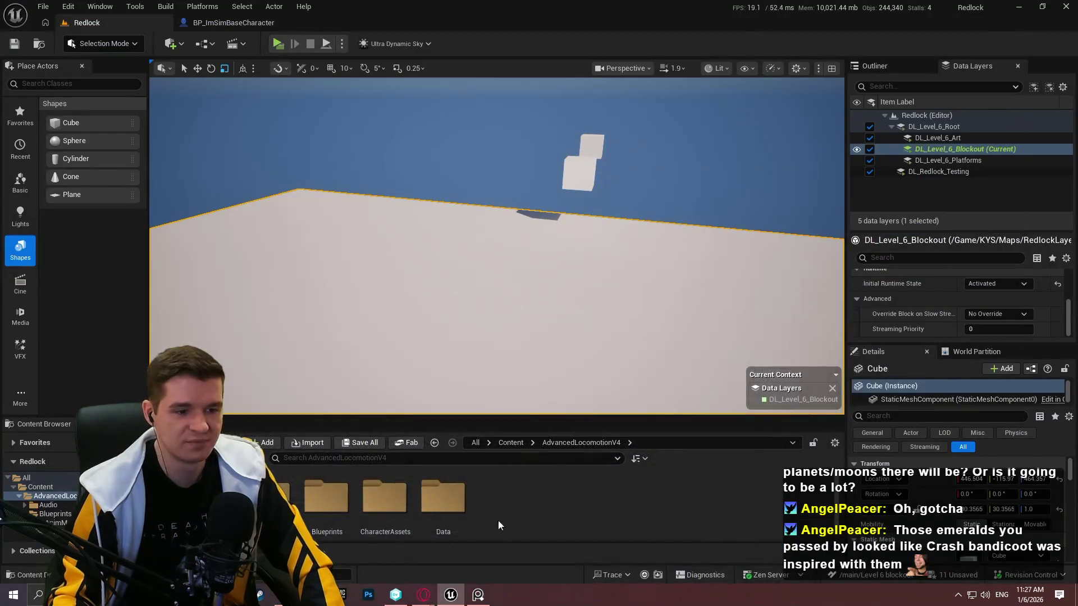
# Bring back the 'crystal cavern concept' results, then return to the PureRef board
pyautogui.click(477, 595)
pyautogui.moveTo(425, 601)
pyautogui.click(475, 574)
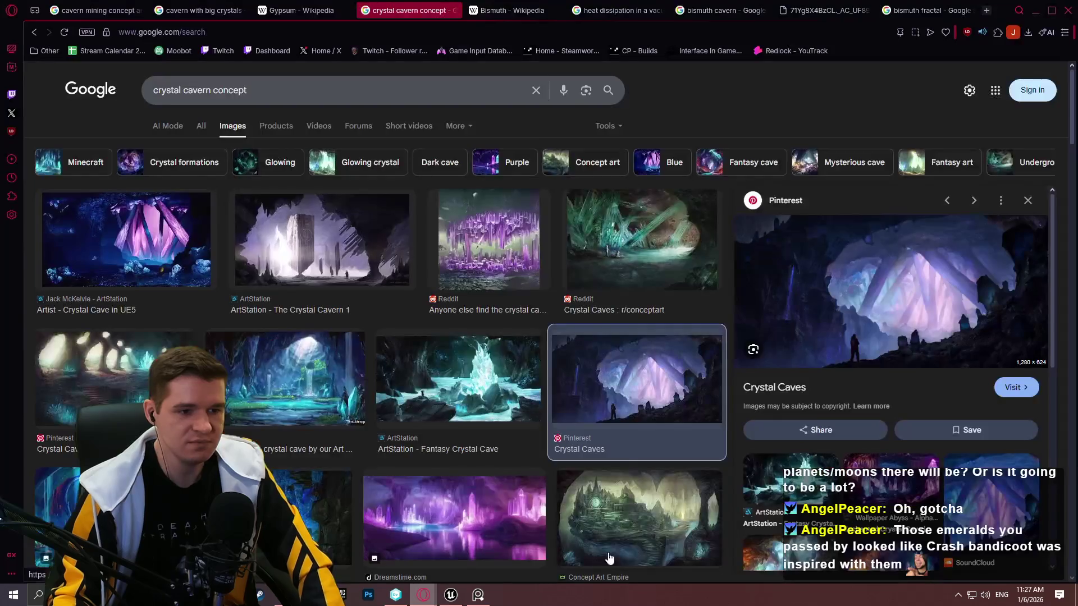
pyautogui.scroll(-3, 609, 387)
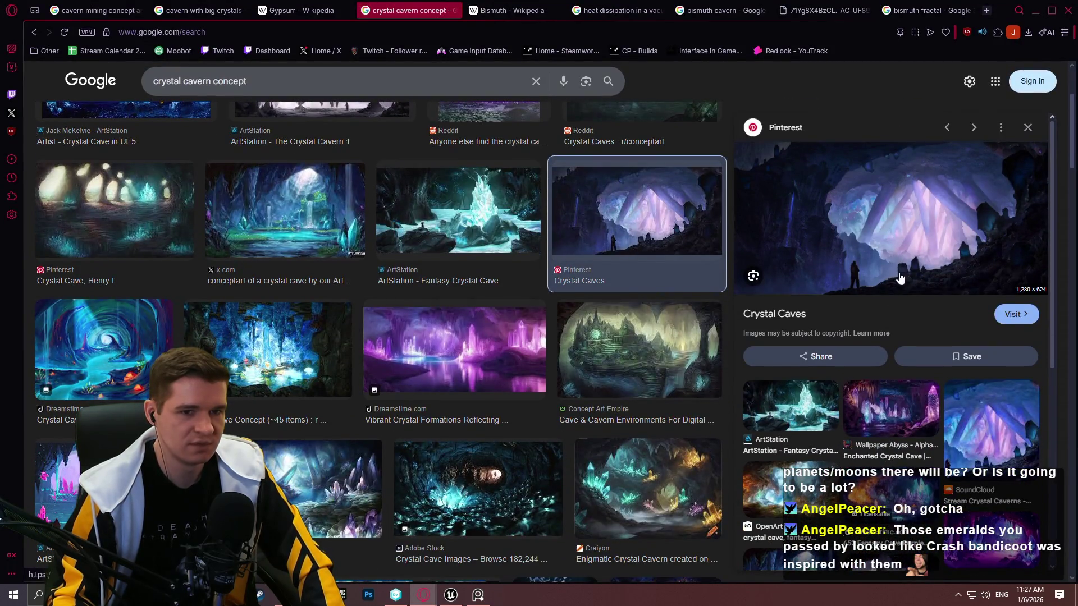
pyautogui.hotkey('alt', 'Tab')
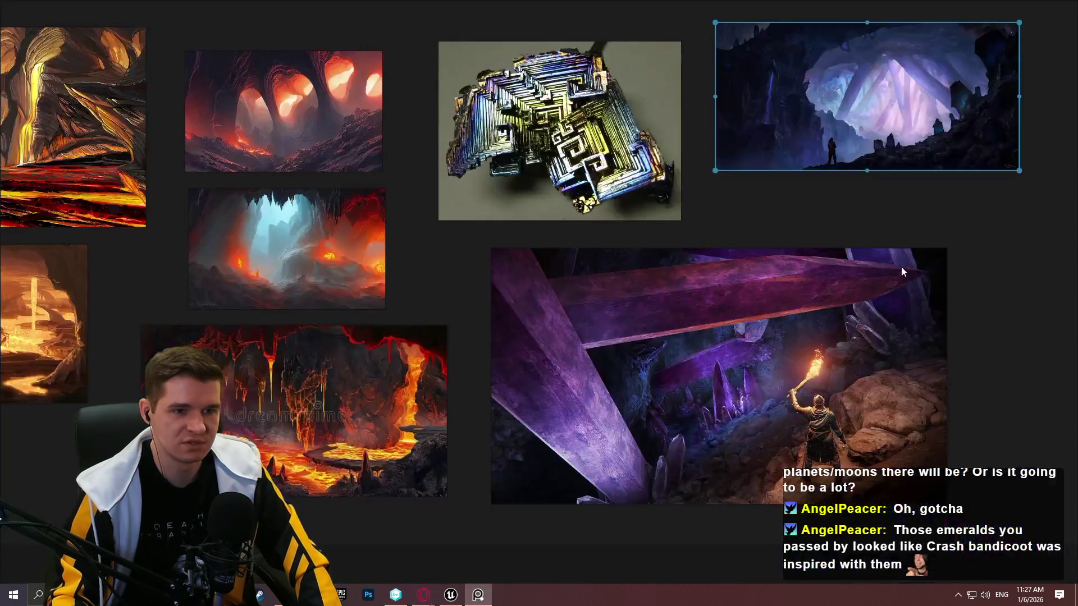
# Zoom into the purple Crystal Caves image, pan around it, then return to the search results
pyautogui.doubleClick(952, 110)
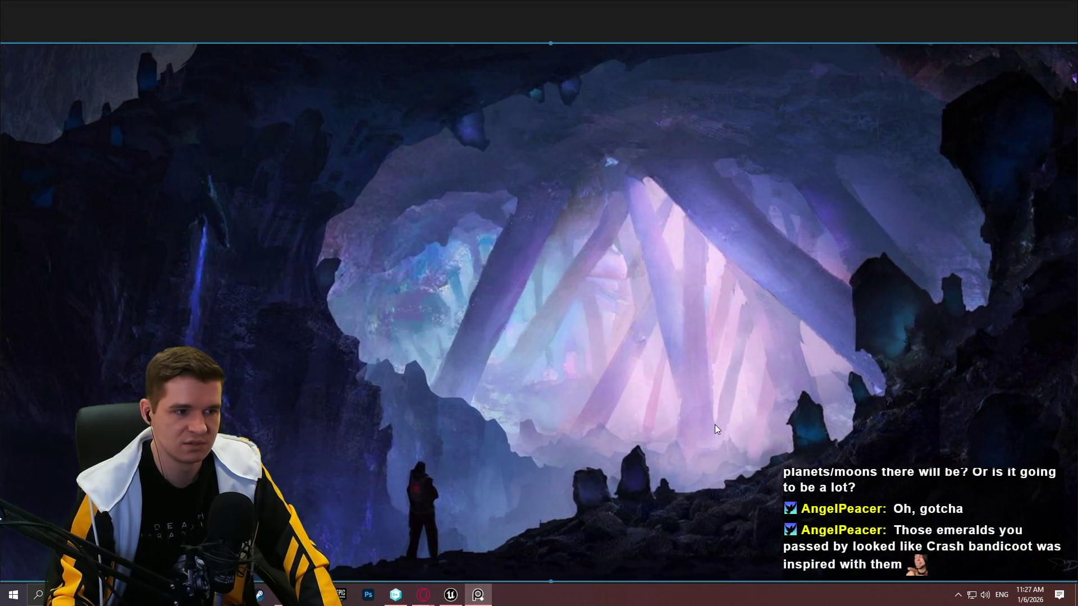
pyautogui.scroll(-2, 715, 424)
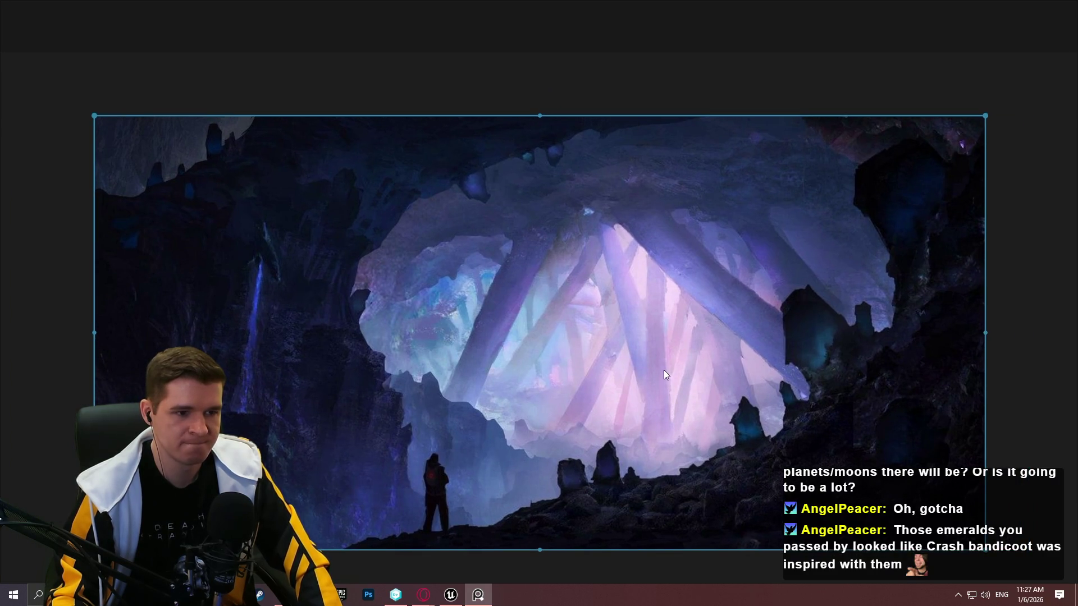
pyautogui.moveTo(318, 483)
pyautogui.mouseDown()
pyautogui.moveTo(460, 393)
pyautogui.moveTo(501, 445)
pyautogui.moveTo(415, 357)
pyautogui.mouseUp()
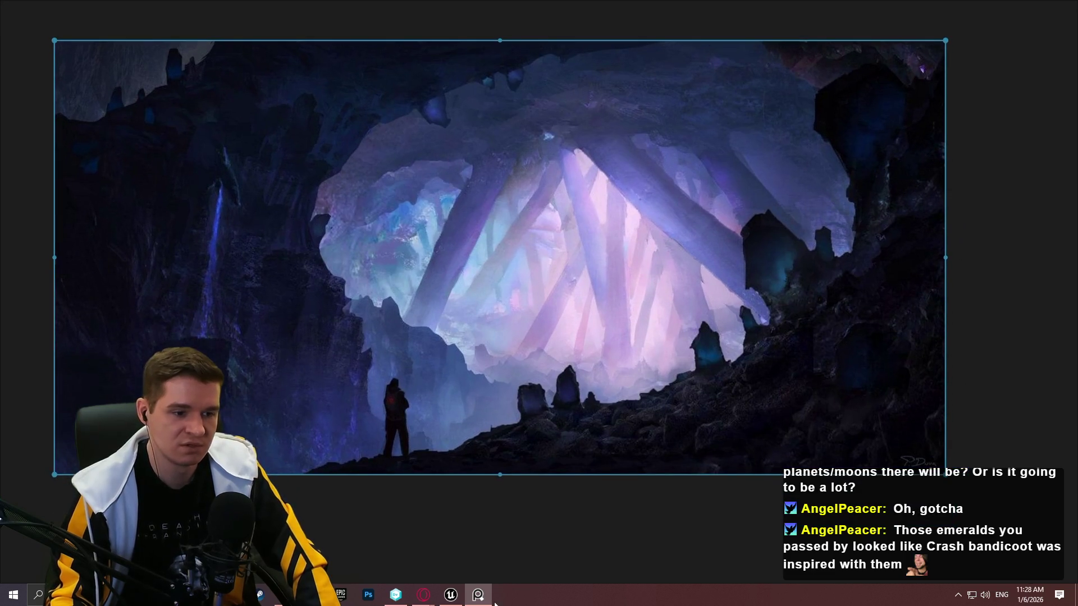
pyautogui.click(478, 594)
pyautogui.scroll(-1, 651, 297)
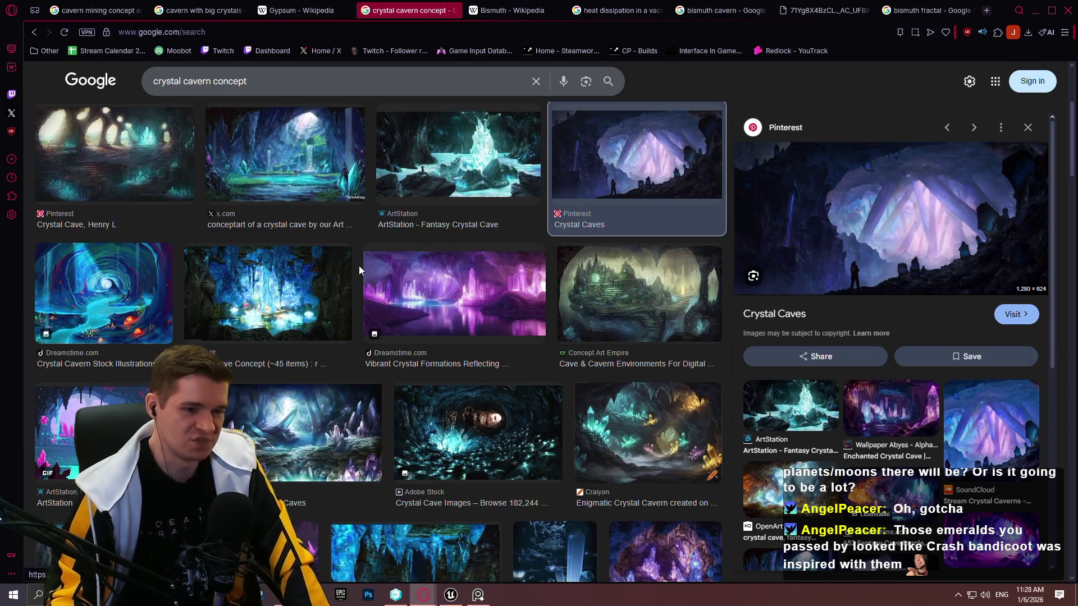
# Preview the ArtStation Crystal Cavern, The Crystal Cavern 1 and Crystal Cave in UE5 results
pyautogui.scroll(-5, 359, 270)
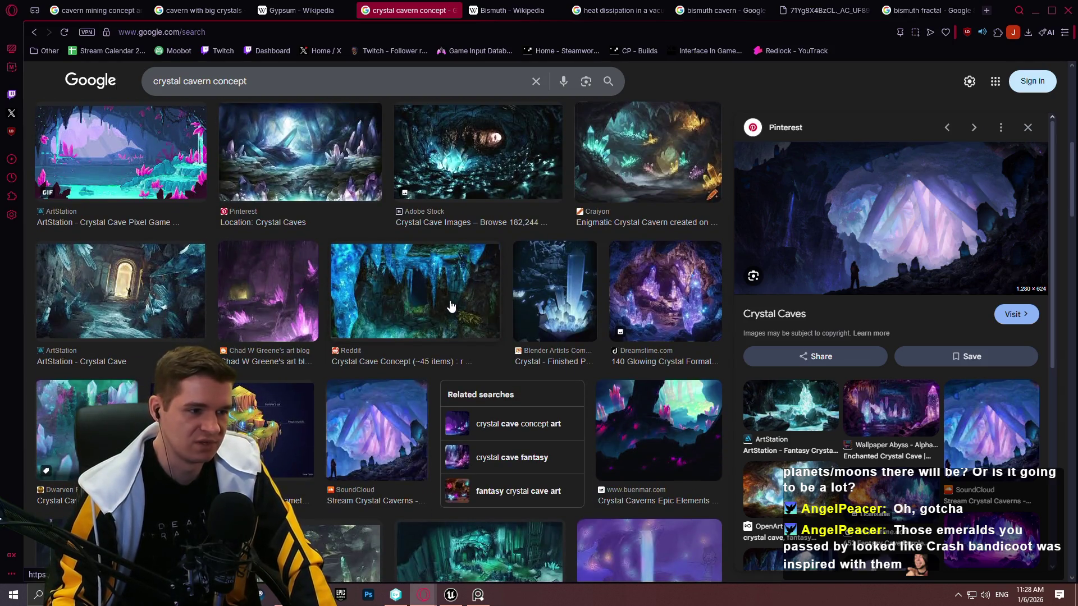
pyautogui.scroll(-4, 450, 306)
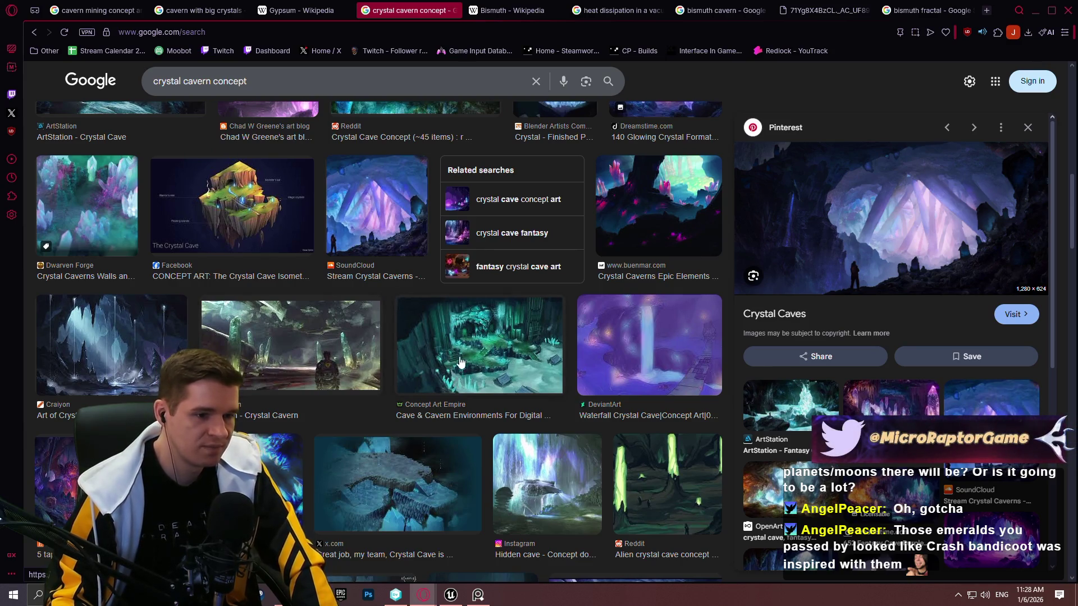
pyautogui.click(262, 355)
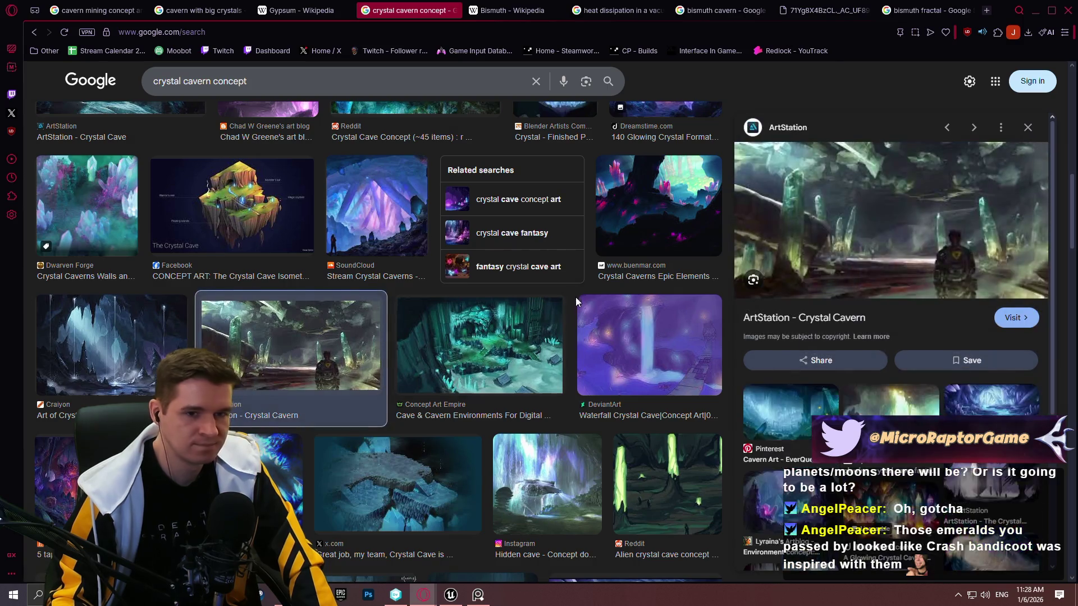
pyautogui.scroll(5, 575, 297)
pyautogui.scroll(6, 494, 271)
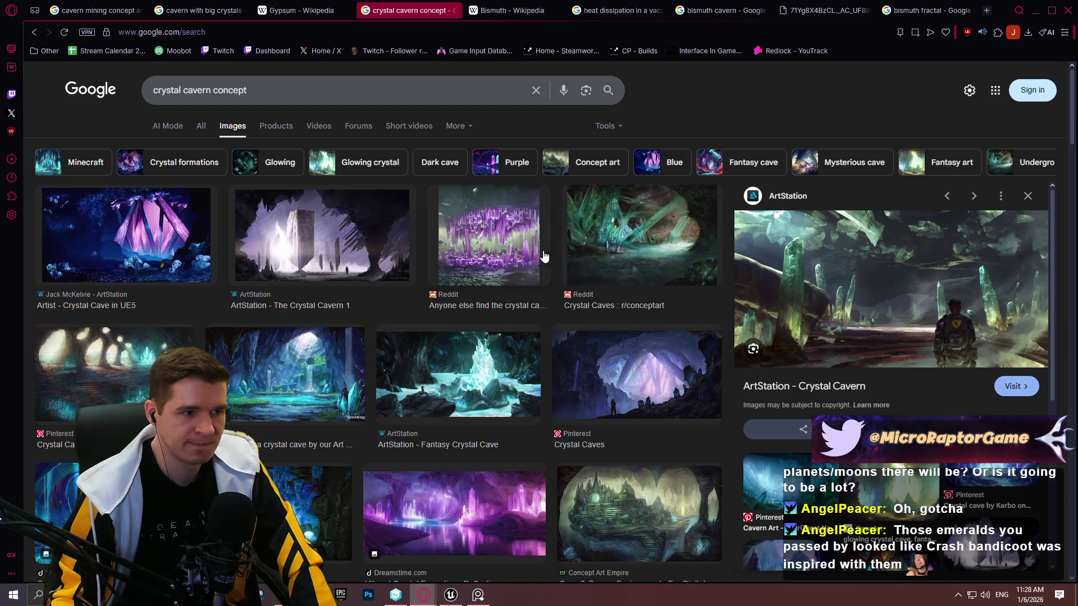
pyautogui.click(277, 248)
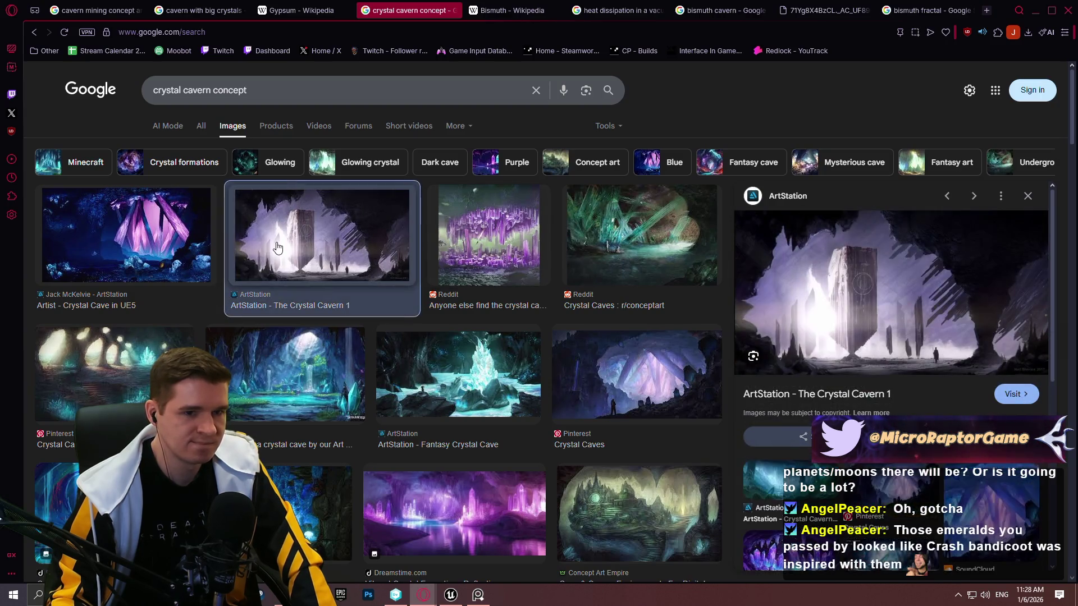
pyautogui.click(154, 266)
# Find and copy TheGamer's teal Starfield crystal cave concept image
pyautogui.scroll(-5, 815, 375)
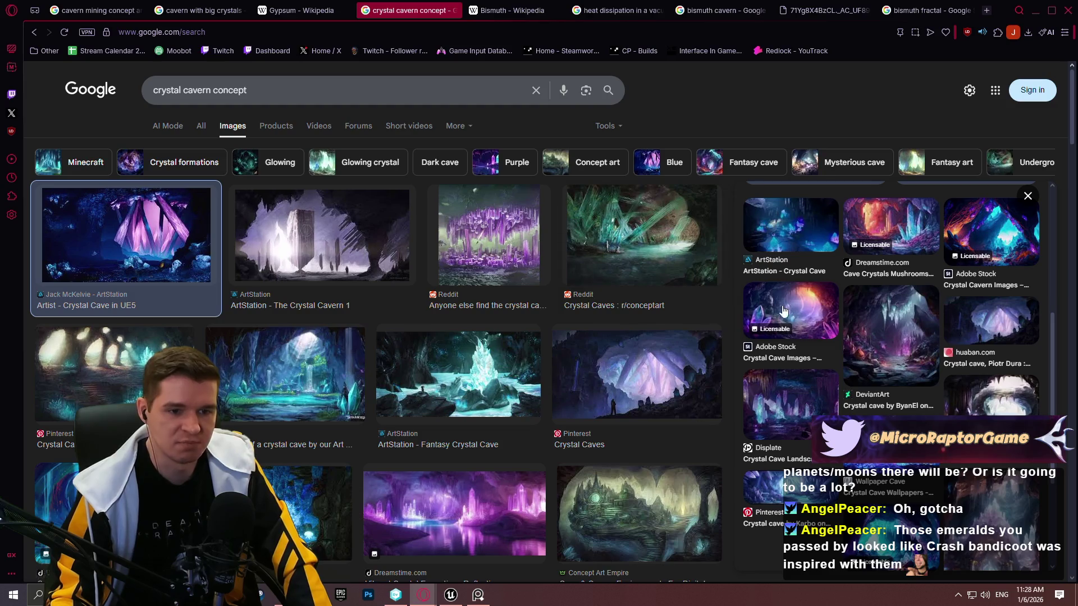
pyautogui.scroll(-3, 623, 309)
pyautogui.scroll(-6, 563, 294)
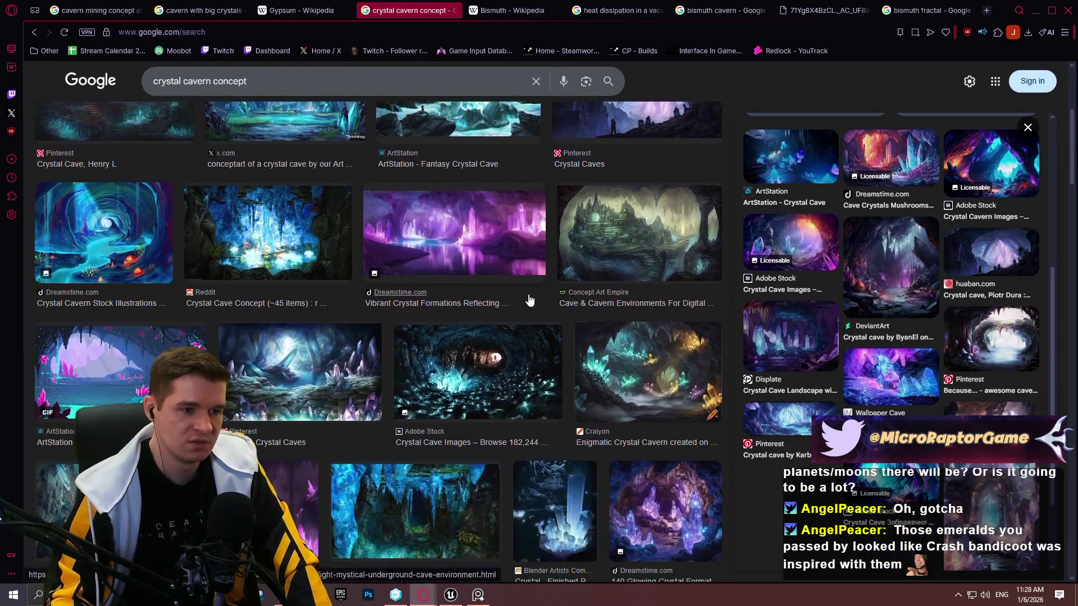
pyautogui.scroll(-8, 658, 273)
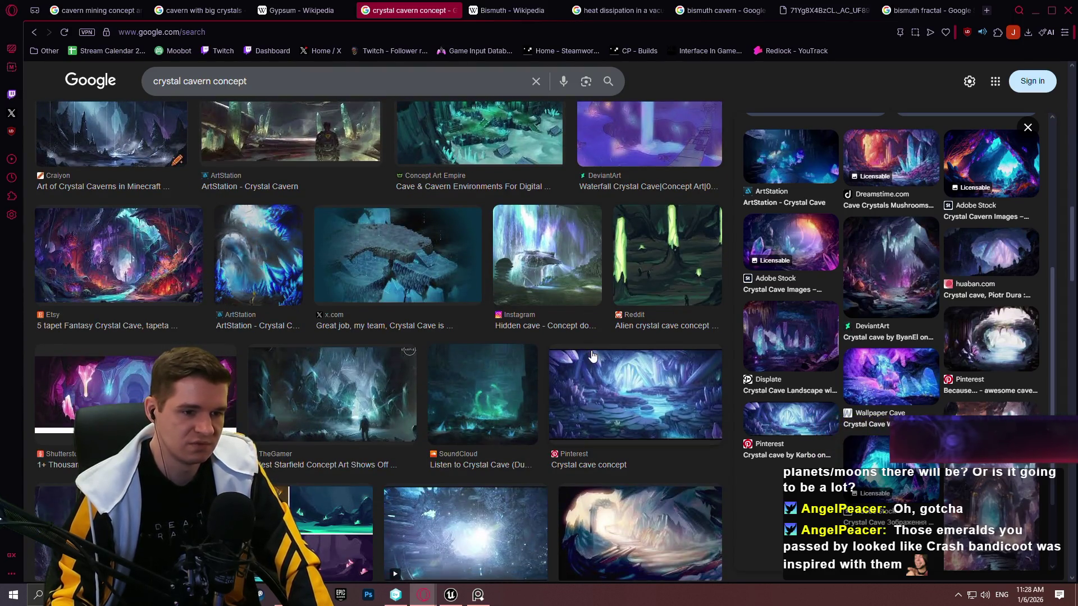
pyautogui.click(386, 386)
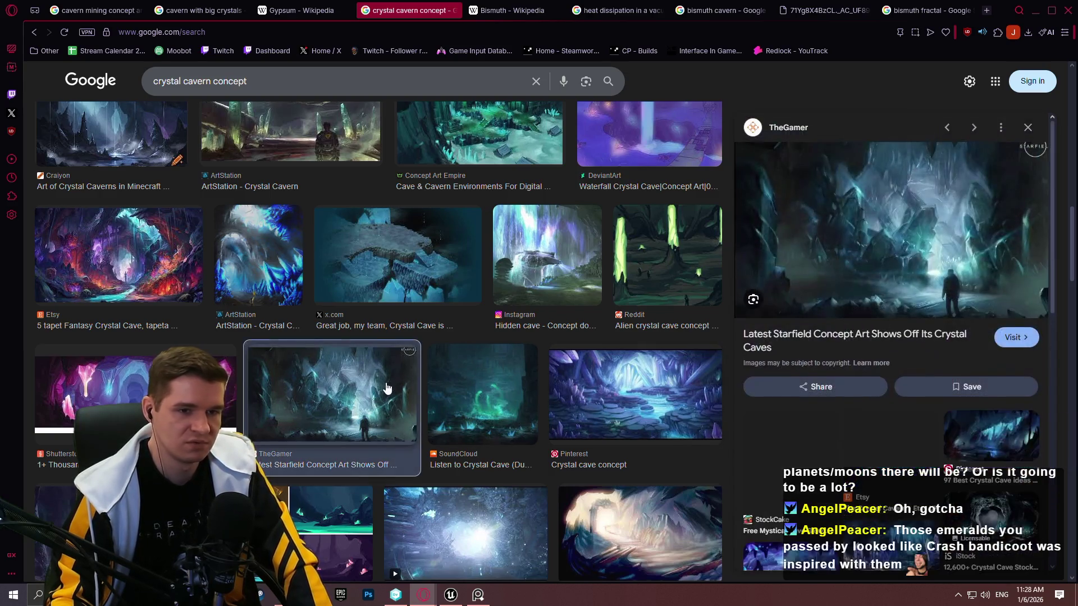
pyautogui.rightClick(904, 198)
pyautogui.click(757, 348)
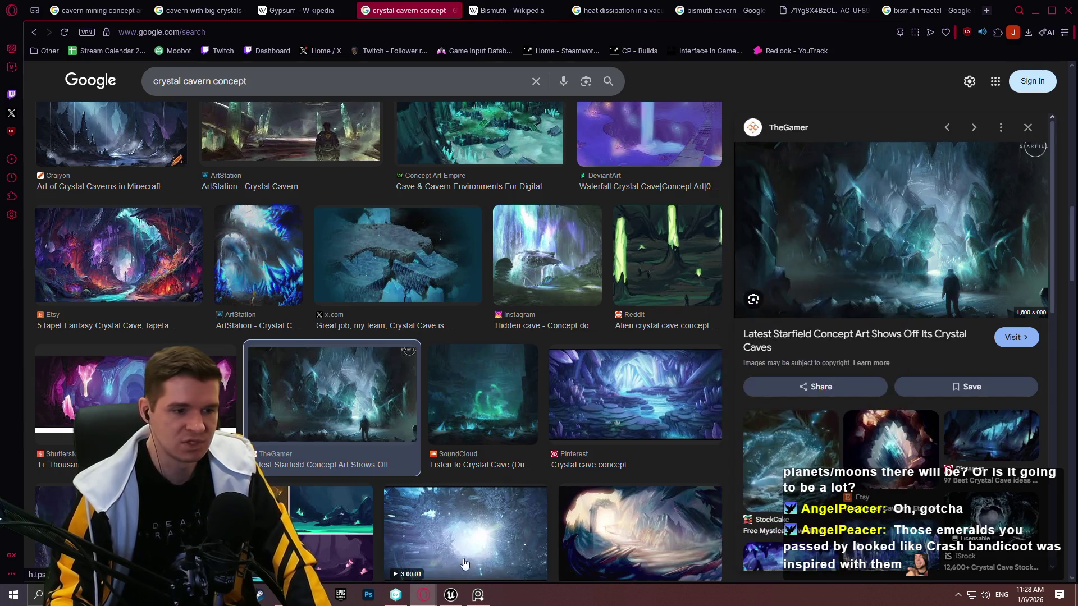
# Paste the Starfield cave image and place it right of the purple crystal cave
pyautogui.click(477, 594)
pyautogui.hotkey('ctrl', 'v')
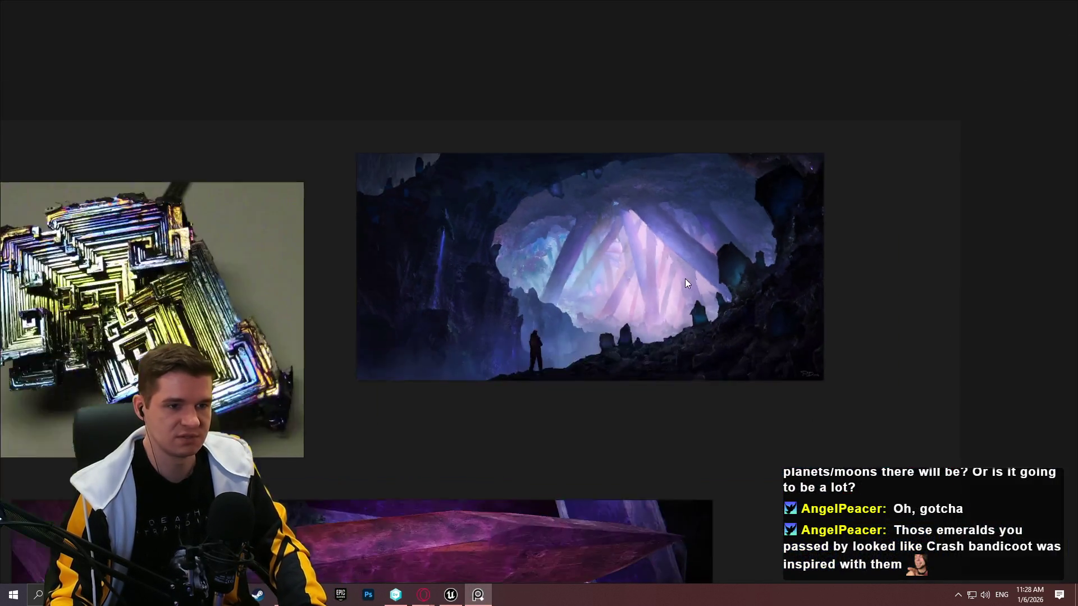
pyautogui.hotkey('ctrl', 'v')
pyautogui.scroll(-2, 662, 254)
pyautogui.moveTo(661, 253)
pyautogui.mouseDown()
pyautogui.moveTo(526, 151)
pyautogui.moveTo(831, 120)
pyautogui.moveTo(812, 165)
pyautogui.mouseUp()
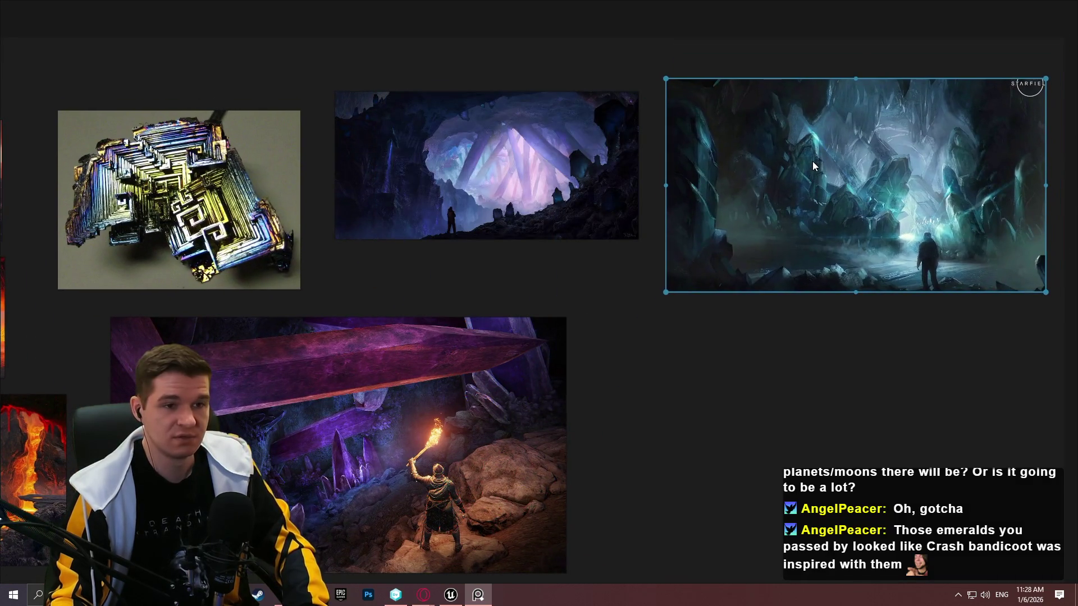
pyautogui.scroll(4, 844, 159)
pyautogui.scroll(-2, 528, 205)
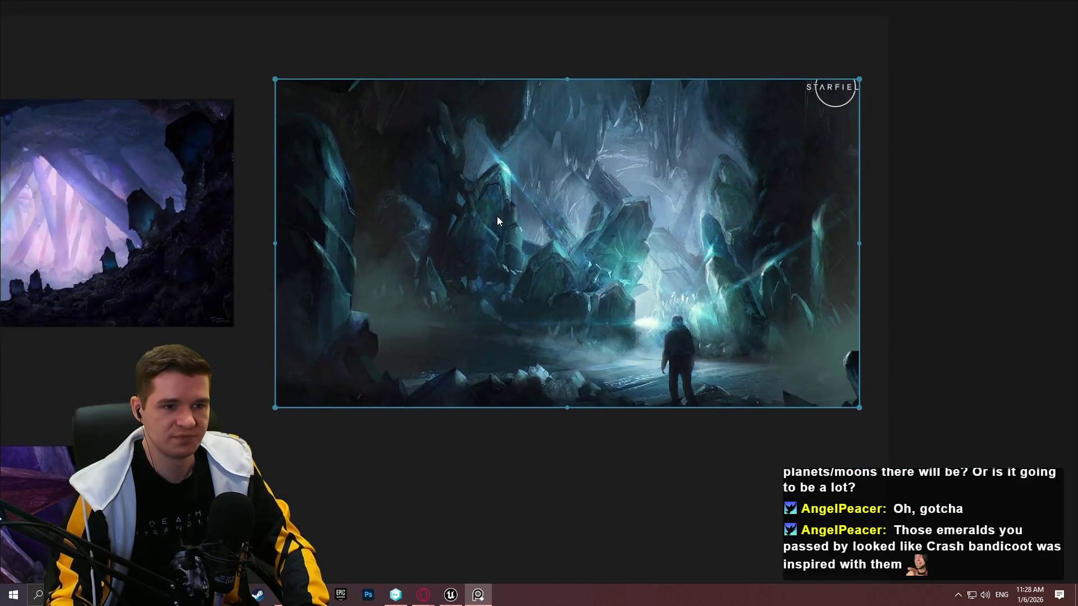
pyautogui.scroll(1, 578, 427)
pyautogui.scroll(-3, 559, 423)
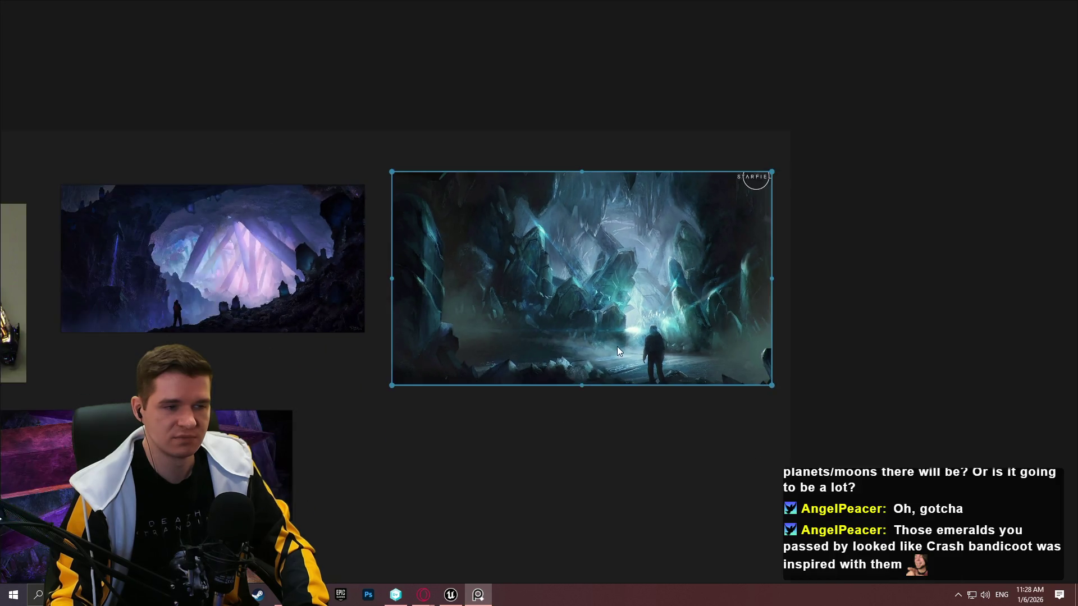
pyautogui.scroll(-2, 617, 352)
pyautogui.click(478, 594)
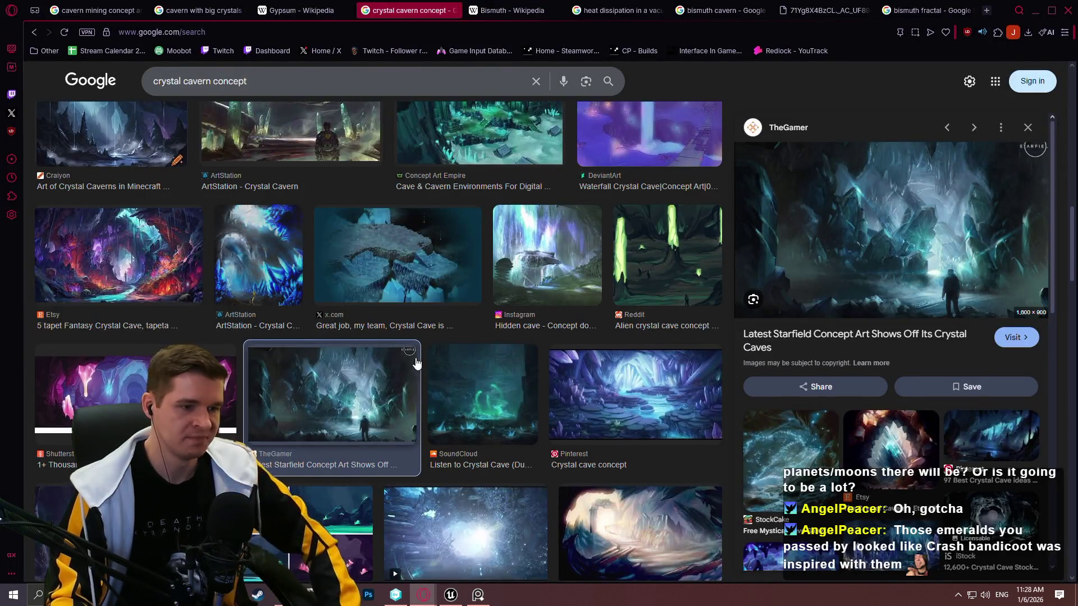
# Preview the Crystal Cave Archetype, underwater crystal caverns and Crystal Cave Ambience results
pyautogui.scroll(-3, 416, 364)
pyautogui.scroll(-4, 428, 354)
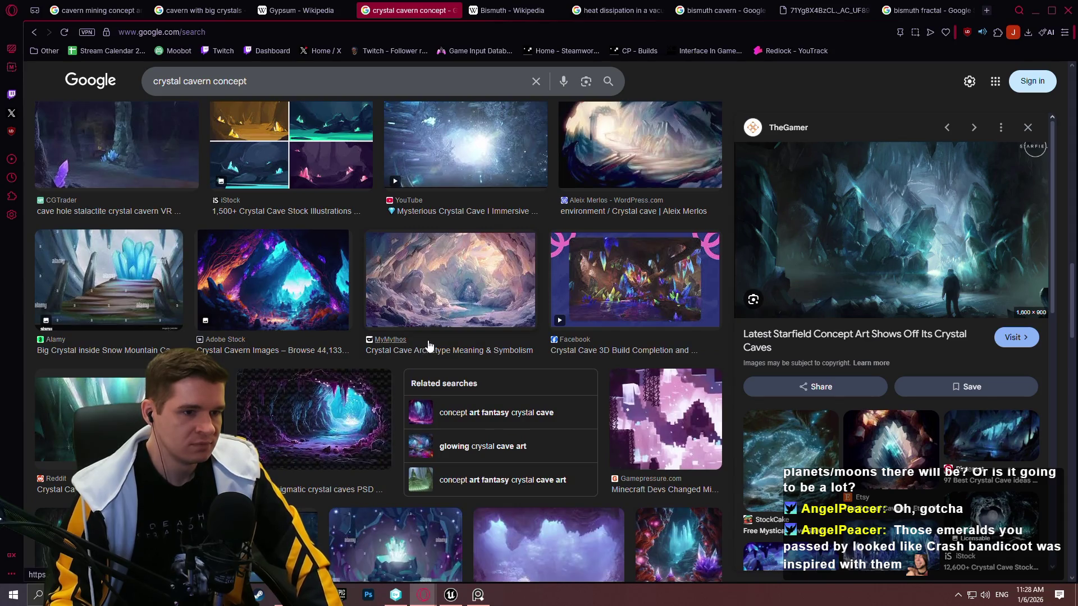
pyautogui.click(424, 311)
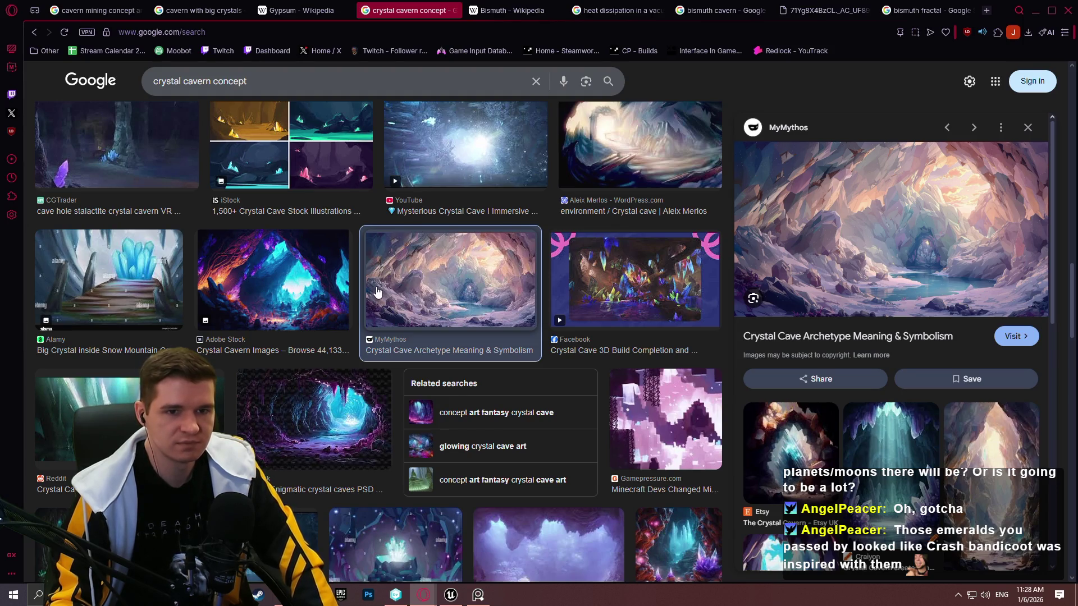
pyautogui.scroll(-1, 375, 291)
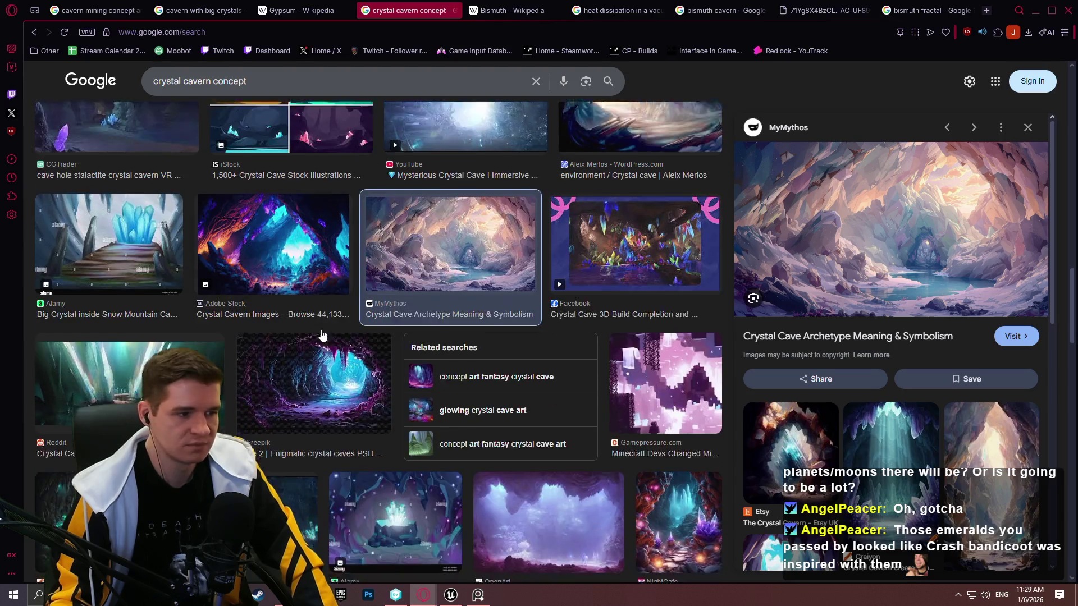
pyautogui.scroll(-3, 359, 314)
pyautogui.click(554, 371)
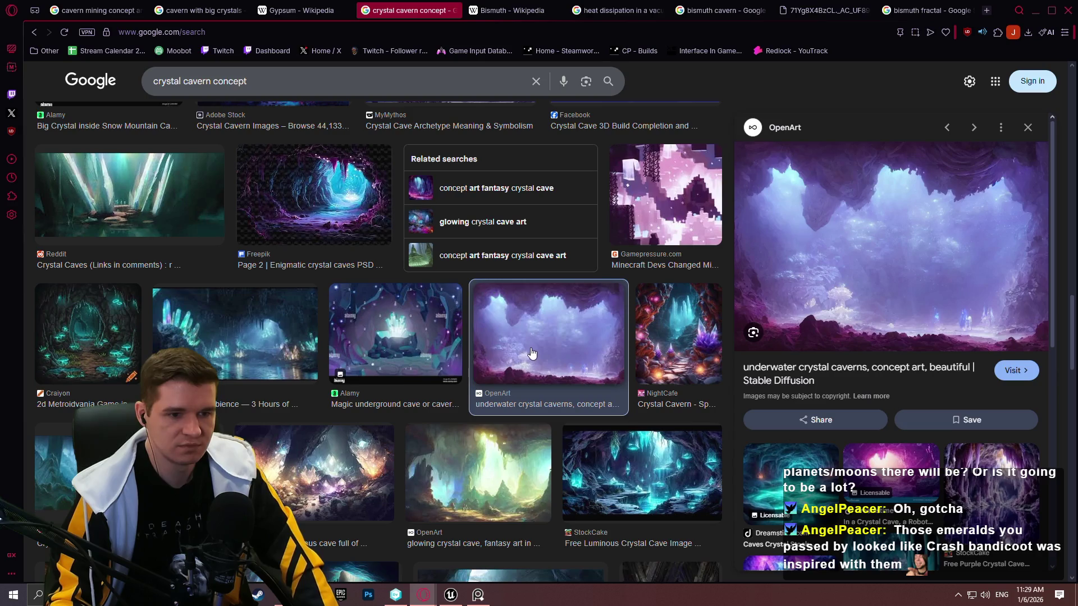
pyautogui.click(306, 346)
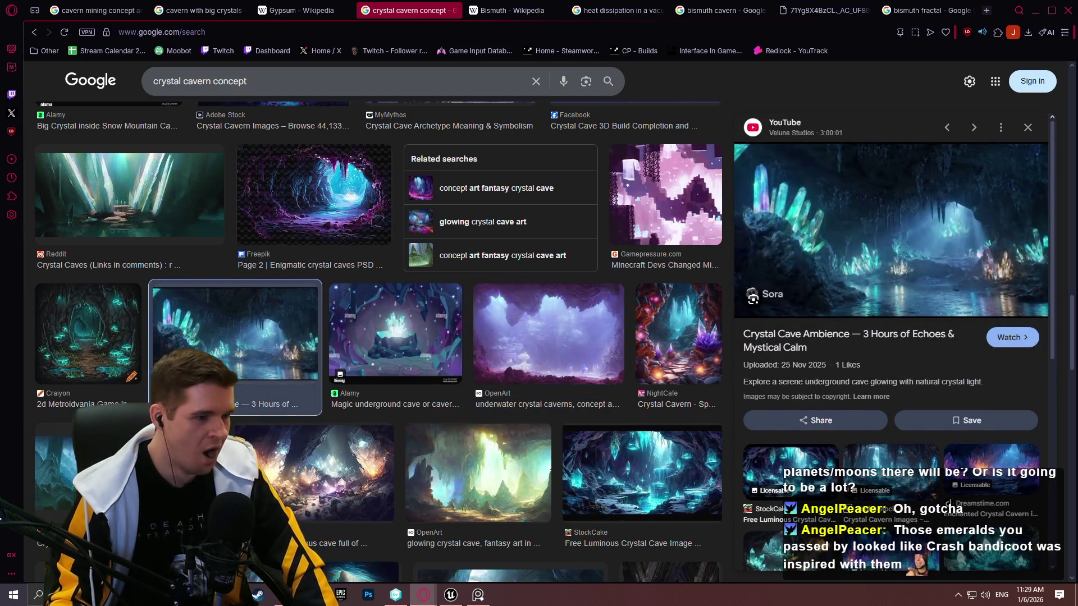
# Copy the teal Pinterest Crystal Caves image (1920 × 760)
pyautogui.click(169, 471)
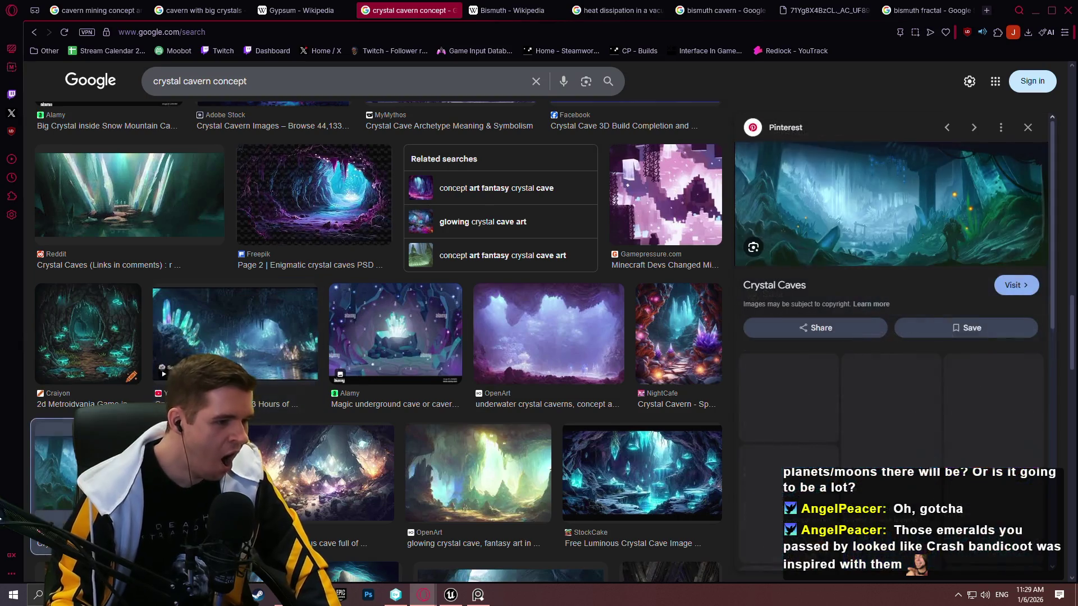
pyautogui.rightClick(829, 197)
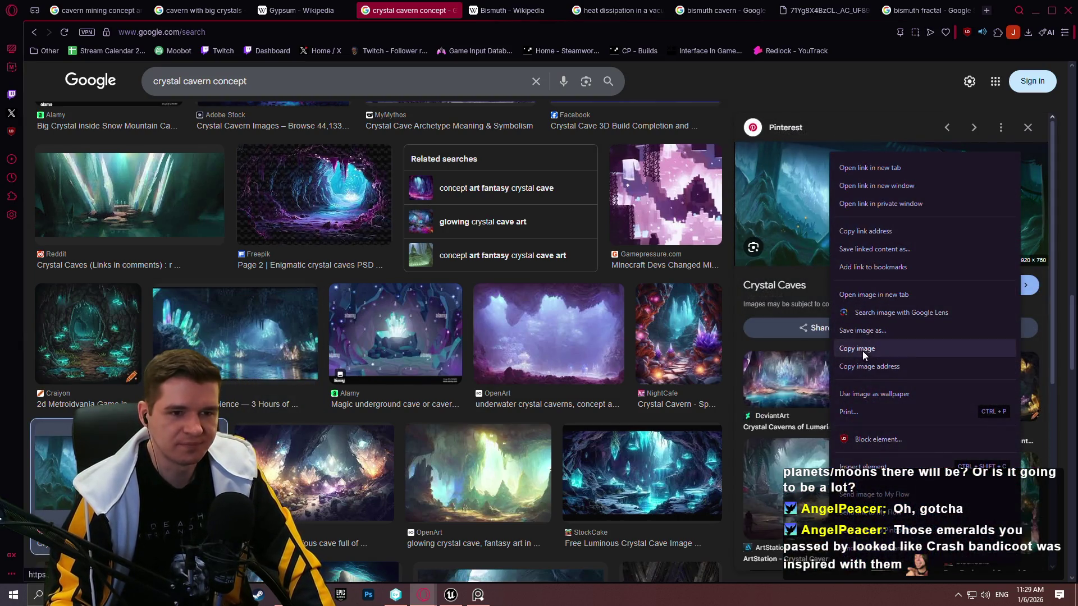
pyautogui.click(862, 348)
pyautogui.click(477, 594)
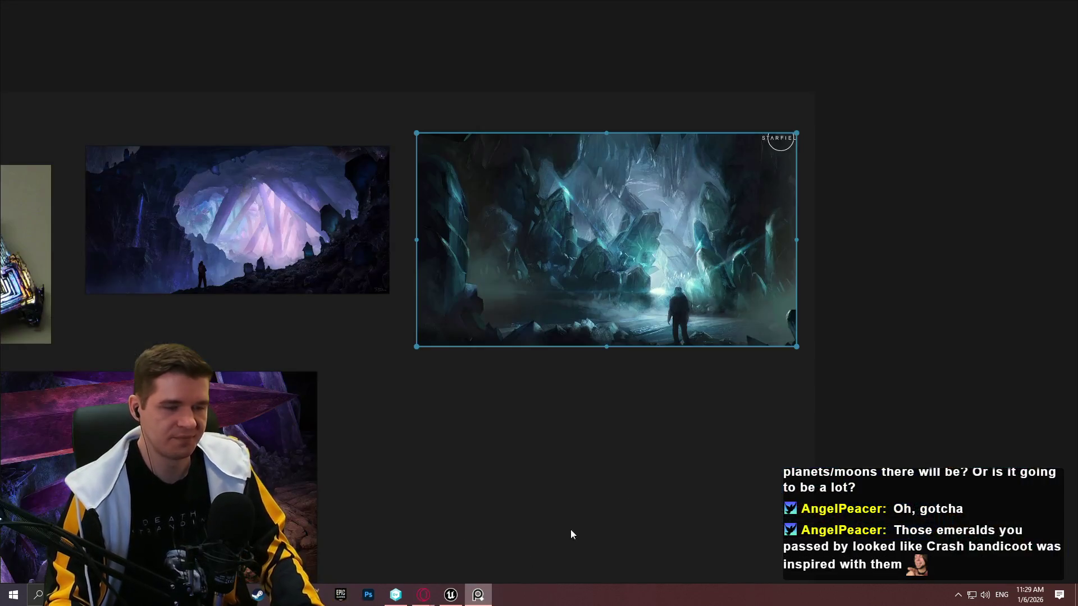
pyautogui.hotkey('ctrl', 'v')
pyautogui.moveTo(591, 363); pyautogui.dragTo(542, 184)
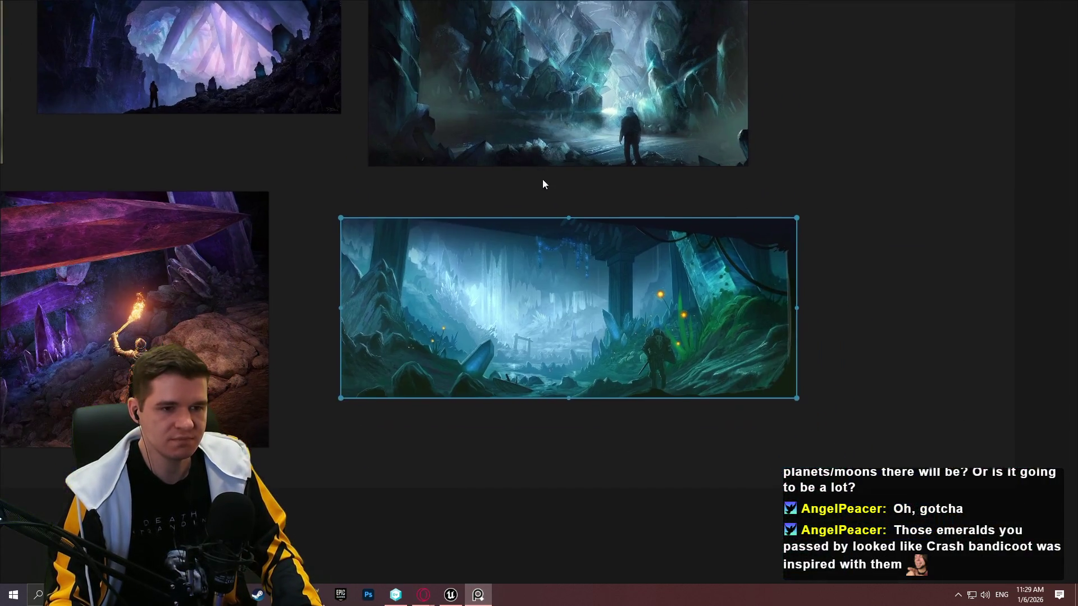
pyautogui.click(880, 402)
pyautogui.scroll(5, 629, 324)
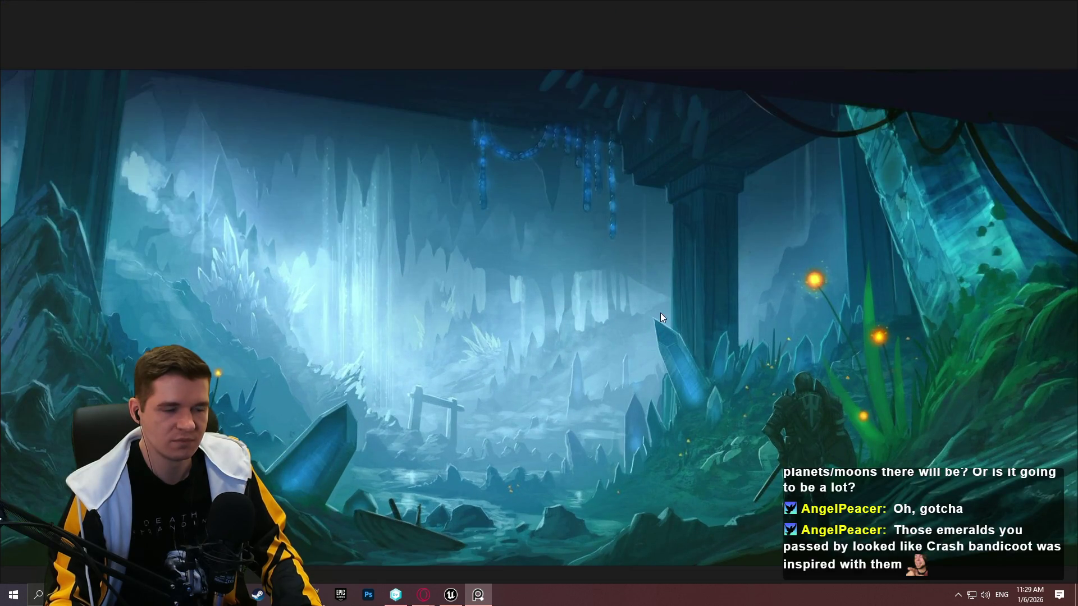
pyautogui.scroll(-3, 660, 312)
pyautogui.moveTo(660, 311); pyautogui.dragTo(695, 349)
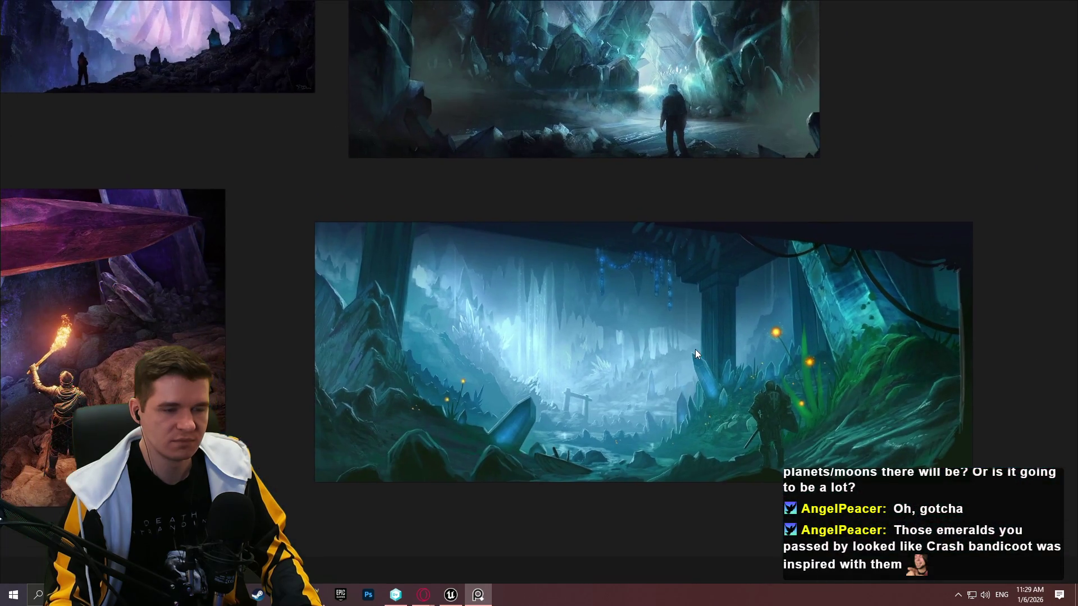
pyautogui.scroll(1, 696, 345)
pyautogui.scroll(-3, 696, 342)
pyautogui.moveTo(749, 400); pyautogui.dragTo(860, 328)
pyautogui.scroll(2, 641, 231)
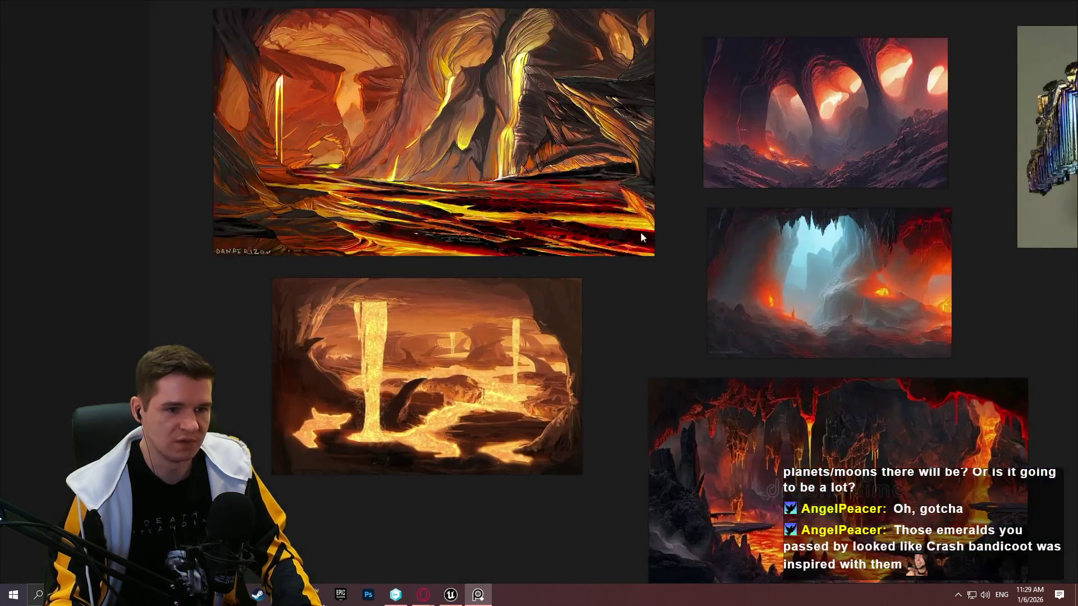
pyautogui.moveTo(644, 278); pyautogui.dragTo(16, 264)
pyautogui.moveTo(696, 348); pyautogui.dragTo(218, 220)
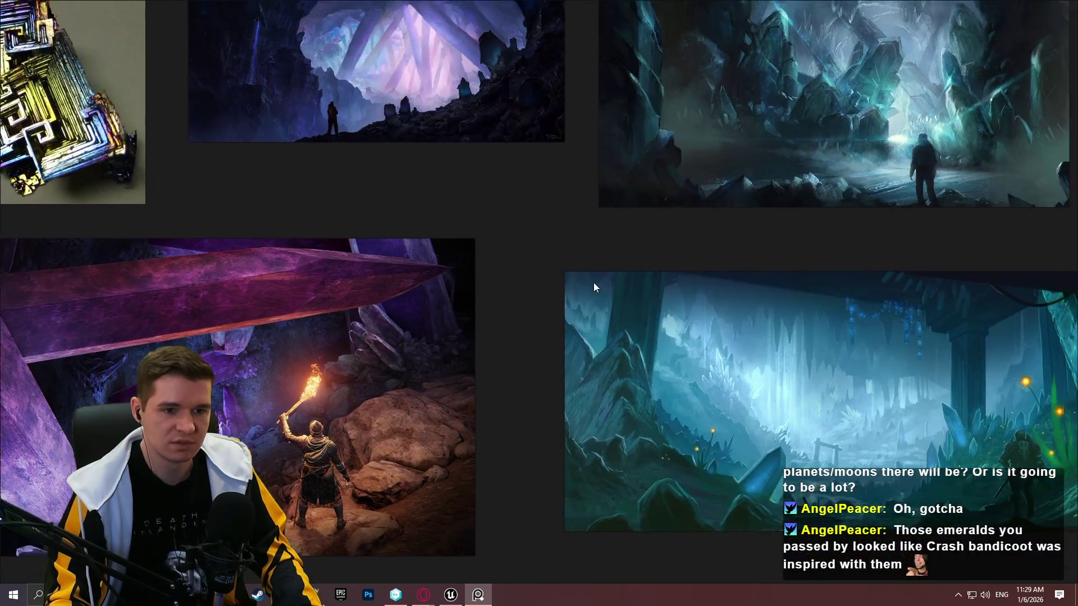
pyautogui.moveTo(594, 284); pyautogui.dragTo(533, 354)
pyautogui.moveTo(627, 322)
pyautogui.mouseDown()
pyautogui.moveTo(603, 331)
pyautogui.moveTo(400, 67)
pyautogui.mouseUp()
pyautogui.moveTo(717, 131)
pyautogui.mouseDown()
pyautogui.moveTo(379, 167)
pyautogui.moveTo(676, 164)
pyautogui.mouseUp()
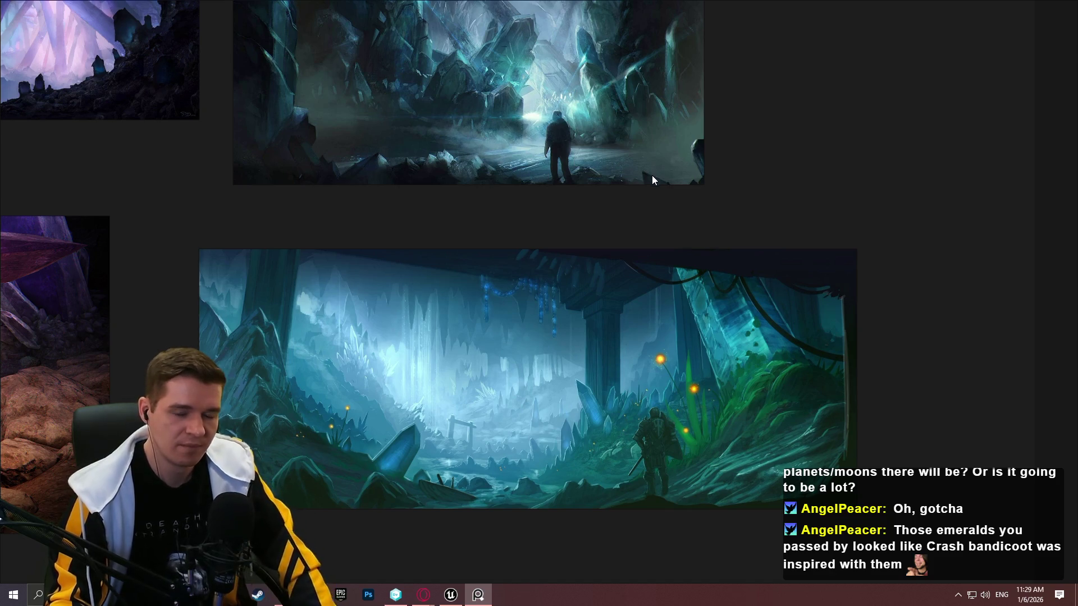
pyautogui.moveTo(316, 176)
pyautogui.mouseDown()
pyautogui.moveTo(335, 250)
pyautogui.moveTo(349, 135)
pyautogui.moveTo(811, 424)
pyautogui.moveTo(574, 419)
pyautogui.moveTo(879, 397)
pyautogui.moveTo(877, 349)
pyautogui.moveTo(769, 272)
pyautogui.moveTo(723, 313)
pyautogui.moveTo(643, 223)
pyautogui.mouseUp()
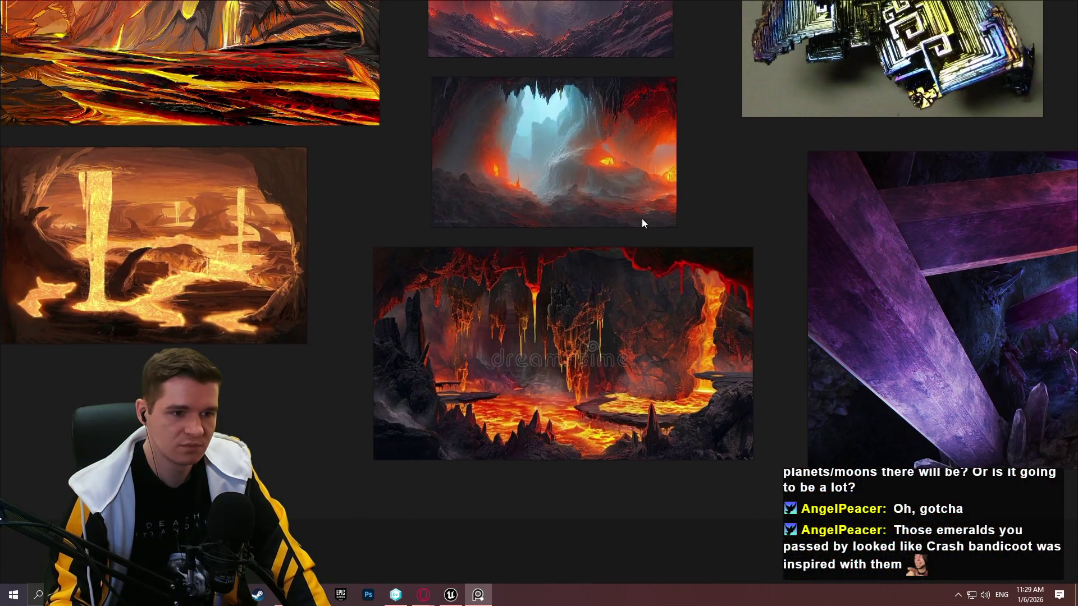
pyautogui.click(484, 602)
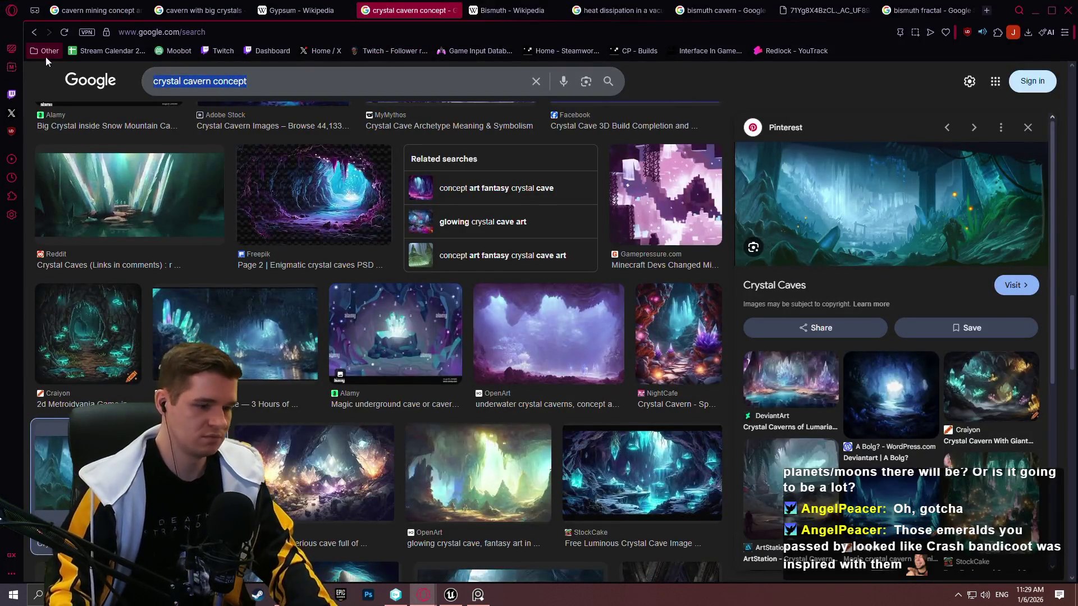
# Search images for 'lava lake', then refine it to 'lava lake underground'
pyautogui.write('lava lake')
pyautogui.press('Return')
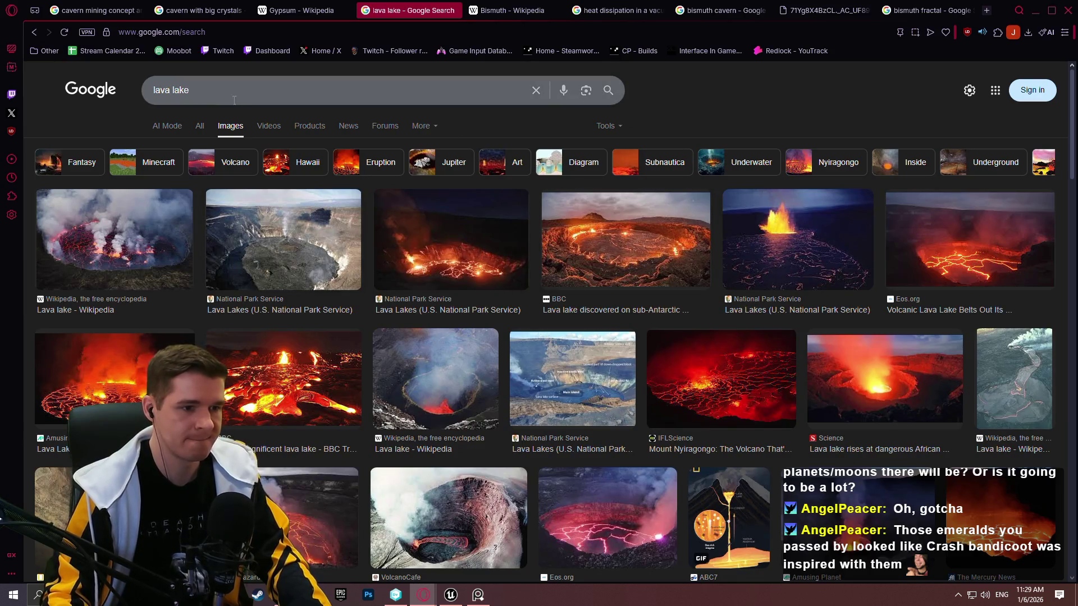
pyautogui.scroll(-8, 314, 208)
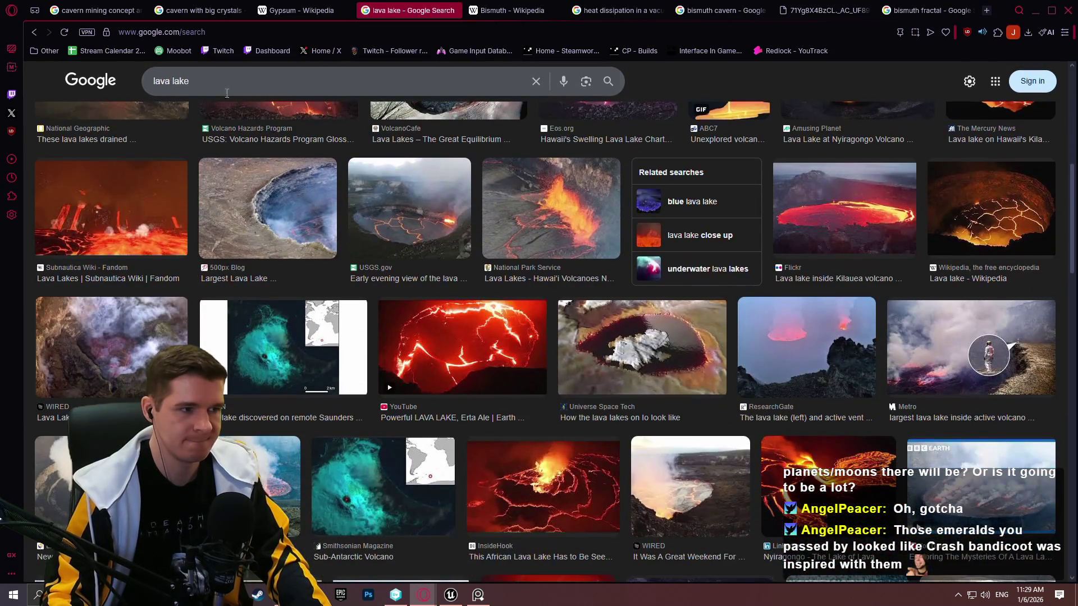
pyautogui.click(223, 84)
pyautogui.write('underground')
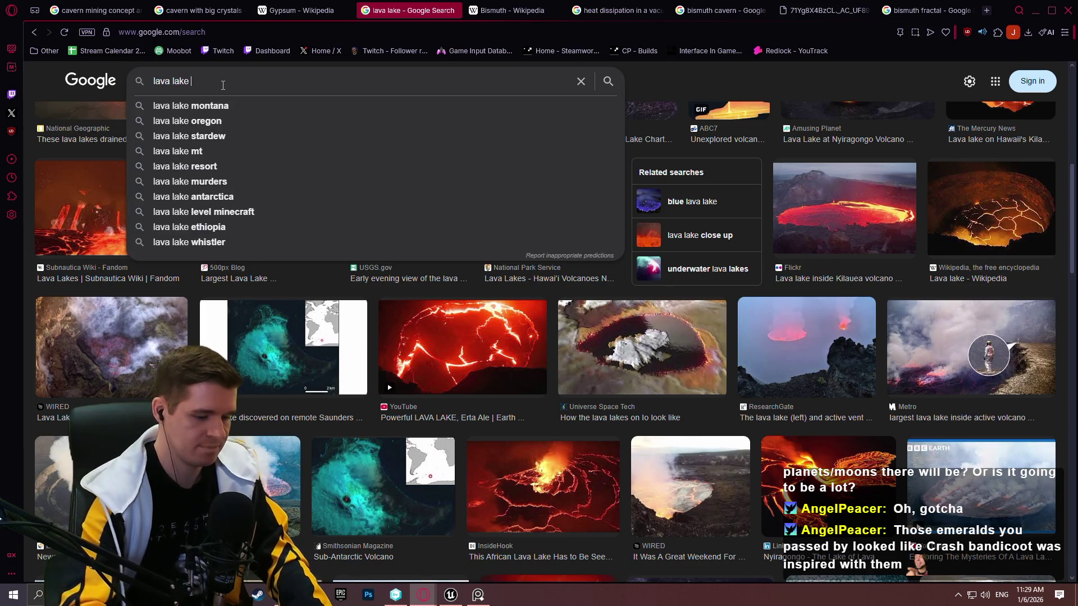
pyautogui.press('Return')
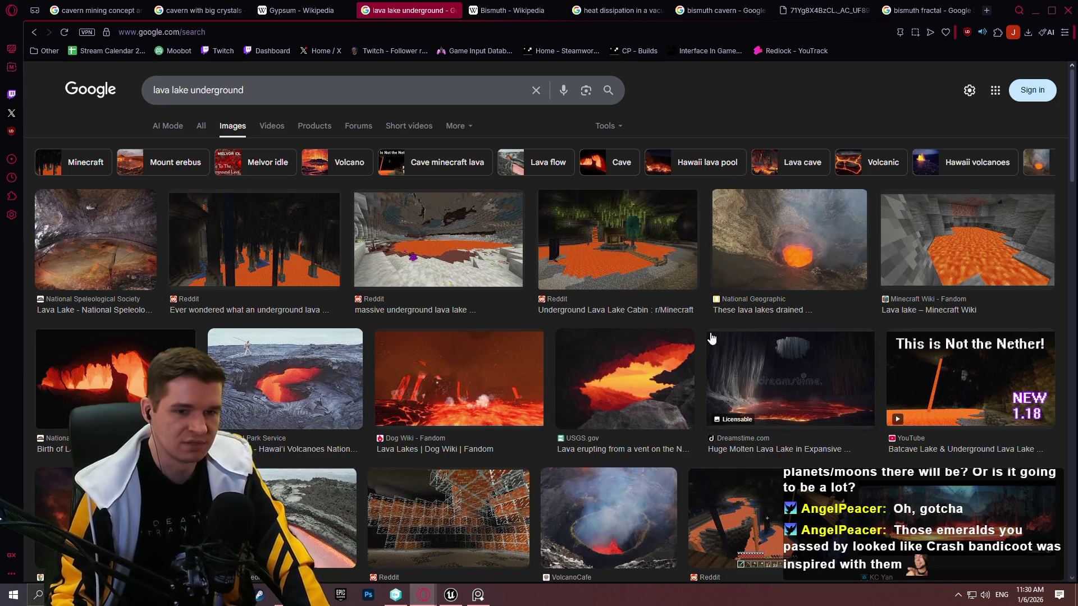
pyautogui.scroll(-3, 712, 337)
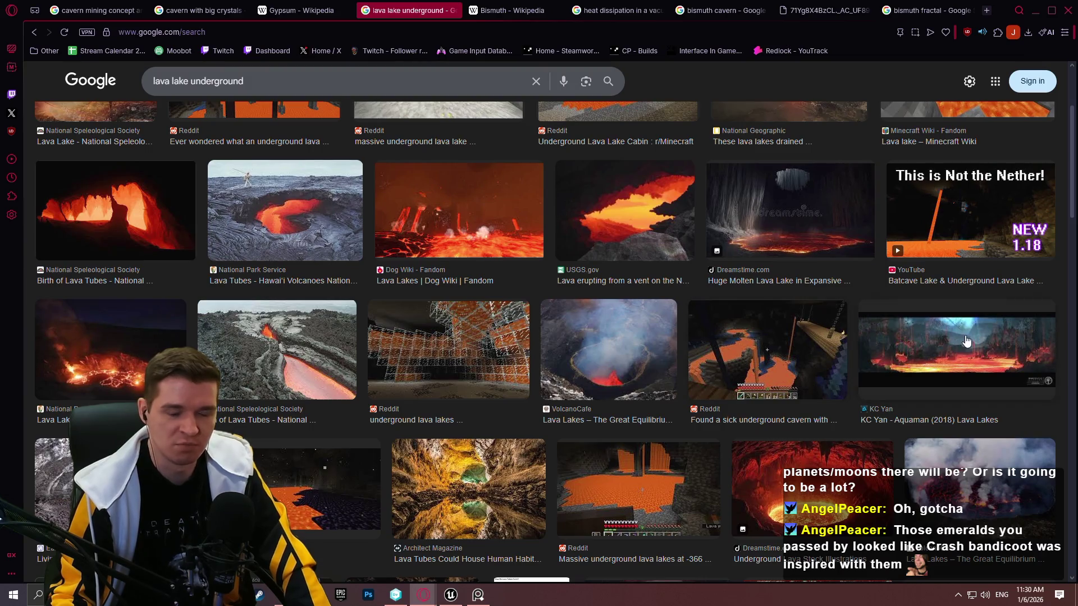
# Open the Aquaman lava lakes concept art full-size in a new tab
pyautogui.click(966, 340)
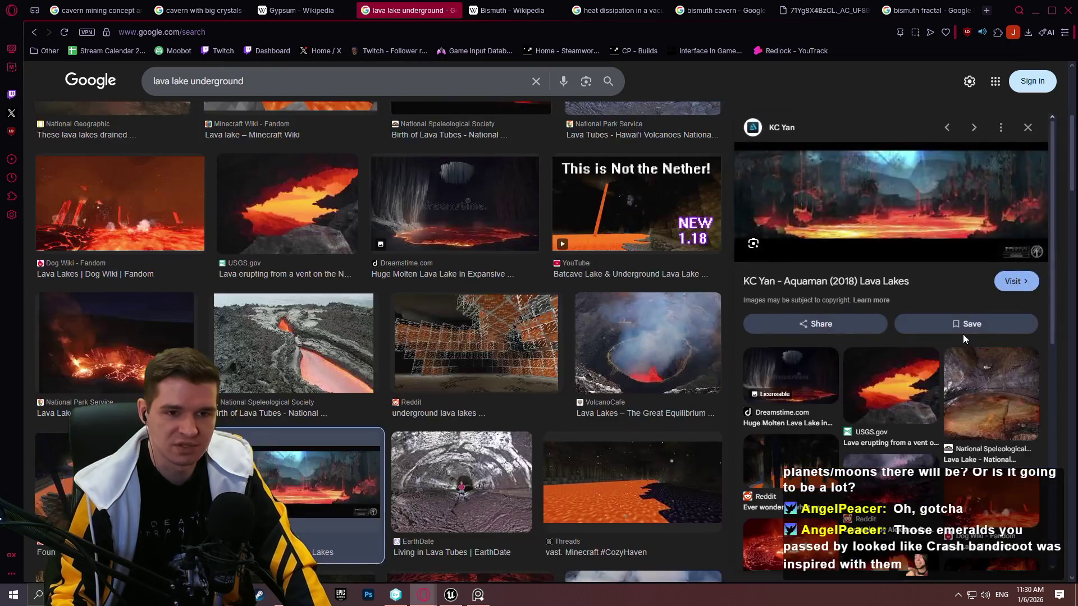
pyautogui.rightClick(944, 204)
pyautogui.click(828, 293)
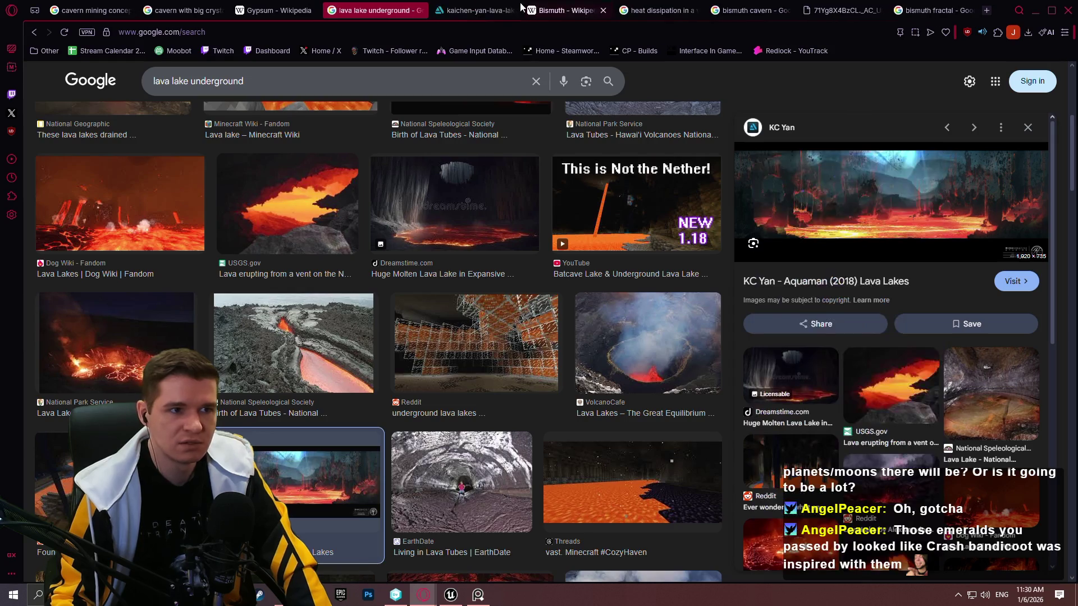
pyautogui.click(519, 8)
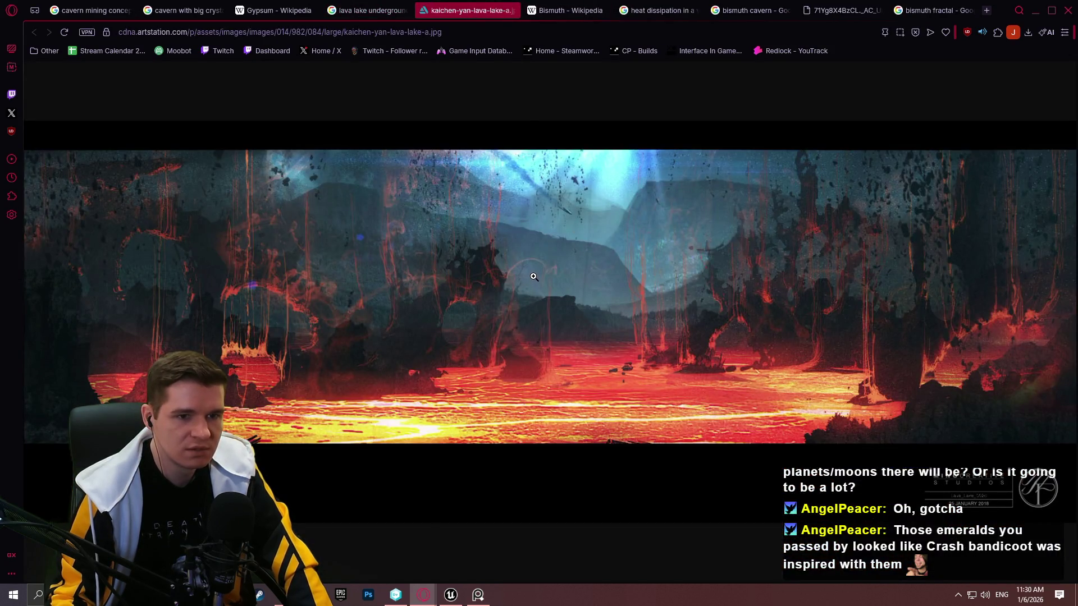
pyautogui.click(379, 3)
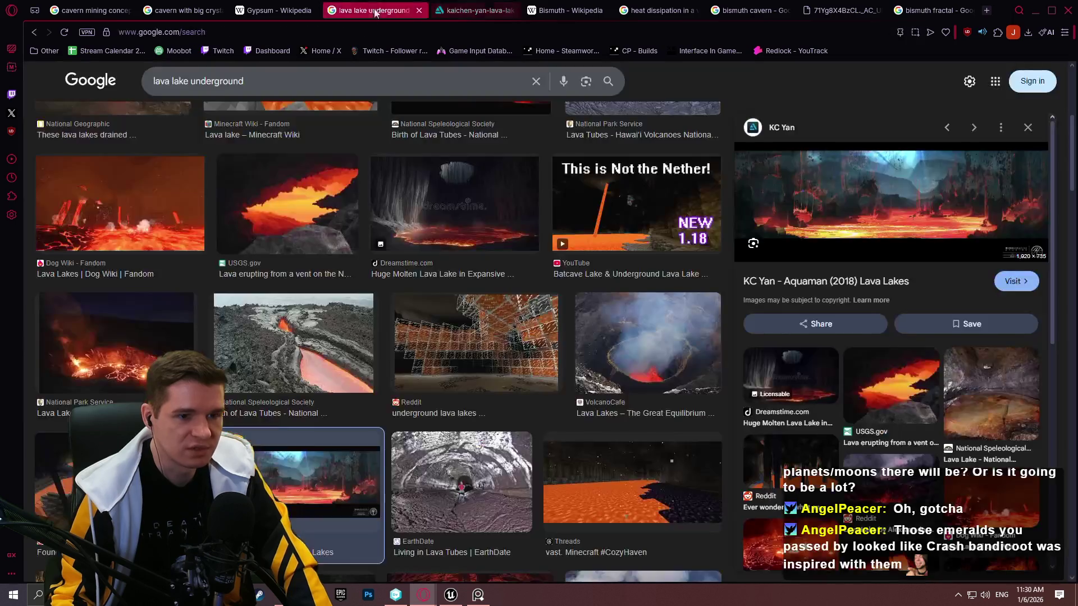
# Preview the related Lava Lakes image and the magma under volcanoes painting
pyautogui.scroll(-3, 917, 338)
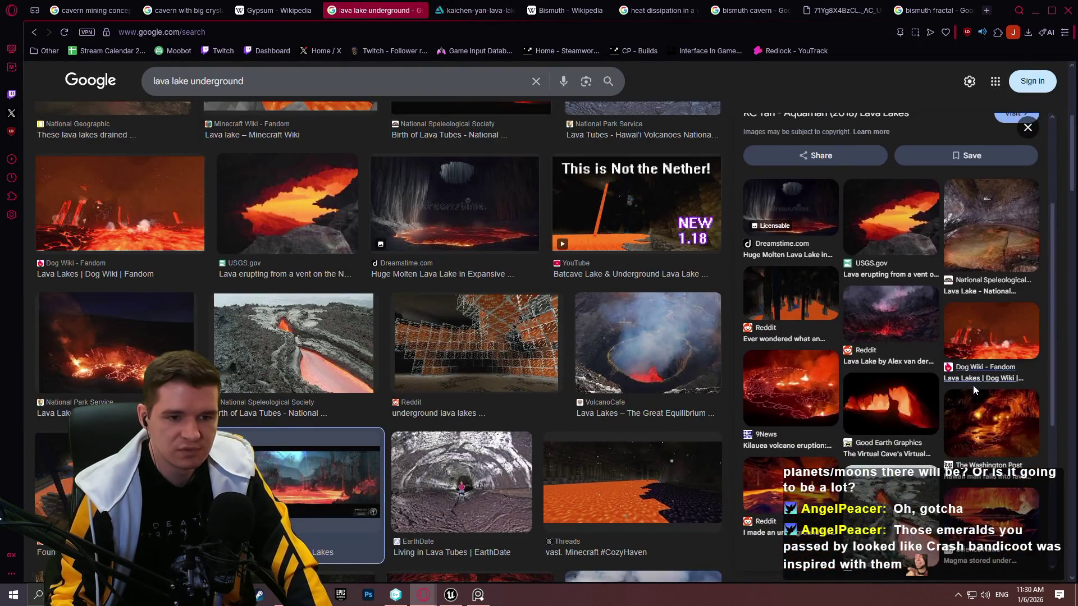
pyautogui.click(983, 349)
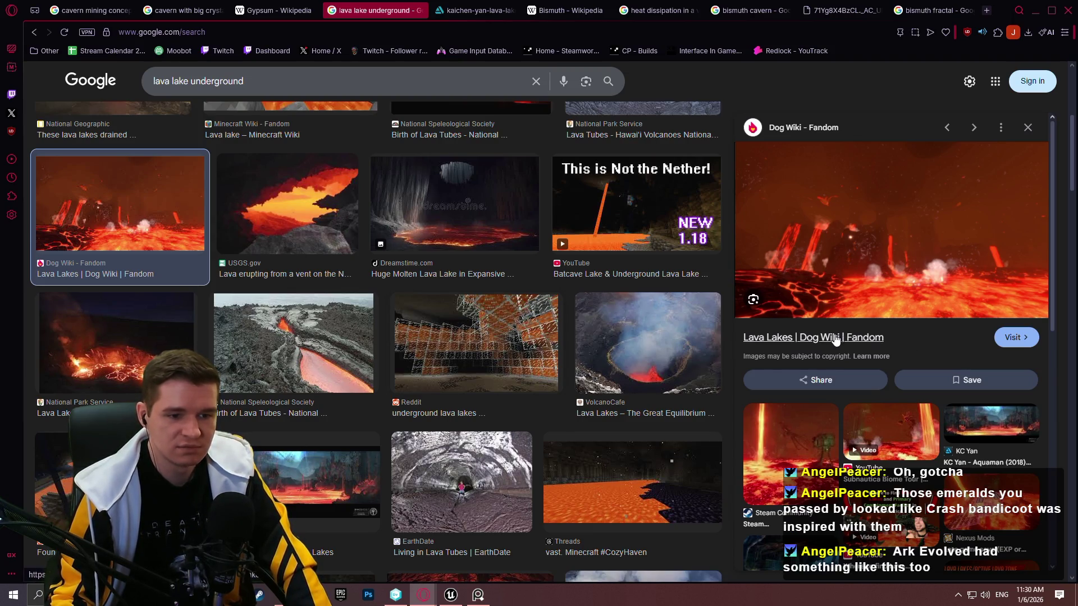
pyautogui.scroll(-4, 540, 343)
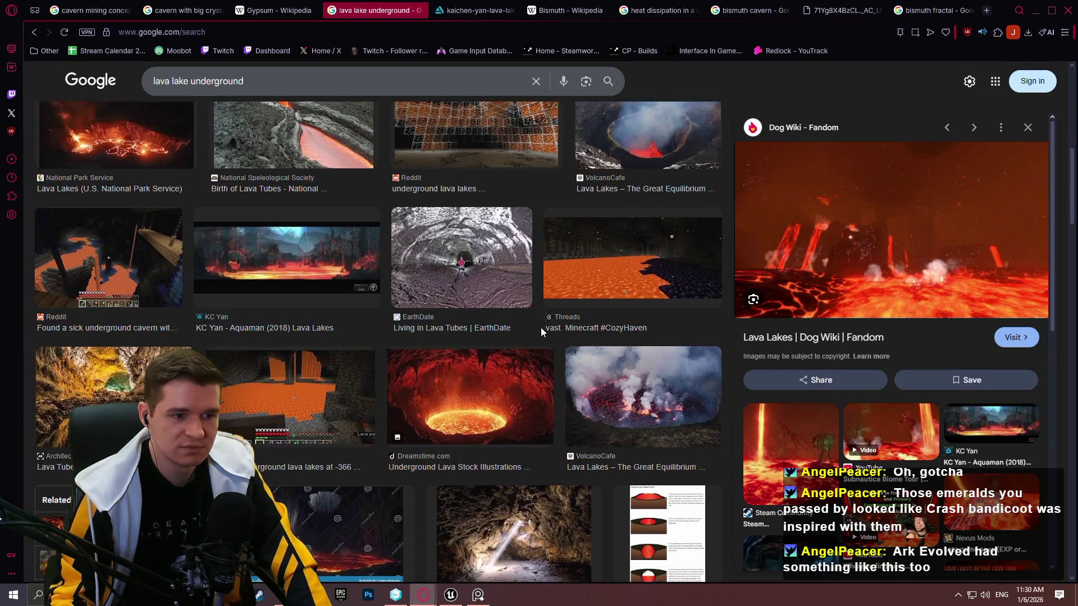
pyautogui.scroll(-5, 539, 325)
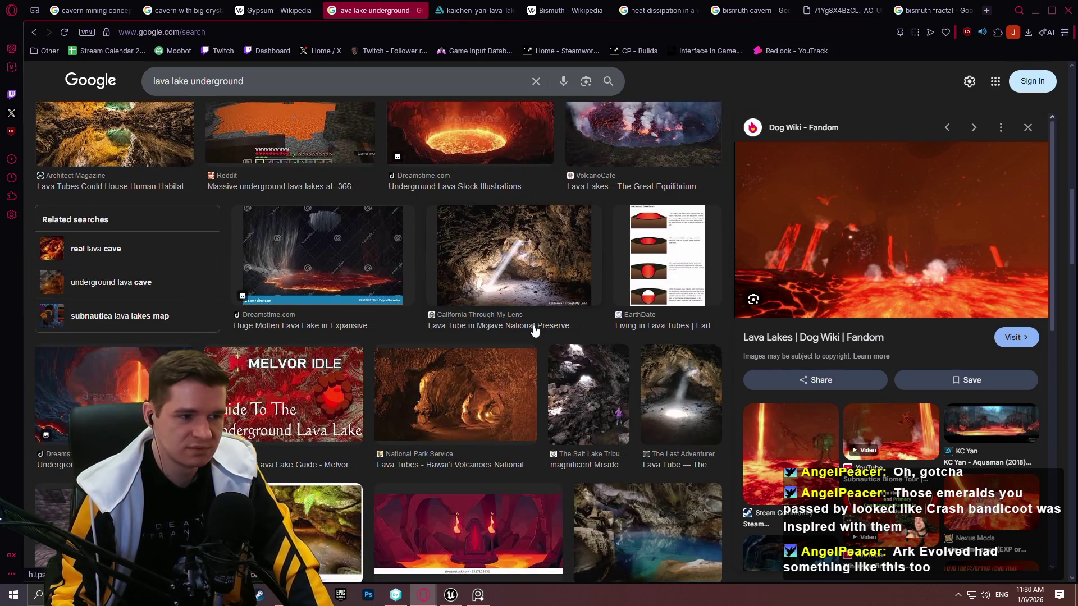
pyautogui.scroll(-5, 654, 386)
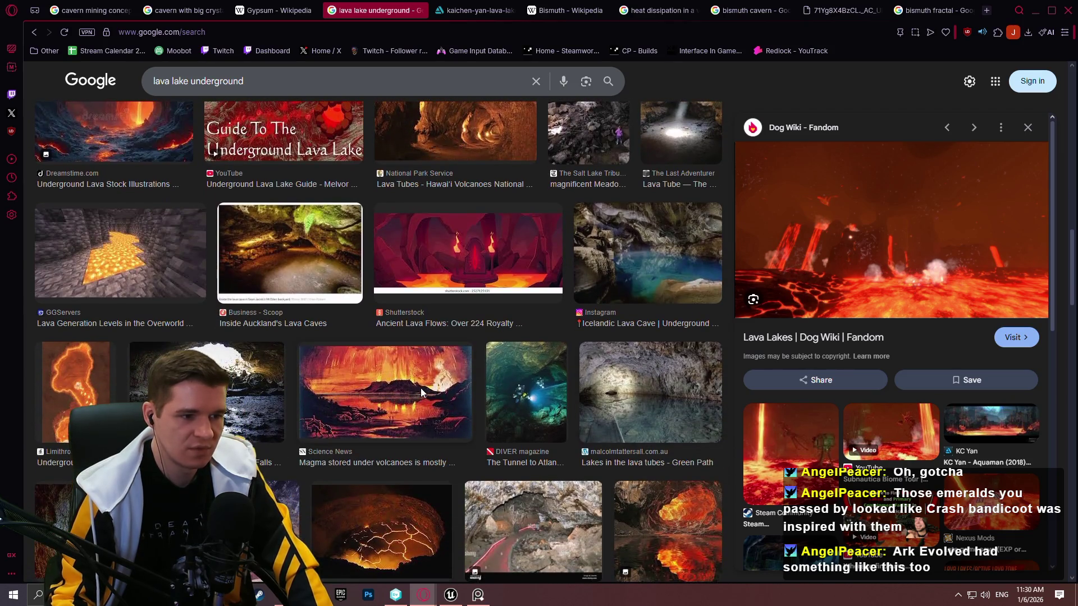
pyautogui.click(421, 391)
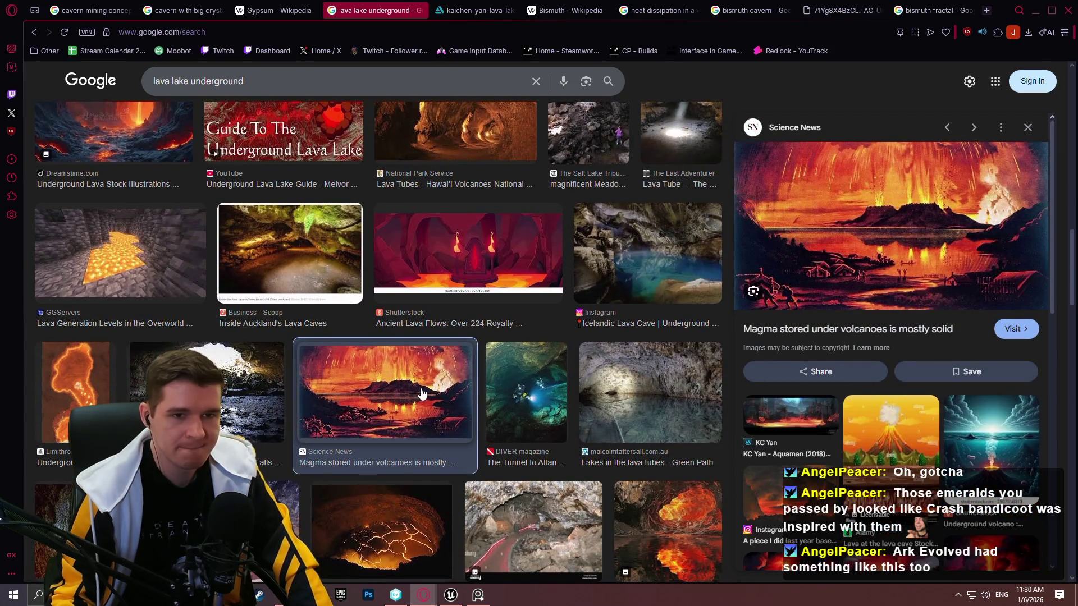
pyautogui.scroll(-5, 376, 358)
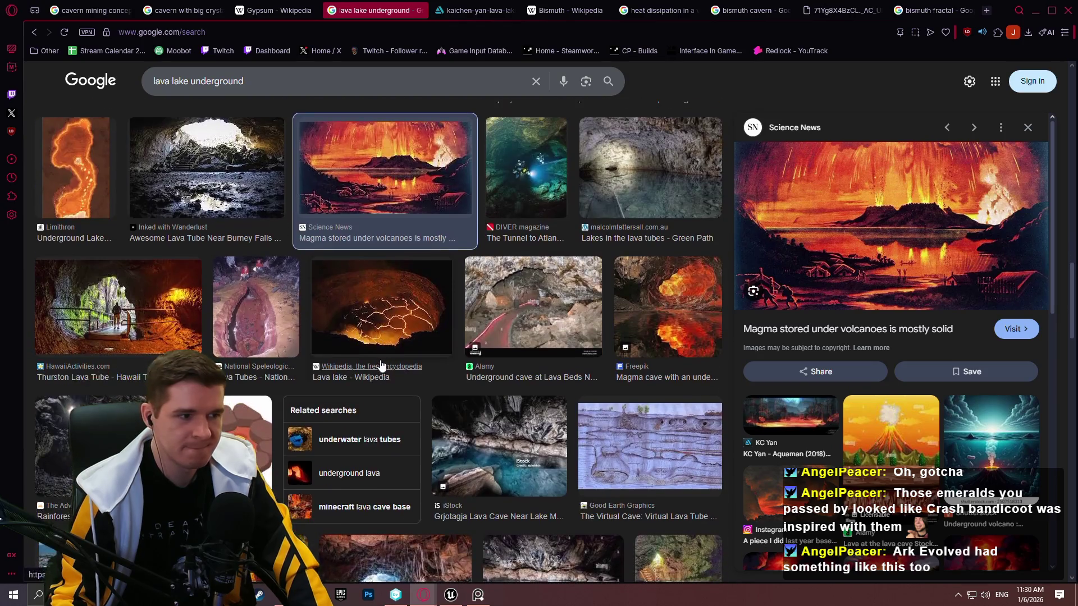
pyautogui.scroll(-1, 245, 379)
pyautogui.scroll(-1, 245, 379)
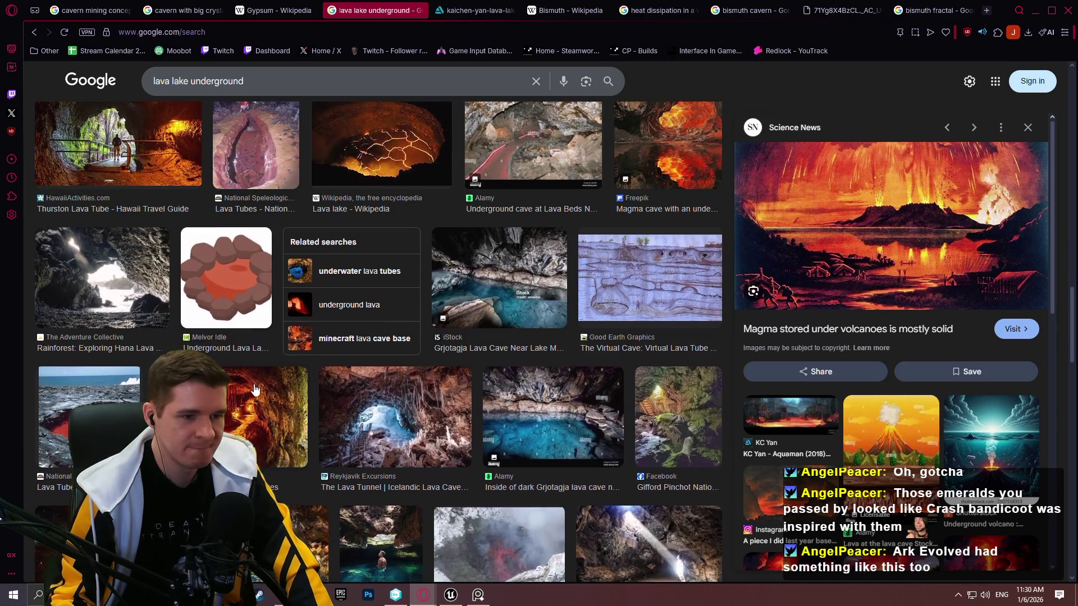
pyautogui.scroll(-5, 254, 389)
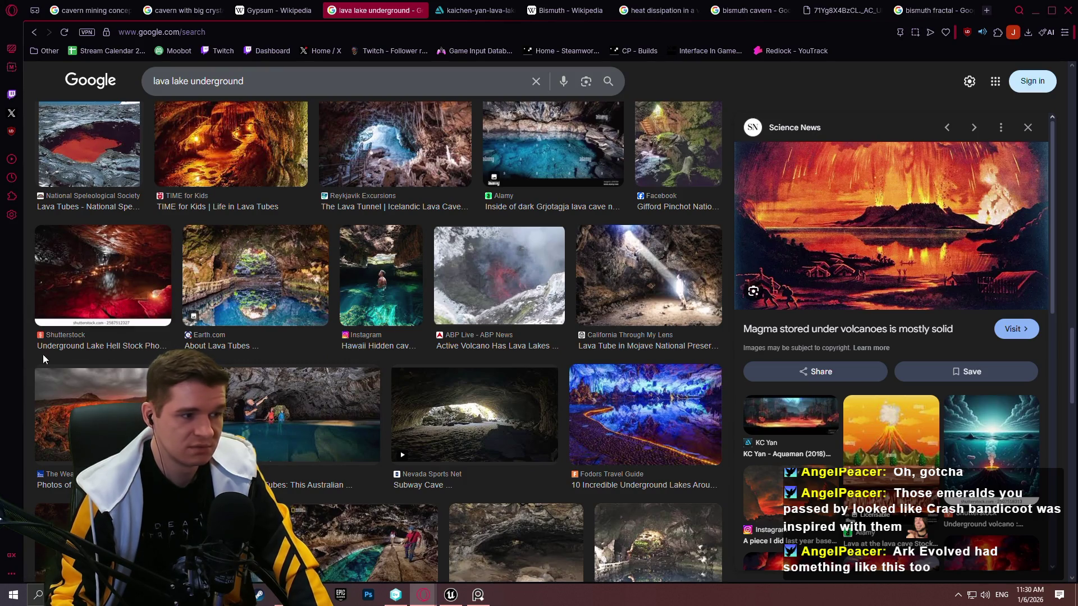
pyautogui.scroll(10, 24, 362)
pyautogui.scroll(5, 370, 359)
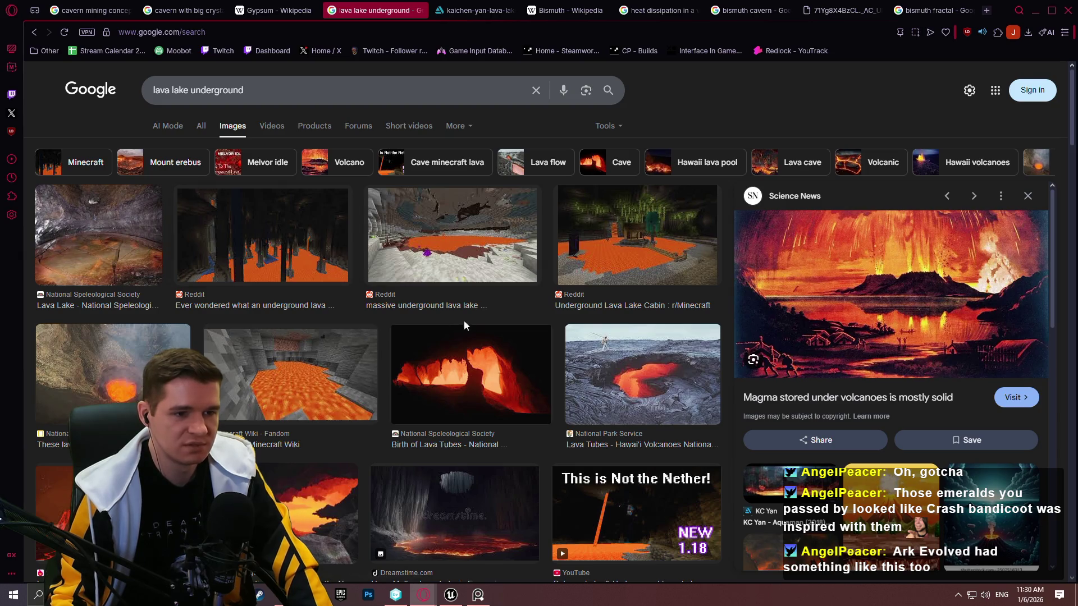
# Copy the pillared underground lava lake image and place it below the lava images
pyautogui.click(324, 245)
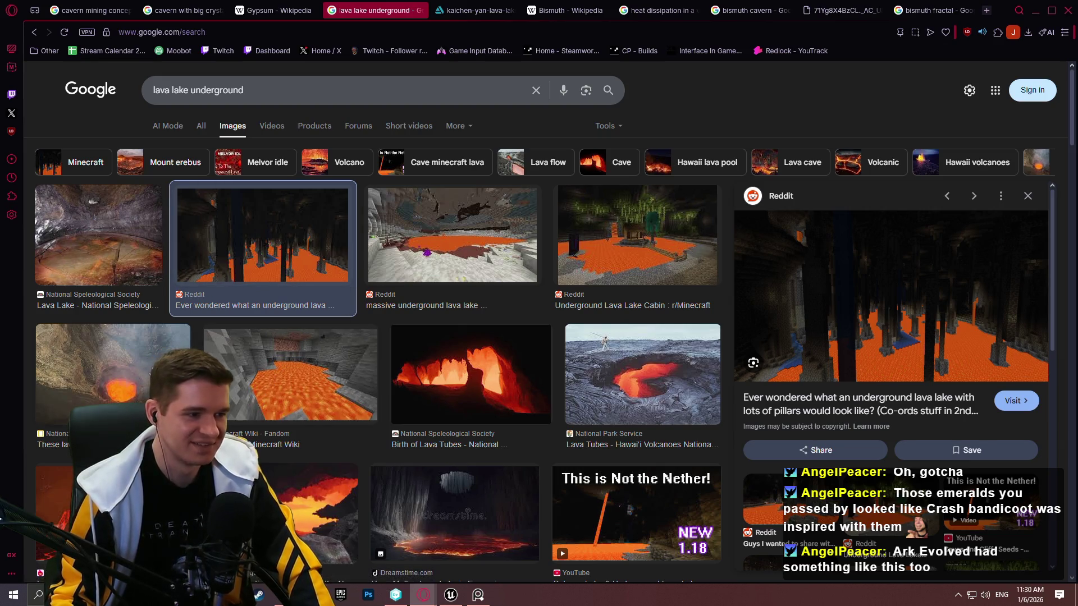
pyautogui.rightClick(836, 336)
pyautogui.click(872, 354)
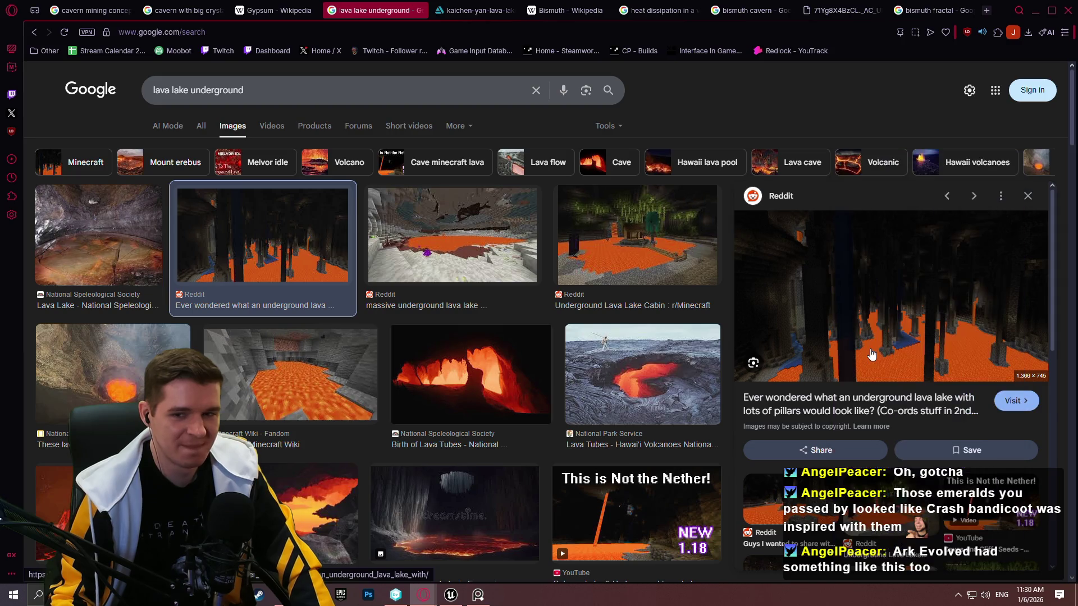
pyautogui.hotkey('alt', 'Tab')
pyautogui.scroll(-5, 722, 425)
pyautogui.hotkey('ctrl', 'v')
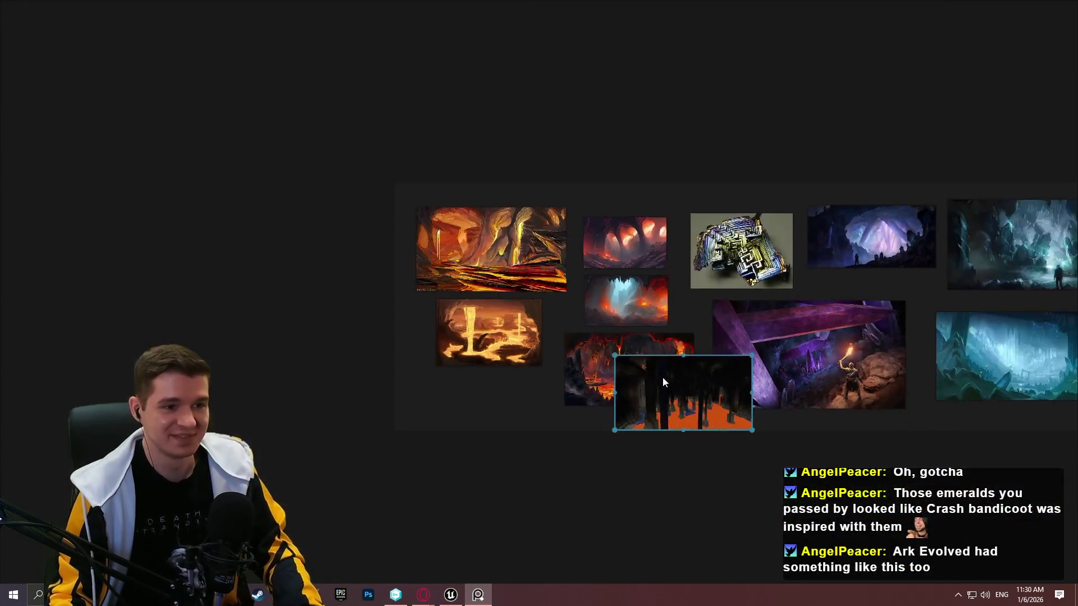
pyautogui.scroll(1, 668, 387)
pyautogui.moveTo(676, 396)
pyautogui.mouseDown()
pyautogui.moveTo(436, 425)
pyautogui.moveTo(430, 446)
pyautogui.mouseUp()
pyautogui.scroll(1, 482, 483)
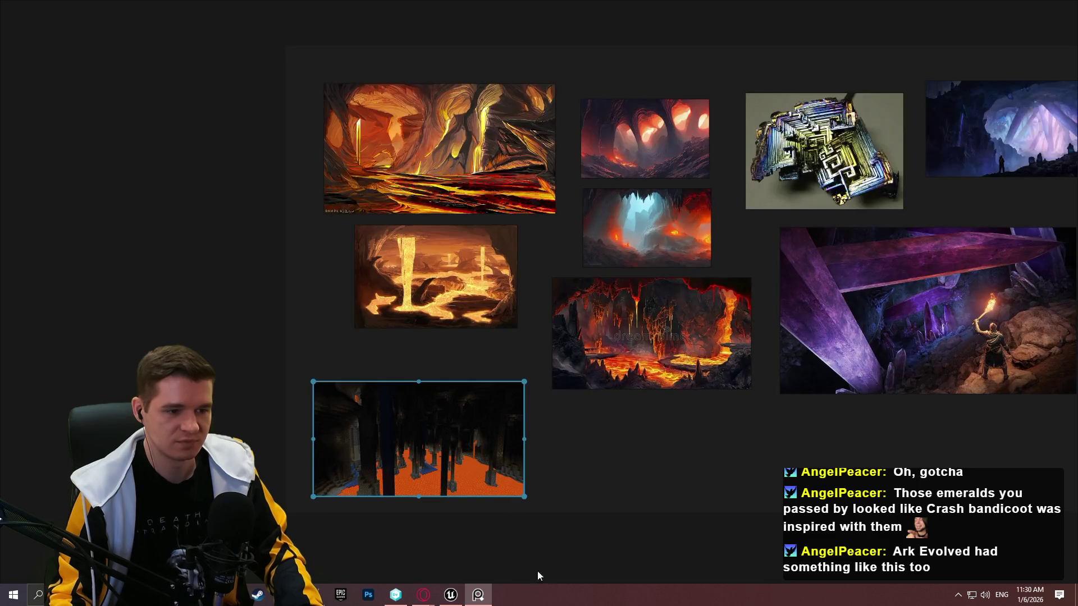
pyautogui.hotkey('alt', 'Tab')
pyautogui.scroll(-3, 527, 294)
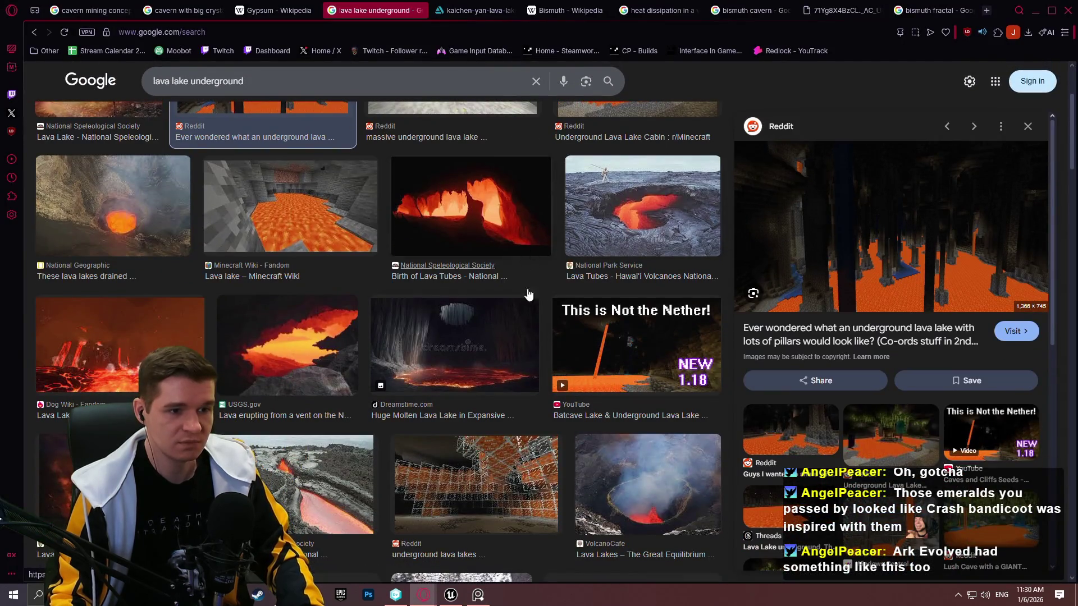
# Preview the Dreamstime and USGS lava results and open the USGS lava-vent photo full-size
pyautogui.click(510, 335)
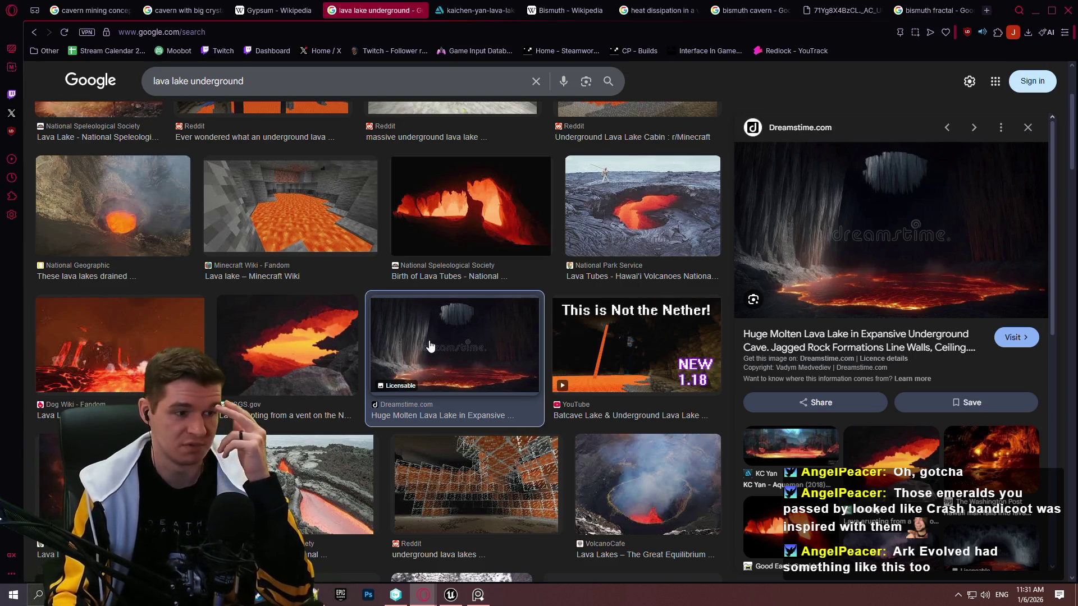
pyautogui.click(305, 351)
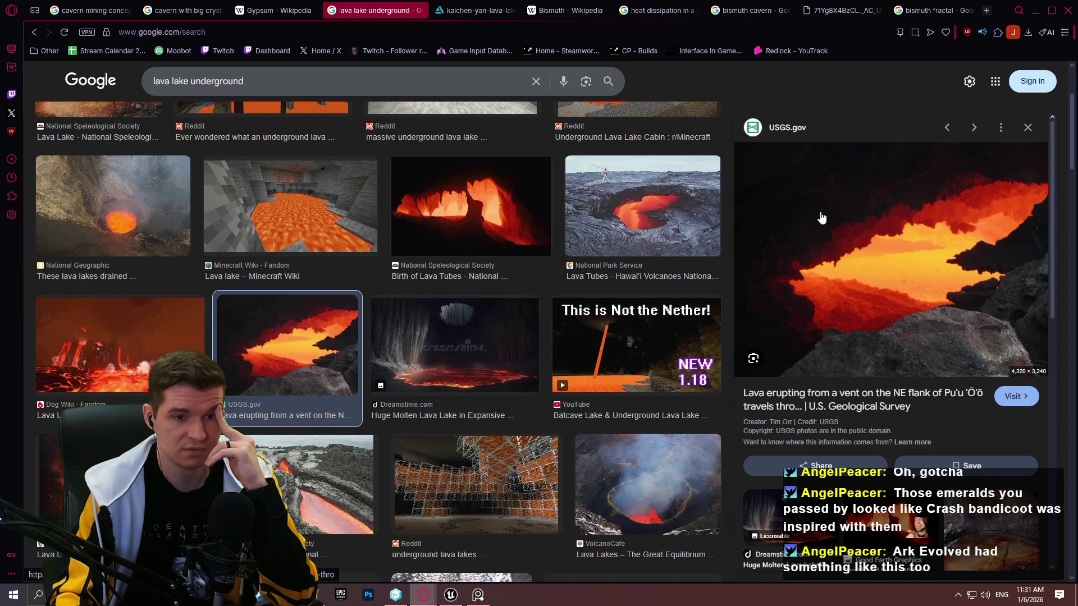
pyautogui.rightClick(823, 155)
pyautogui.click(890, 312)
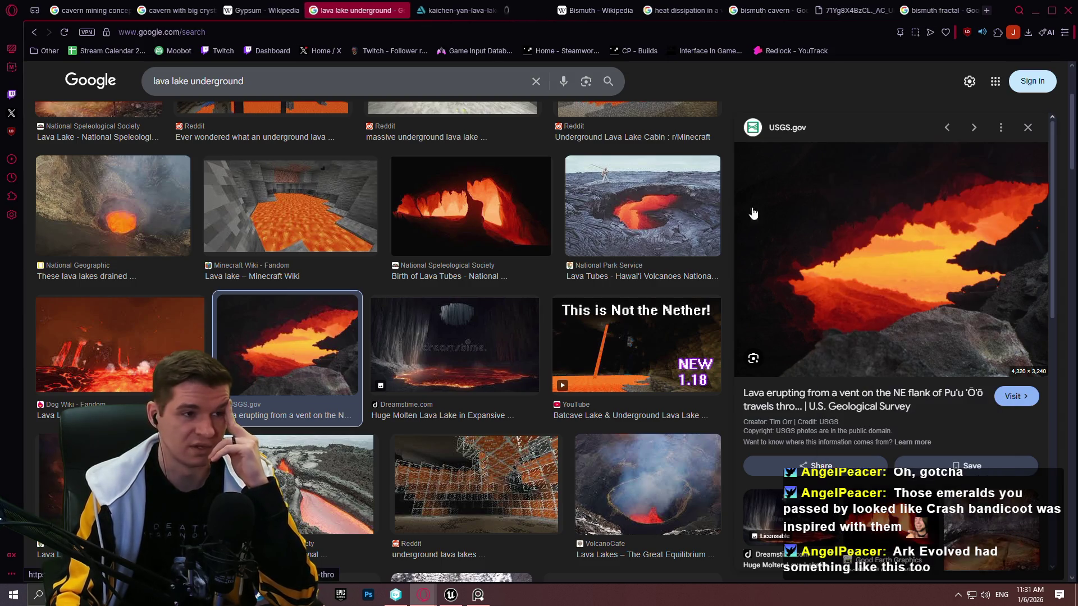
pyautogui.click(527, 12)
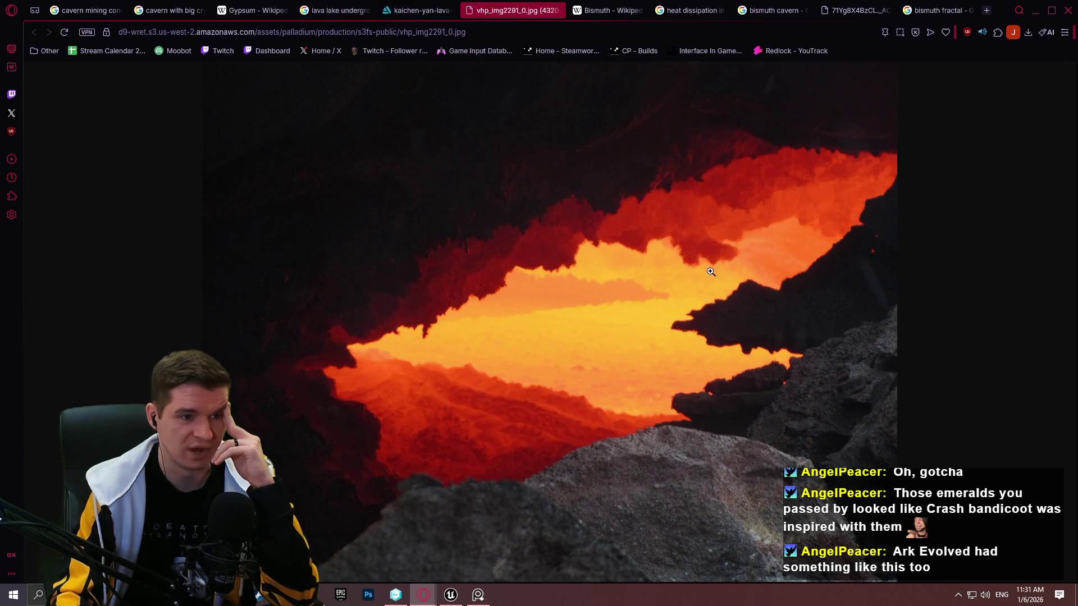
# Copy the full-size lava vent image and bring the PureRef board forward
pyautogui.rightClick(625, 363)
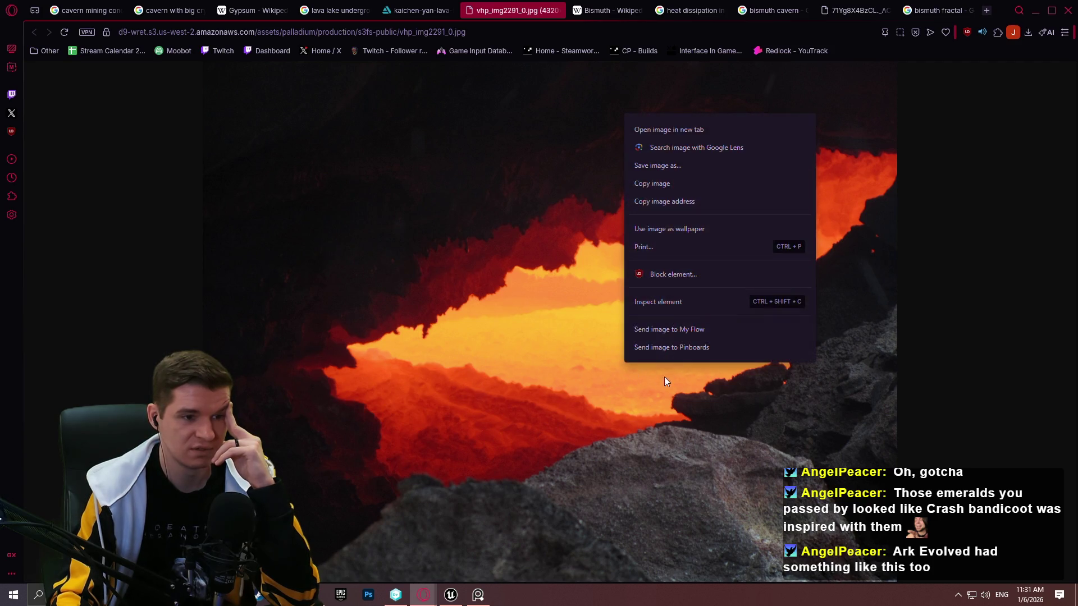
pyautogui.click(662, 187)
pyautogui.click(478, 595)
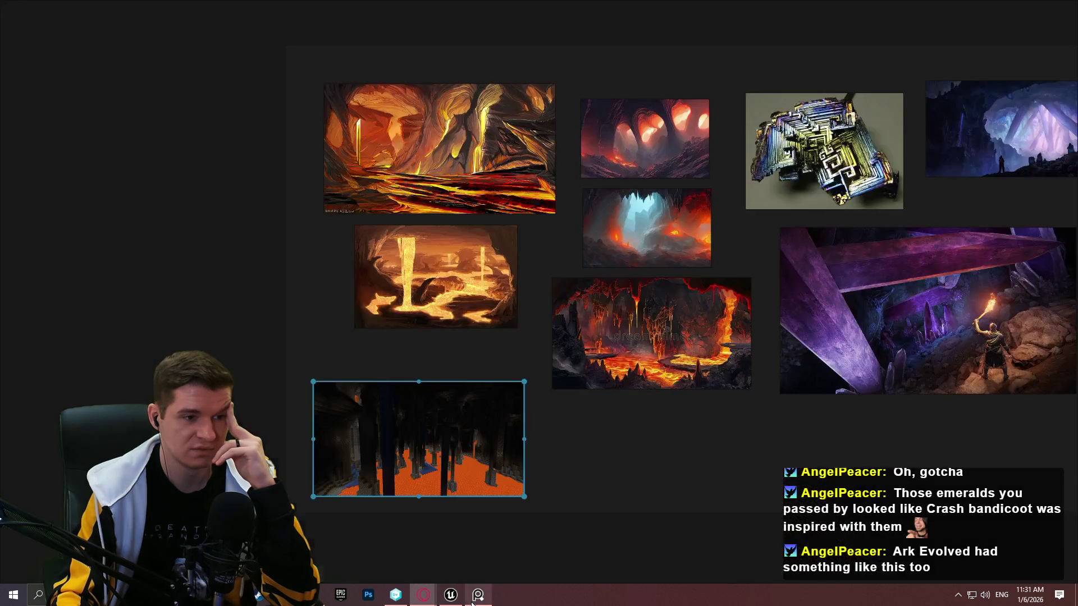
# Paste the USGS lava-vent photo, shrink it, and move it to the board's top-left corner
pyautogui.hotkey('ctrl', 'v')
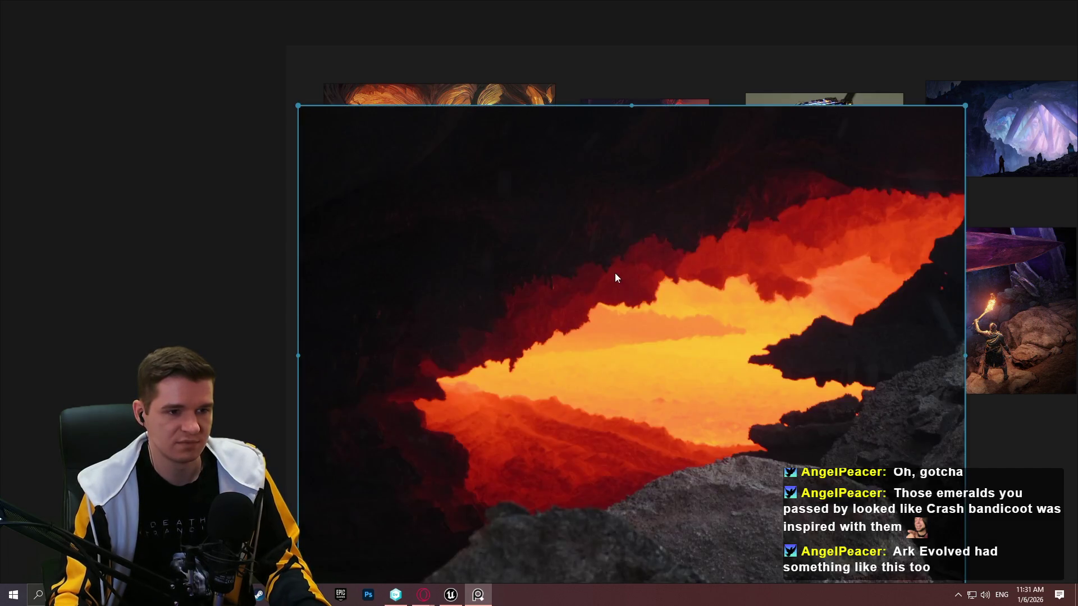
pyautogui.scroll(-4, 568, 406)
pyautogui.scroll(3, 578, 352)
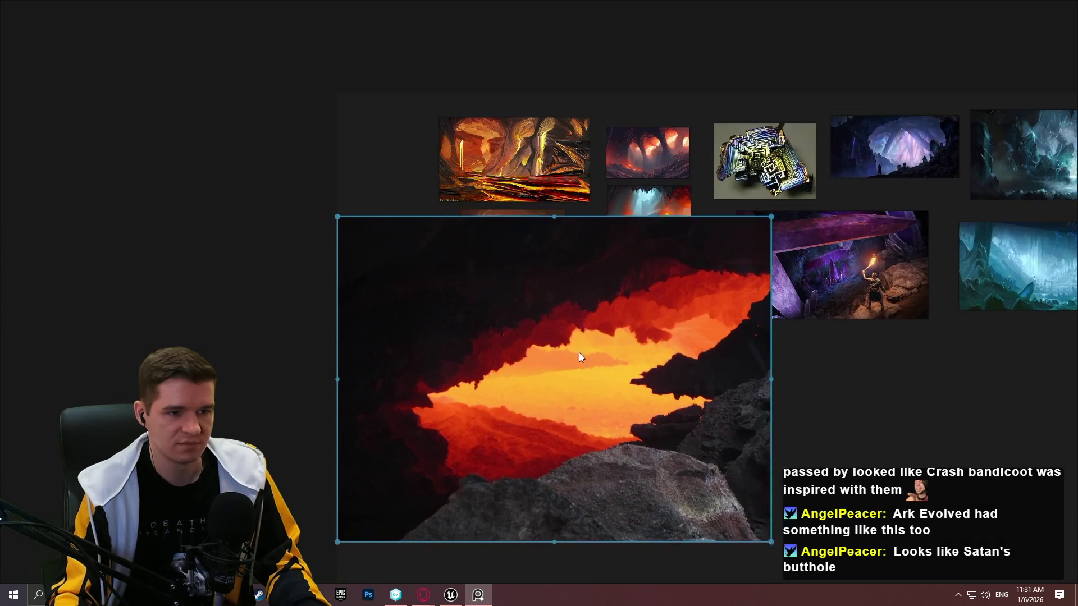
pyautogui.moveTo(683, 194)
pyautogui.mouseDown()
pyautogui.moveTo(438, 375)
pyautogui.moveTo(509, 320)
pyautogui.mouseUp()
pyautogui.moveTo(453, 406)
pyautogui.mouseDown()
pyautogui.moveTo(342, 225)
pyautogui.moveTo(328, 227)
pyautogui.mouseUp()
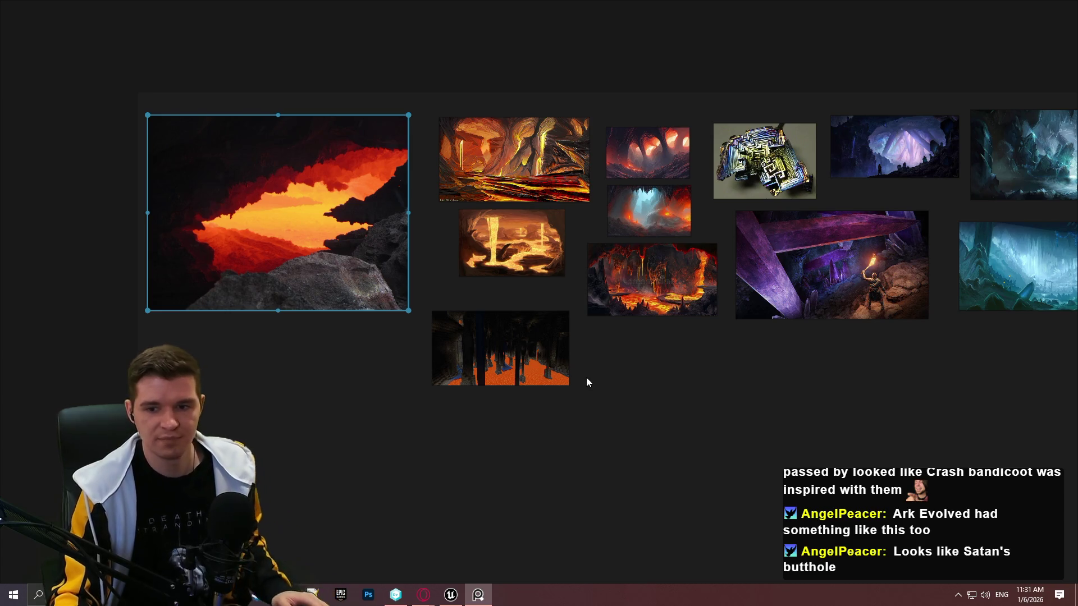
pyautogui.click(477, 597)
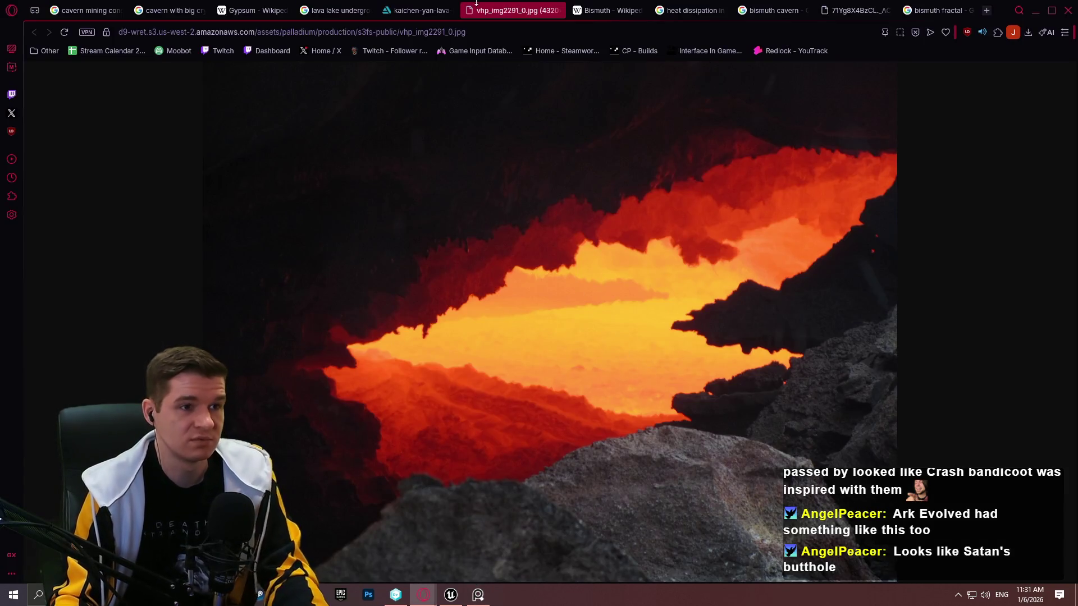
# Go back to the lava lake image results and preview the Frontier Forums lava painting
pyautogui.click(425, 11)
pyautogui.click(334, 12)
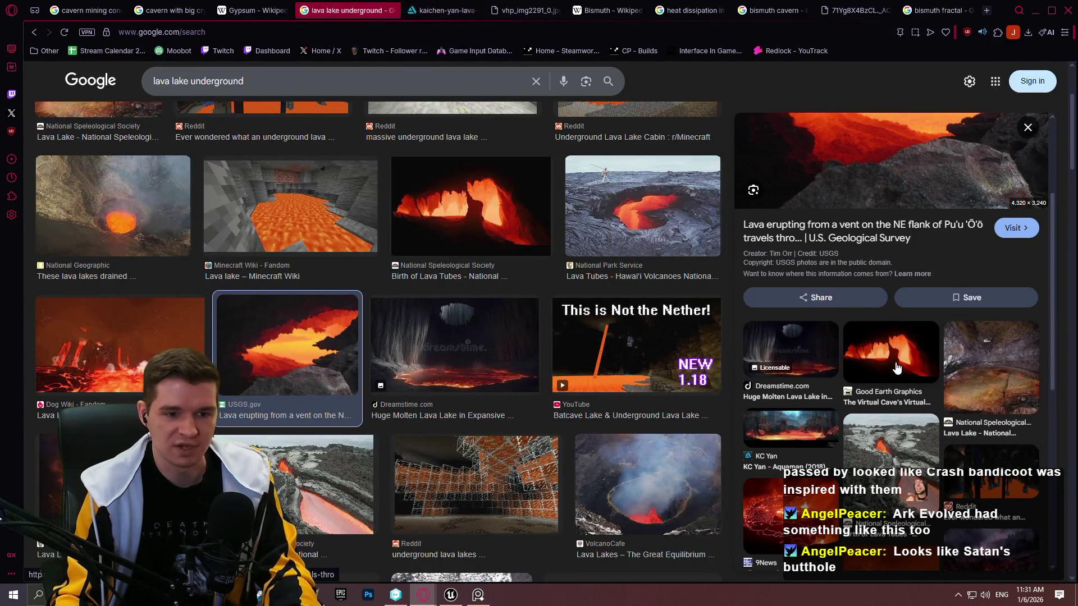
pyautogui.click(896, 367)
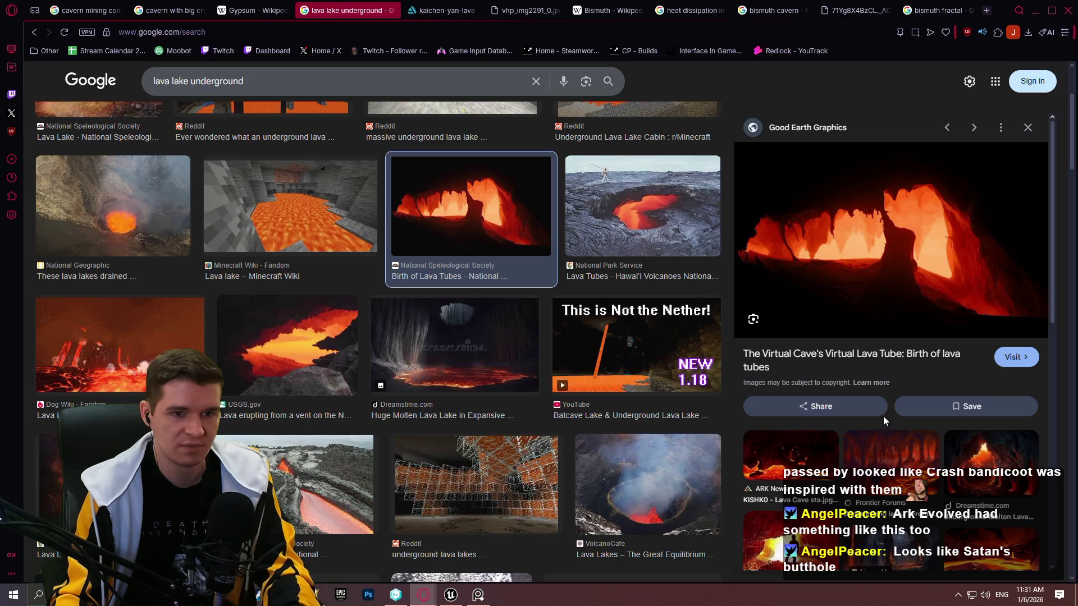
pyautogui.scroll(-4, 868, 406)
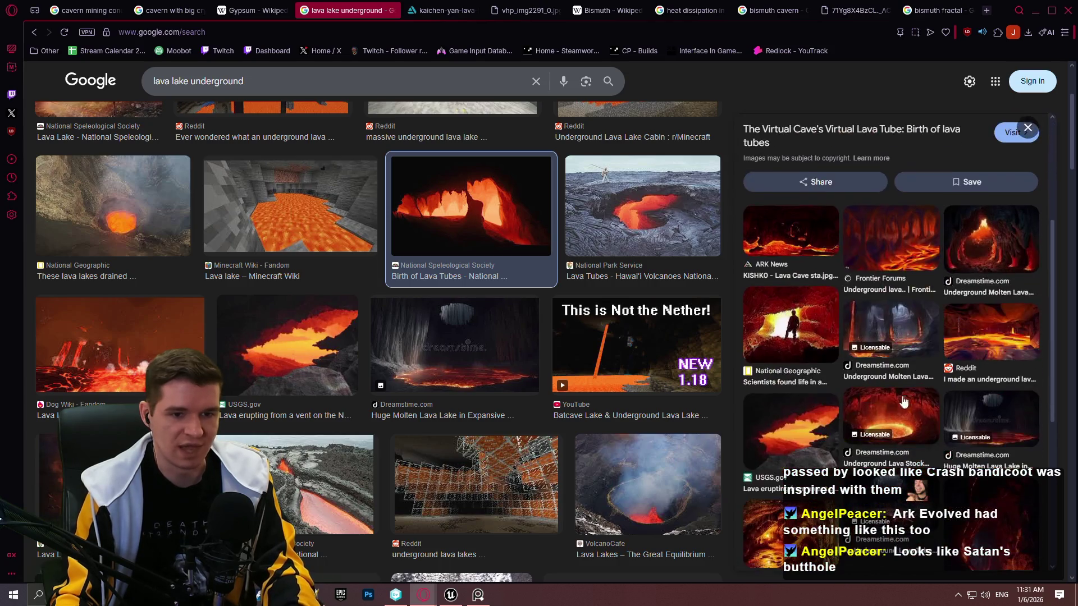
pyautogui.click(923, 258)
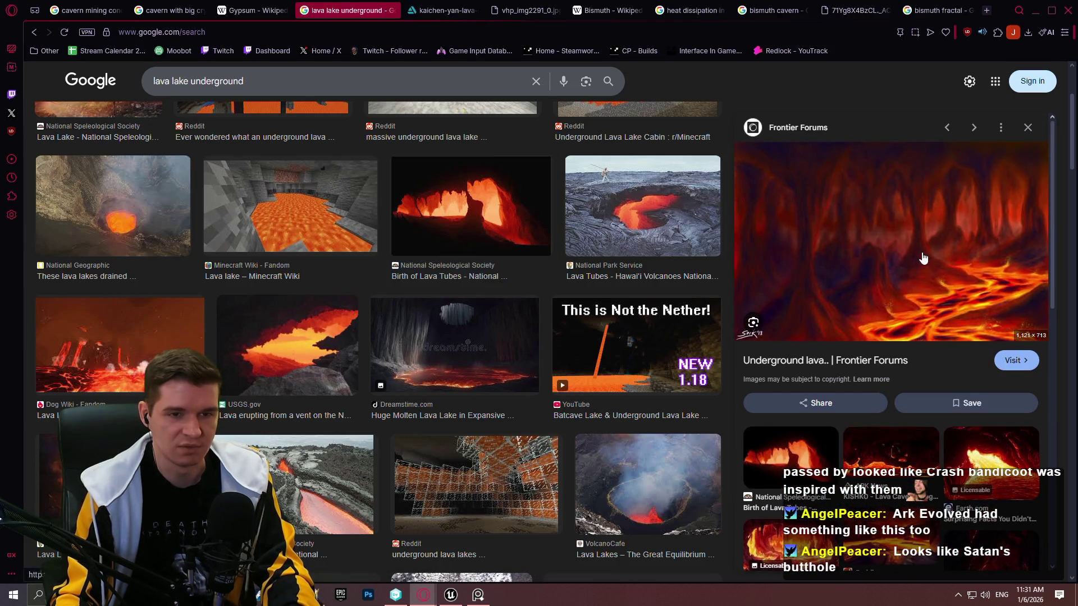
# Copy the Frontier Forums lava painting and paste it beside the large lava photo on the board
pyautogui.rightClick(929, 224)
pyautogui.click(810, 348)
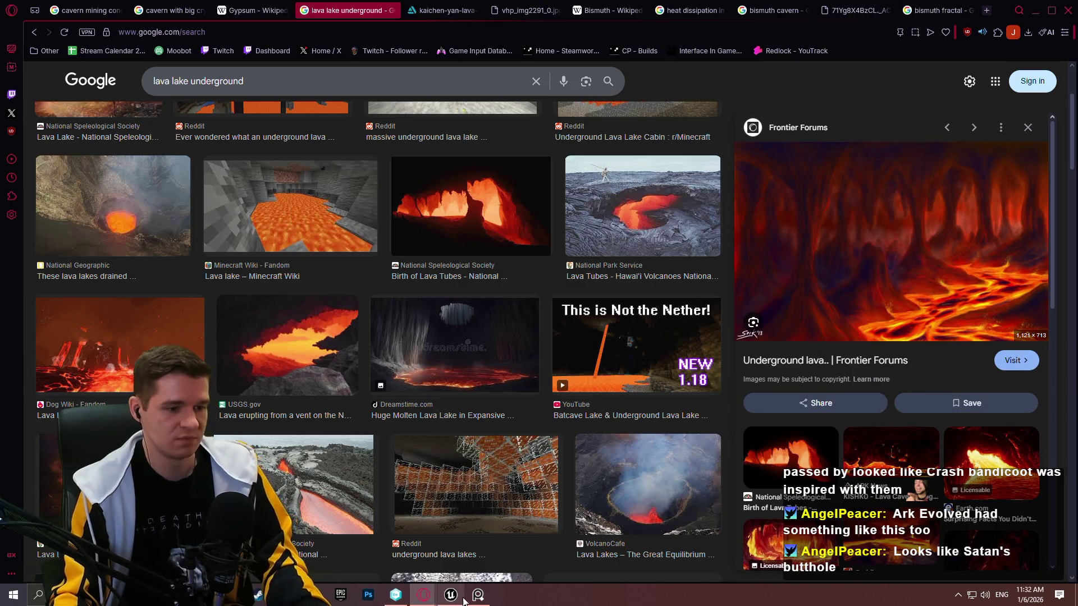
pyautogui.click(477, 595)
pyautogui.hotkey('ctrl', 'v')
pyautogui.moveTo(541, 362)
pyautogui.mouseDown()
pyautogui.moveTo(267, 361)
pyautogui.moveTo(352, 364)
pyautogui.moveTo(362, 334)
pyautogui.mouseUp()
pyautogui.scroll(5, 389, 380)
# Copy the Dreamstime cave-with-lava illustration from the image results
pyautogui.hotkey('alt', 'Tab')
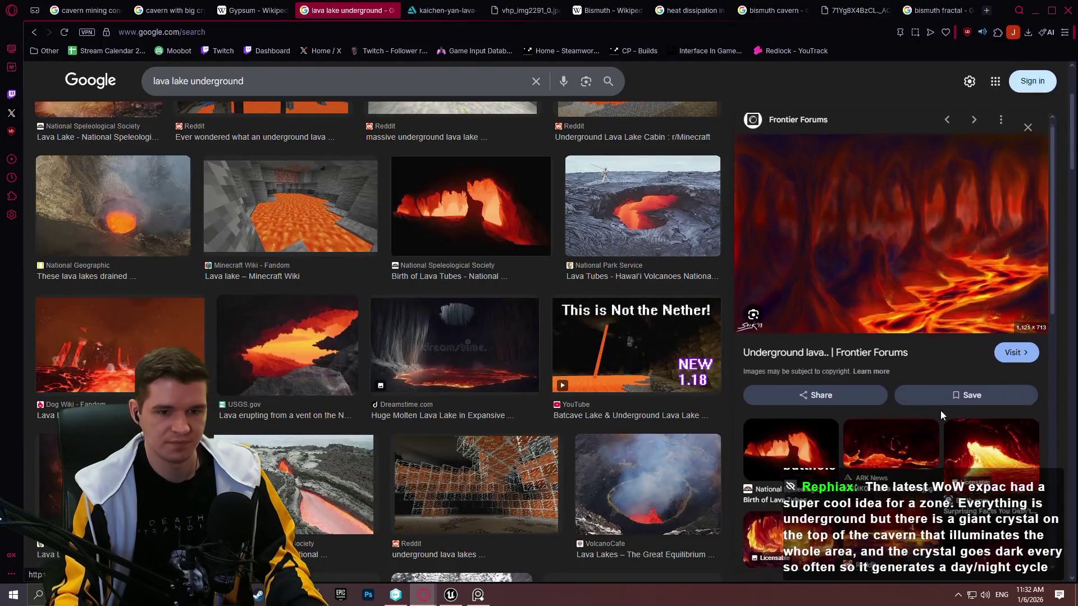
pyautogui.scroll(-3, 941, 410)
pyautogui.click(786, 371)
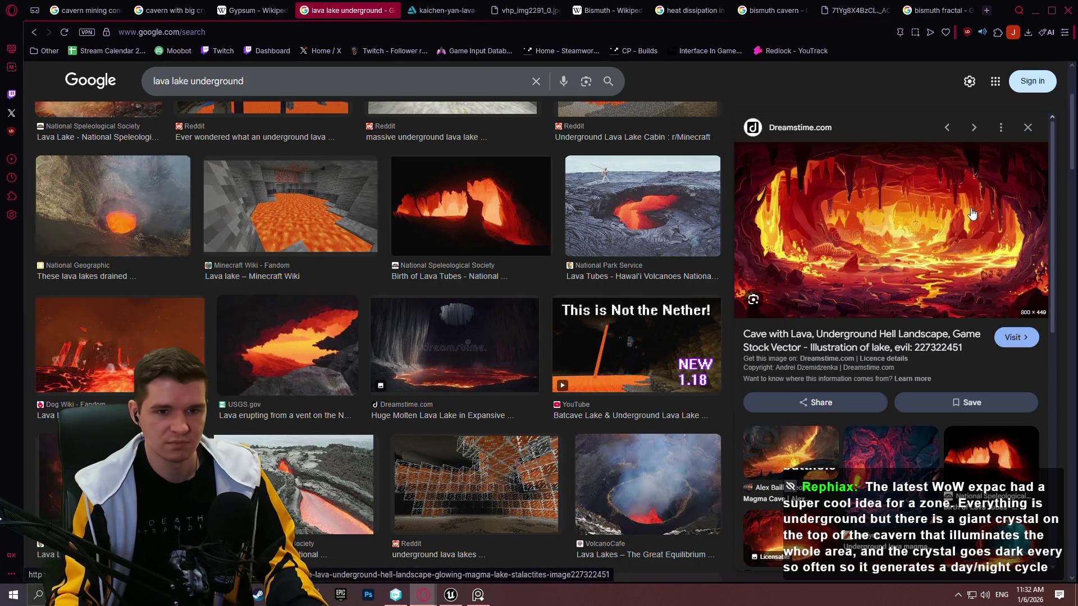
pyautogui.rightClick(779, 153)
pyautogui.click(807, 348)
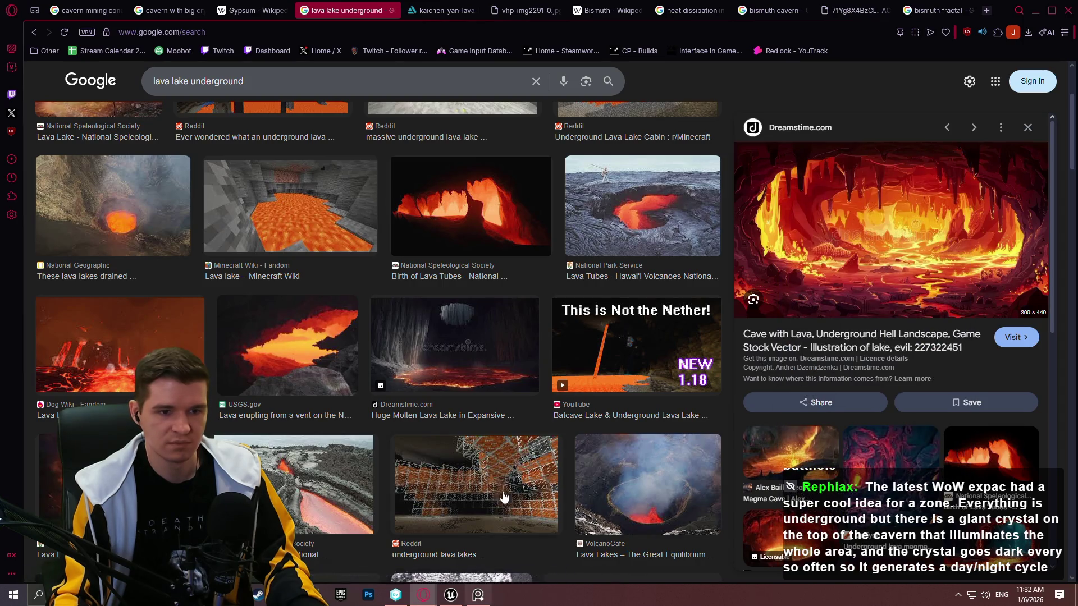
pyautogui.click(486, 597)
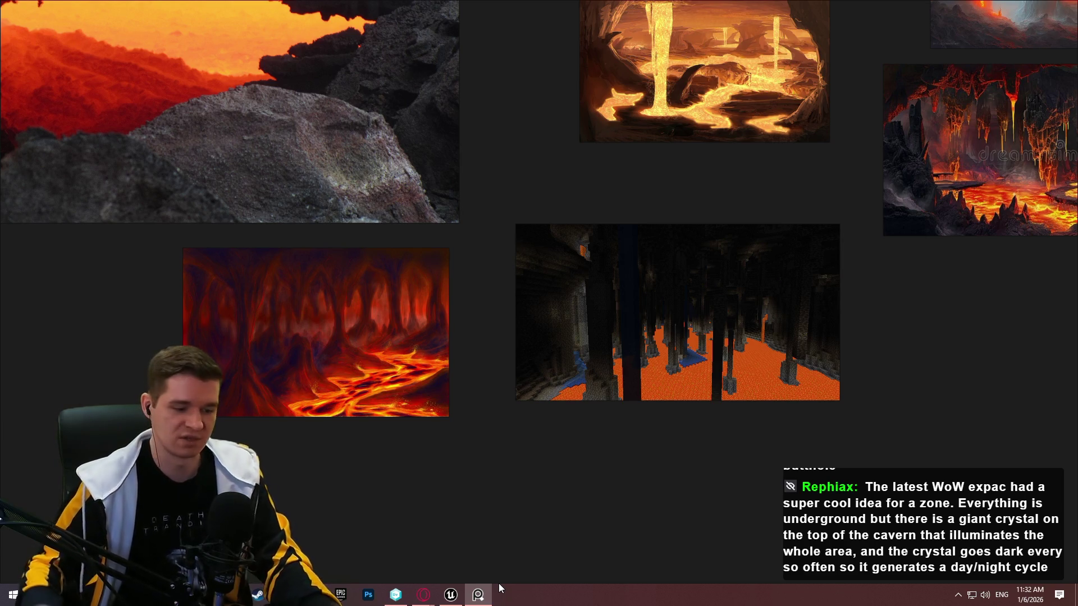
pyautogui.hotkey('ctrl', 'v')
# Position the cartoon lava cave illustration left of the red lava painting and enlarge it
pyautogui.moveTo(524, 472)
pyautogui.mouseDown()
pyautogui.moveTo(98, 290)
pyautogui.moveTo(114, 292)
pyautogui.mouseUp()
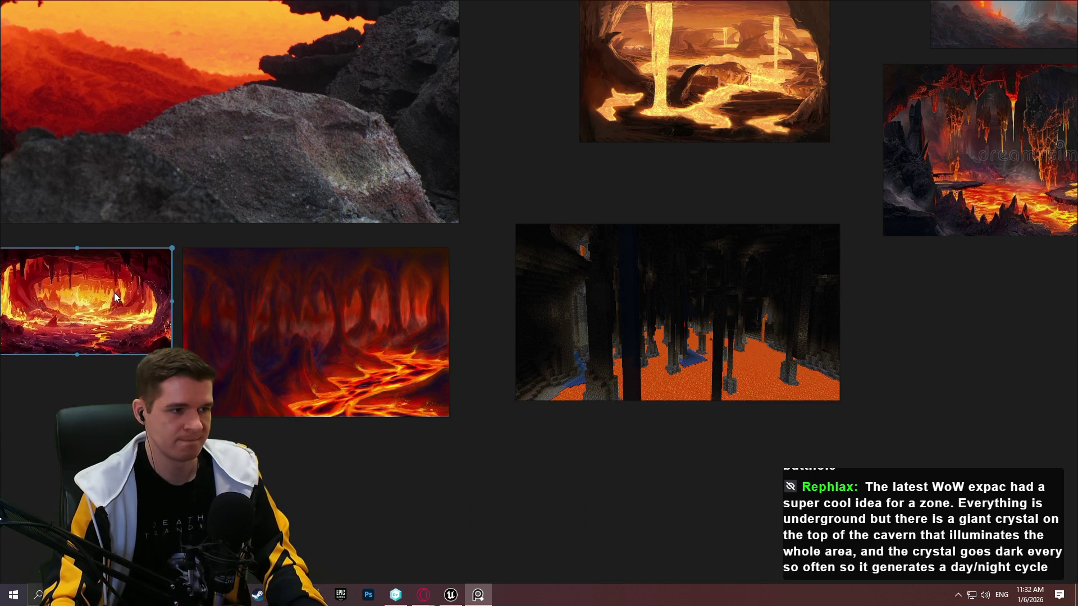
pyautogui.moveTo(52, 364); pyautogui.dragTo(244, 362)
pyautogui.moveTo(175, 352); pyautogui.dragTo(85, 399)
pyautogui.scroll(3, 155, 362)
pyautogui.scroll(2, 230, 373)
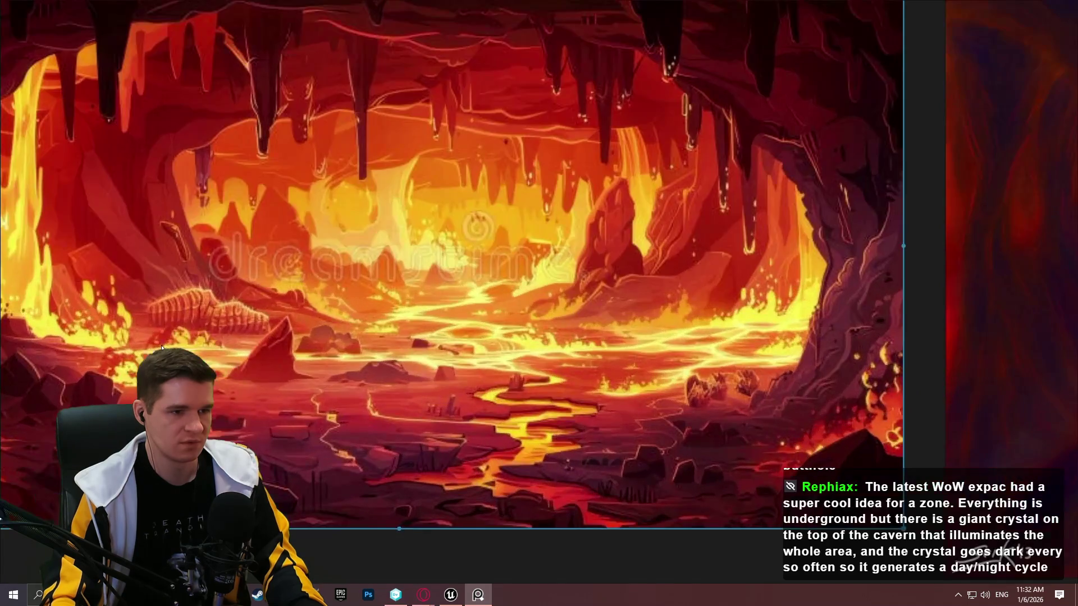
pyautogui.scroll(-5, 230, 372)
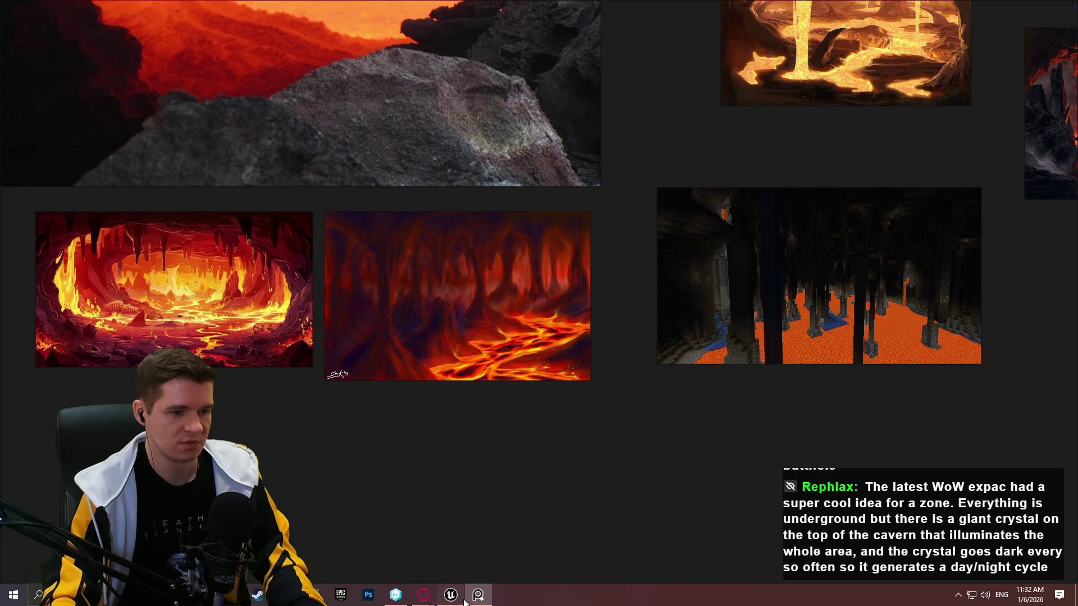
pyautogui.click(450, 595)
pyautogui.click(477, 595)
# Bring up the lava lake results and preview the Dreamstime volcanic cave illustration
pyautogui.moveTo(423, 594)
pyautogui.click(605, 547)
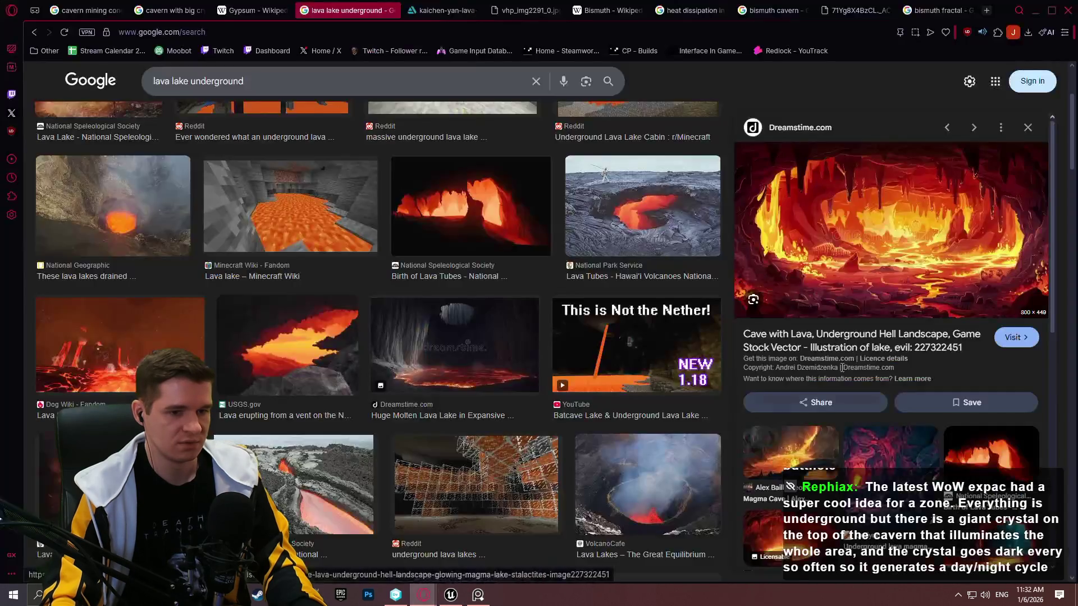
pyautogui.scroll(-5, 989, 340)
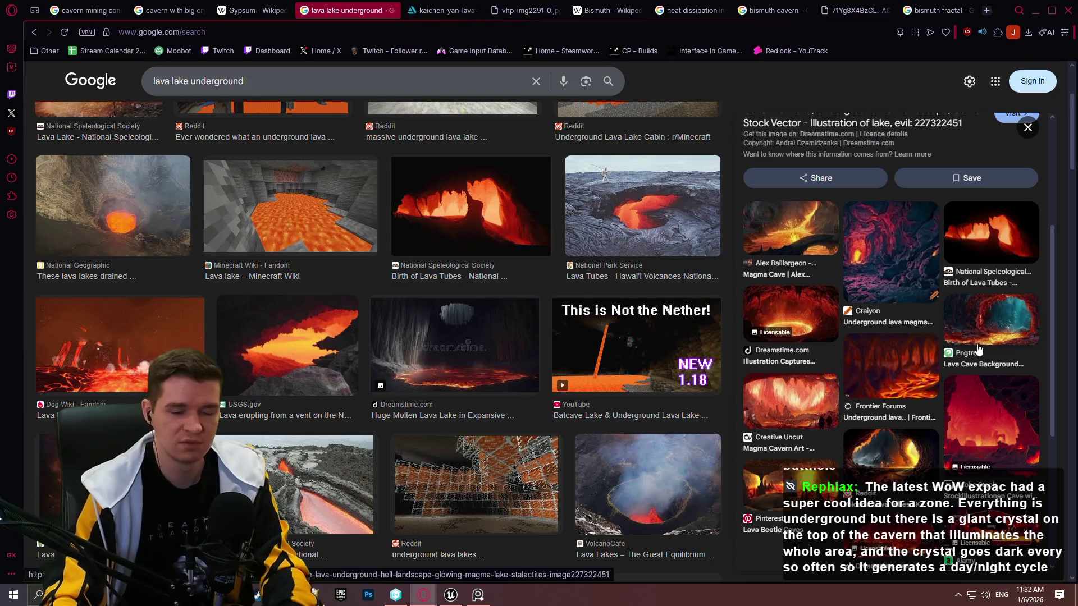
pyautogui.scroll(-2, 989, 342)
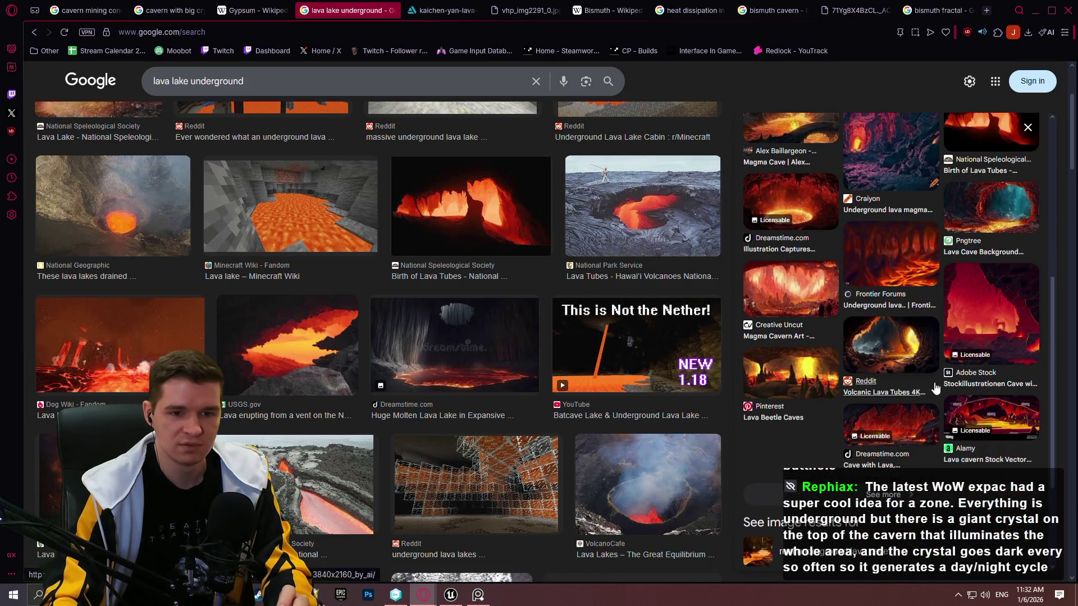
pyautogui.scroll(-1, 1011, 370)
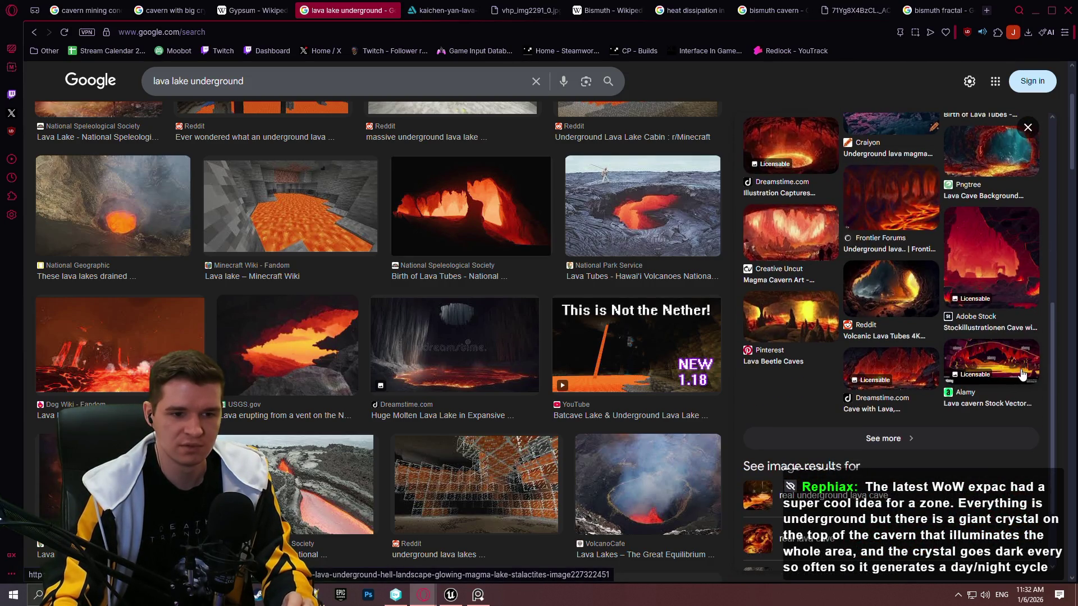
pyautogui.click(804, 154)
pyautogui.scroll(-3, 942, 442)
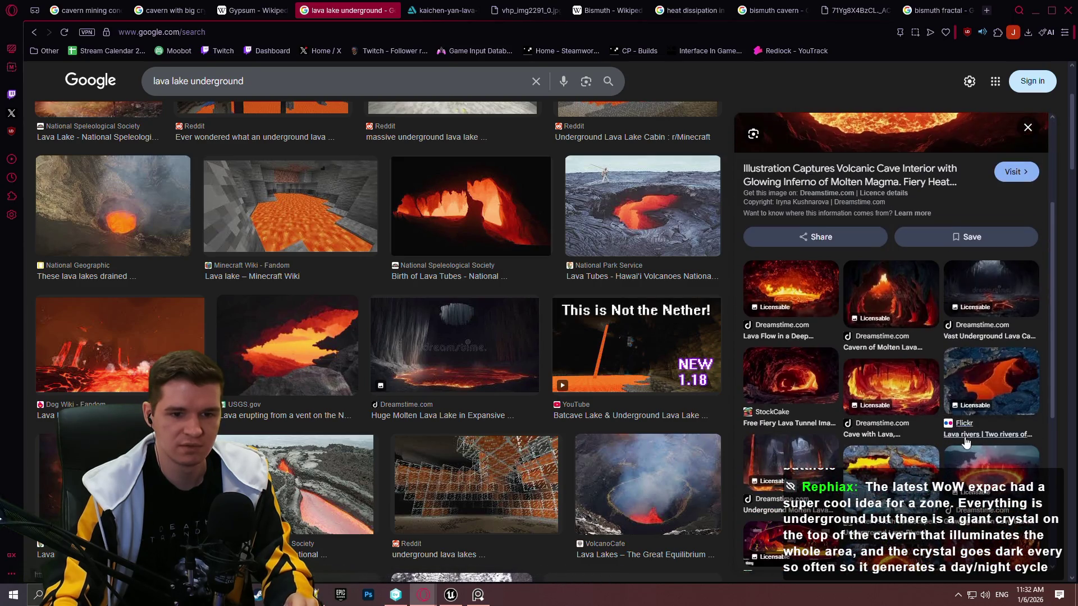
pyautogui.scroll(-3, 942, 443)
pyautogui.scroll(-3, 646, 385)
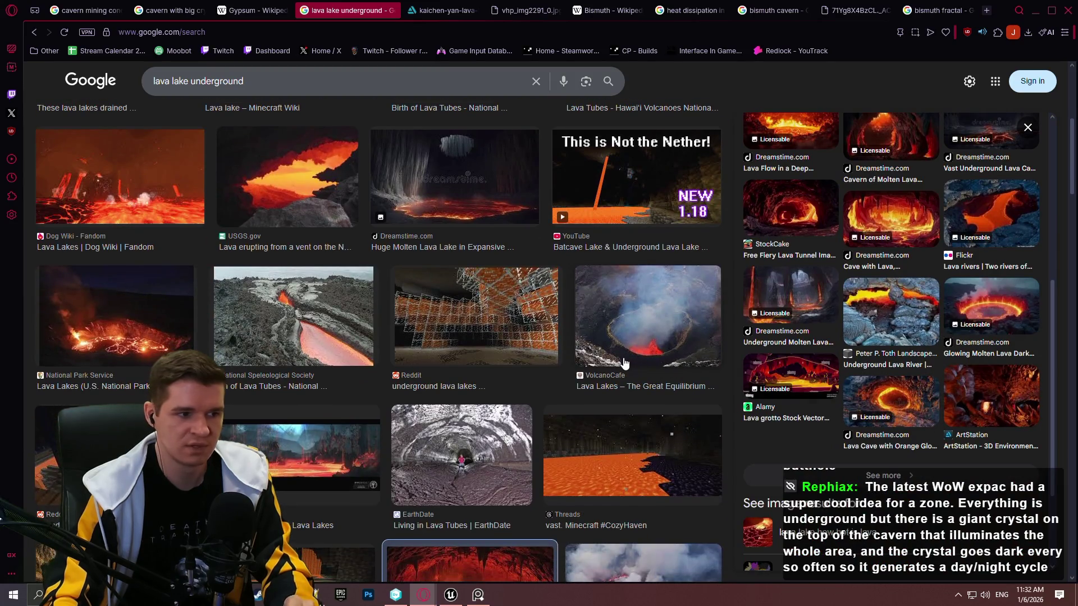
pyautogui.scroll(-4, 625, 356)
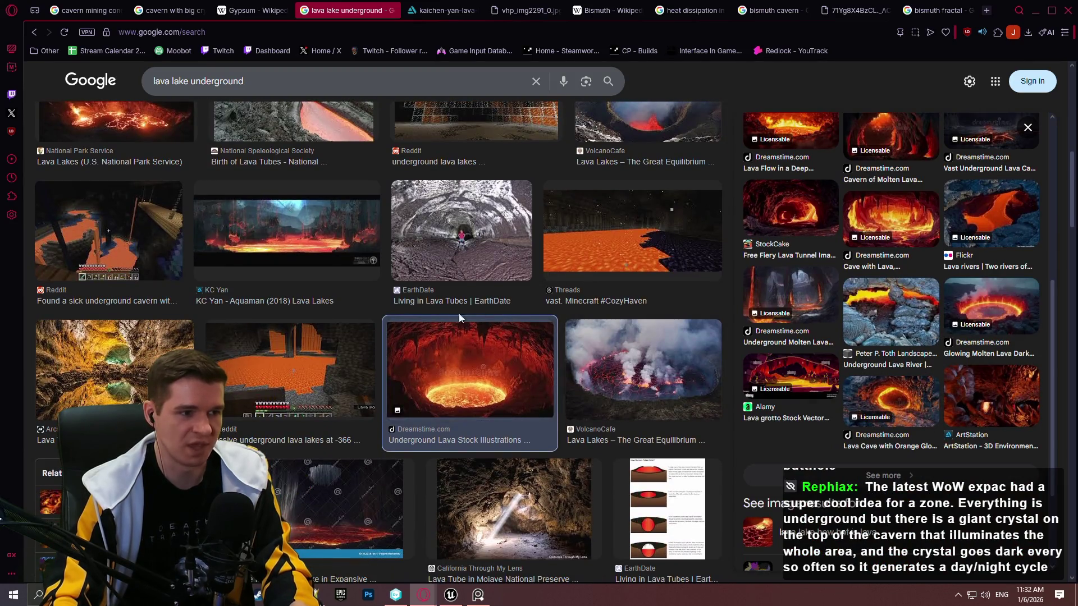
pyautogui.scroll(-1, 281, 348)
pyautogui.scroll(-1, 281, 349)
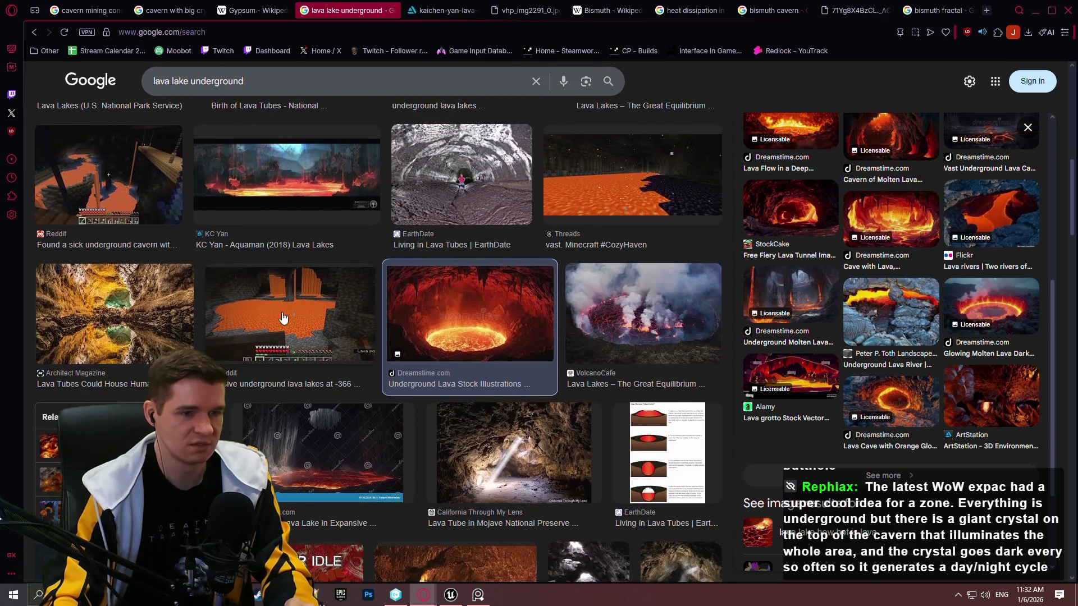
# Preview the Minecraft, Architect Magazine, Hawaiʻi lava tube, Adobe Stock and ARK lava cave images
pyautogui.click(281, 314)
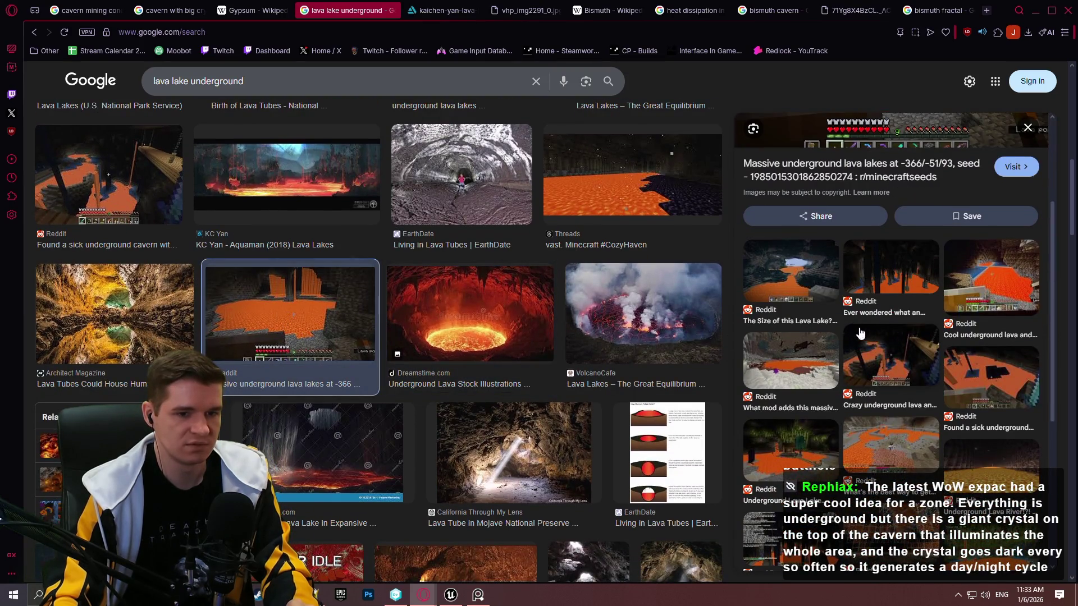
pyautogui.scroll(-3, 859, 334)
pyautogui.click(112, 315)
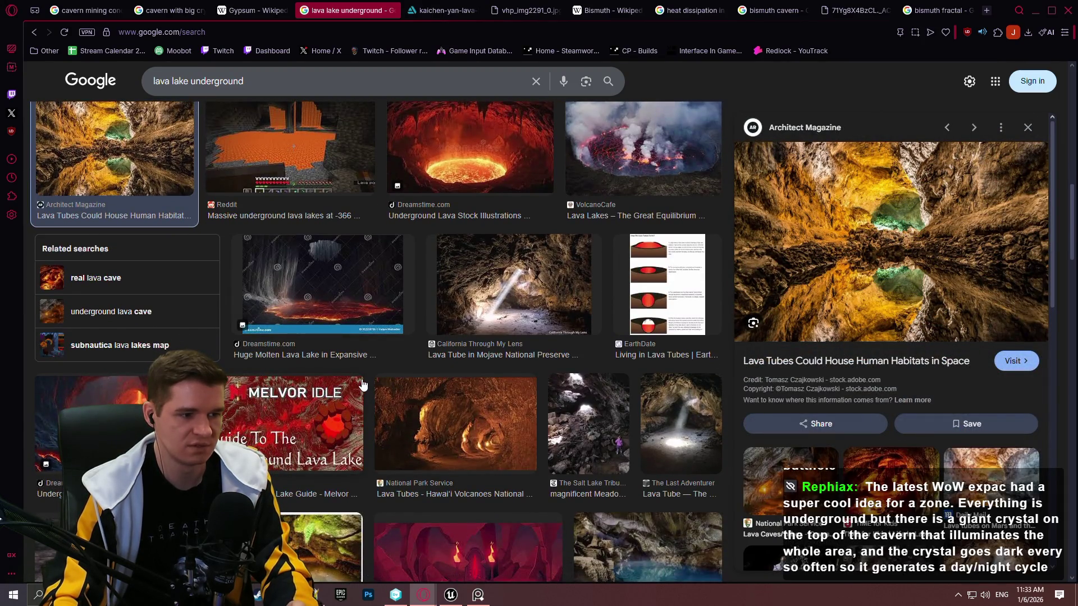
pyautogui.scroll(15, 369, 379)
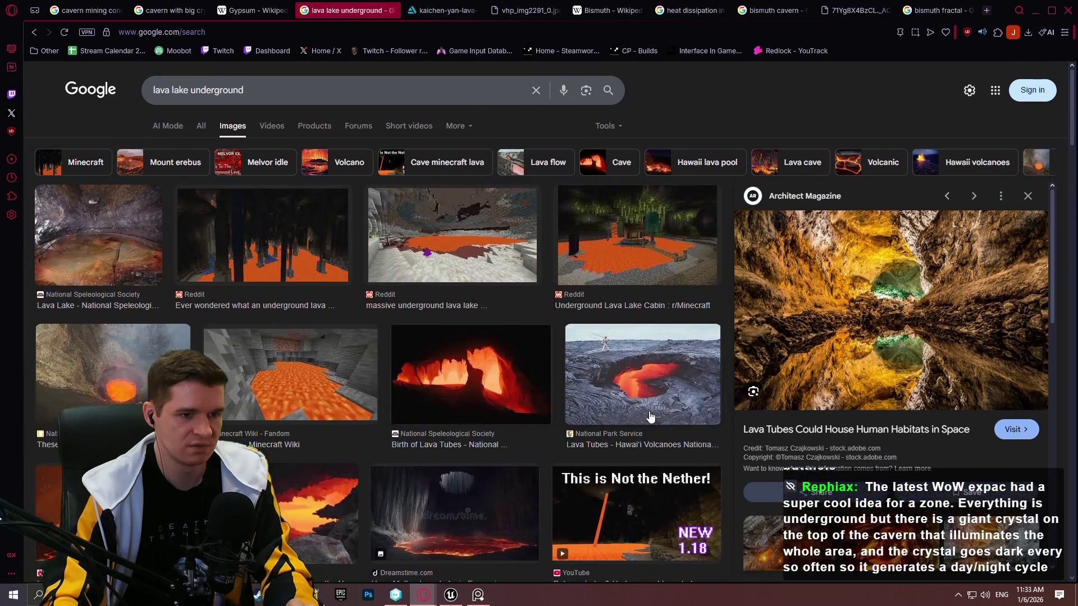
pyautogui.click(650, 417)
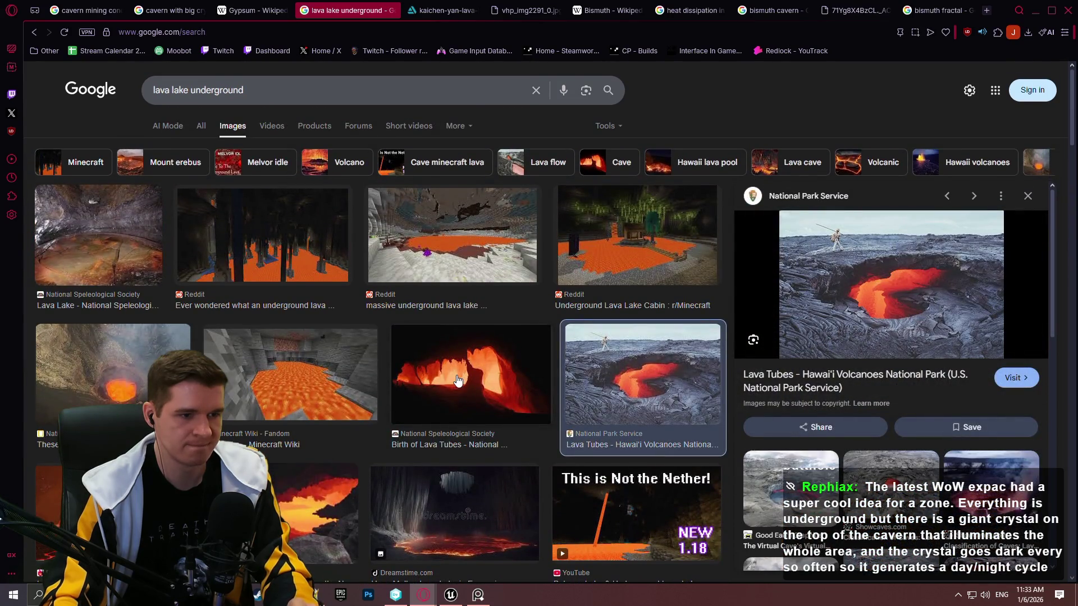
pyautogui.click(458, 381)
pyautogui.scroll(-10, 1043, 372)
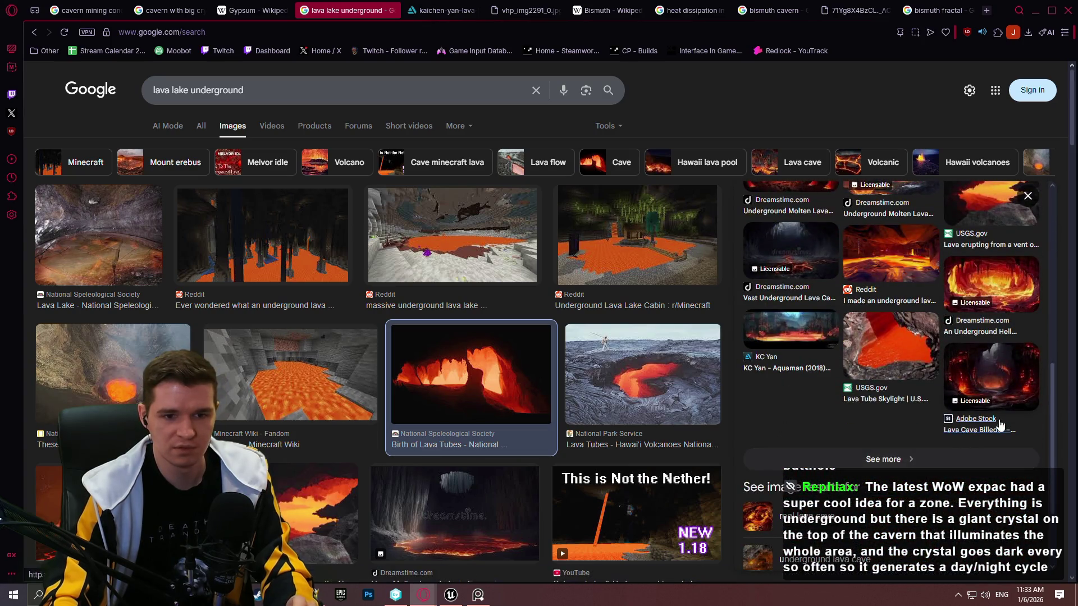
pyautogui.click(1023, 390)
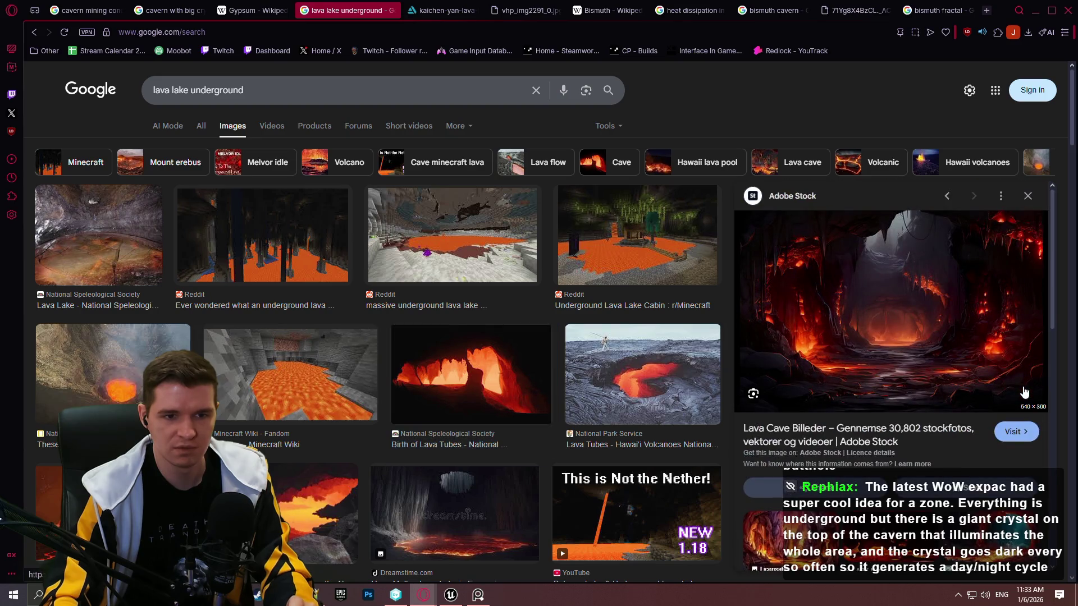
pyautogui.scroll(-4, 1024, 392)
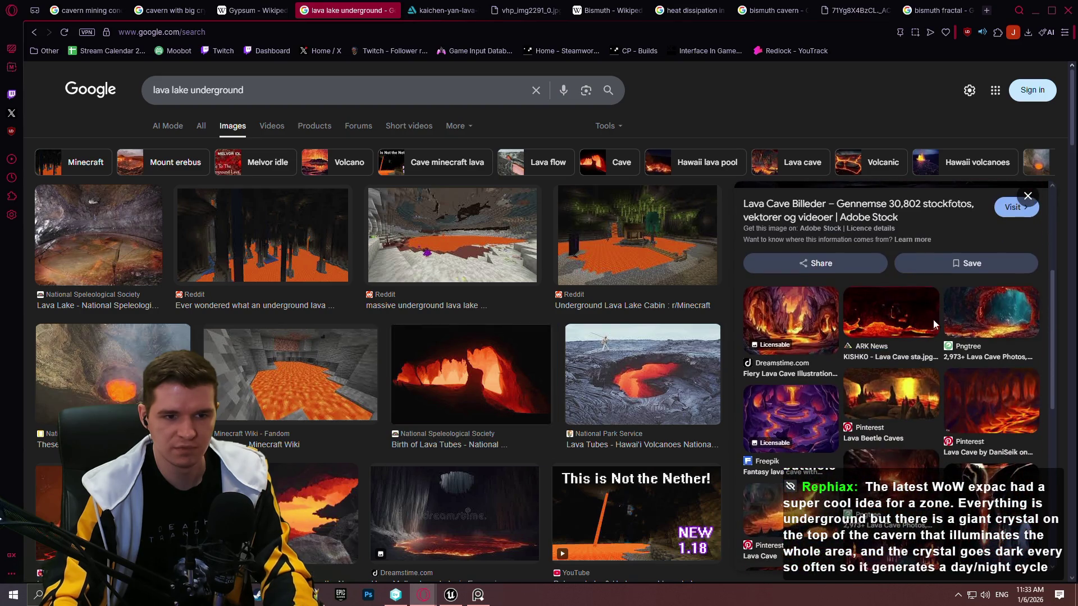
pyautogui.click(933, 325)
pyautogui.scroll(-3, 972, 360)
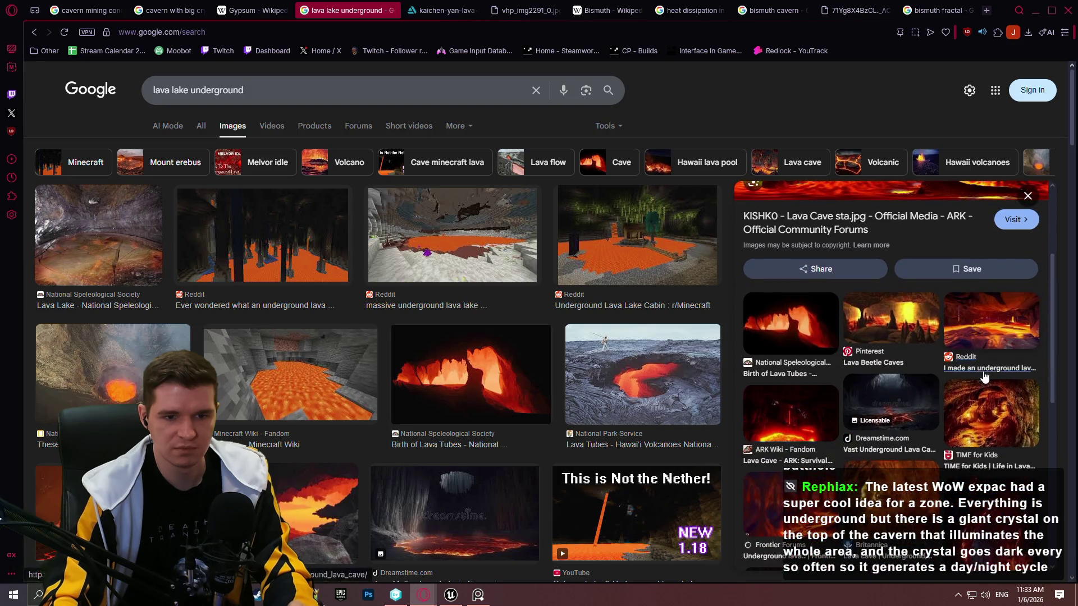
# Preview the TIME for Kids, National Geographic lava lake and Reddit underground lava cave images
pyautogui.scroll(-3, 983, 376)
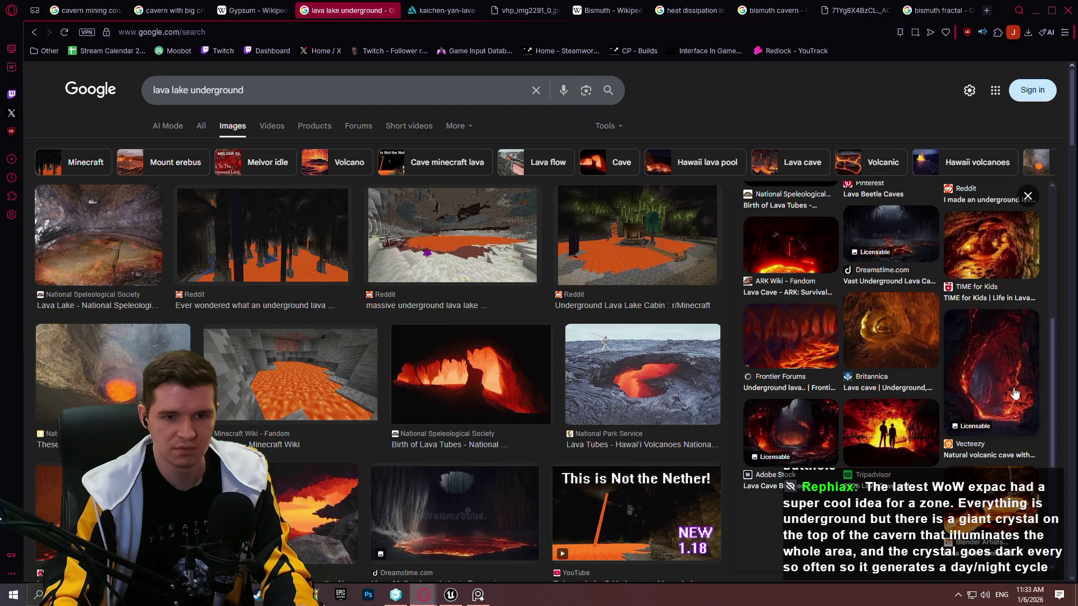
pyautogui.click(1008, 263)
pyautogui.scroll(-5, 997, 279)
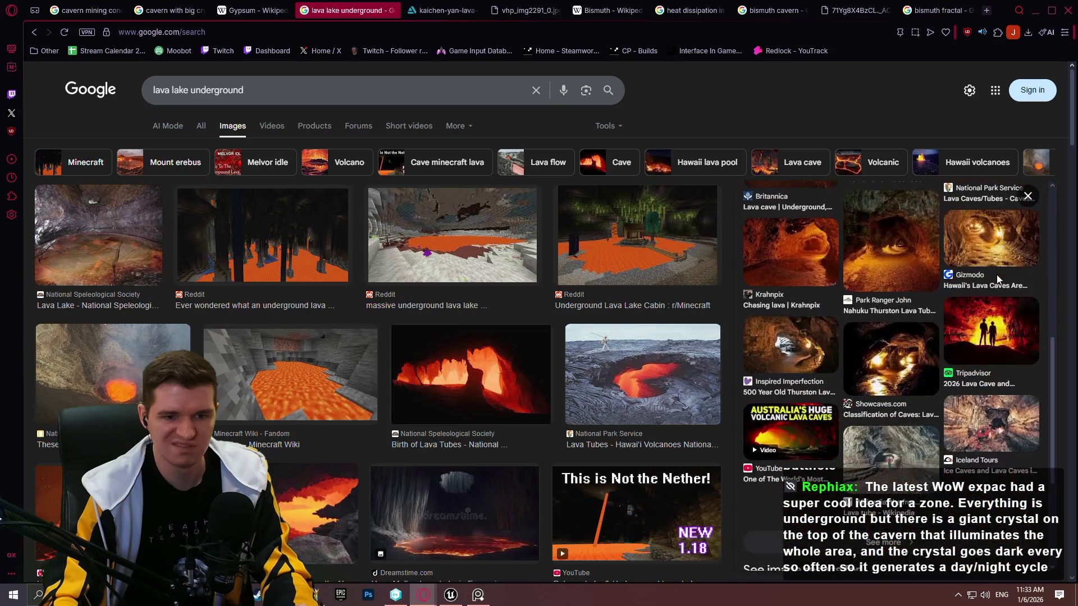
pyautogui.click(651, 390)
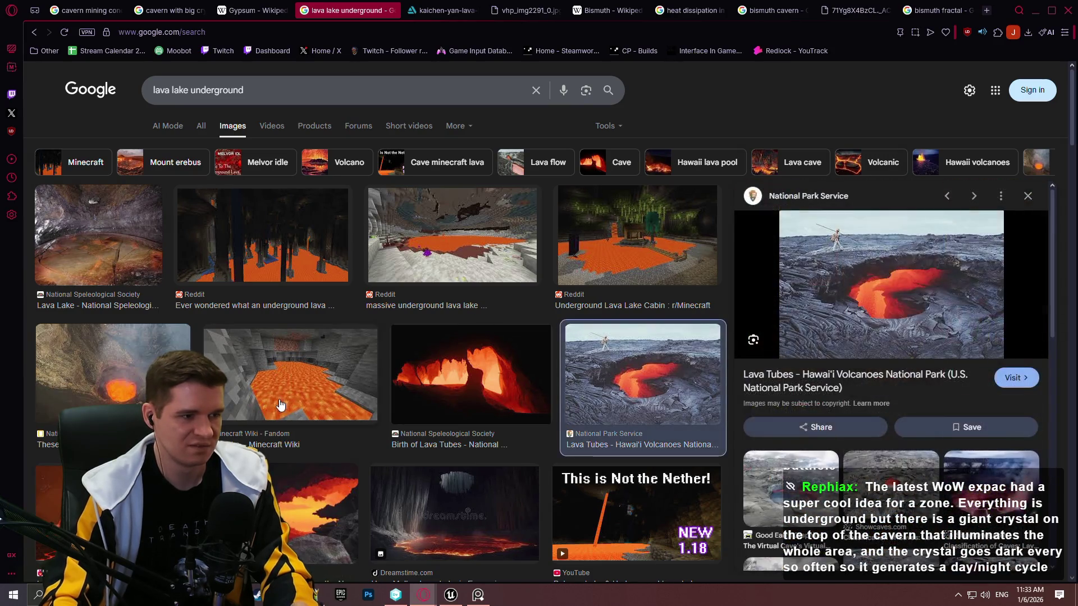
pyautogui.click(123, 386)
pyautogui.scroll(-4, 820, 336)
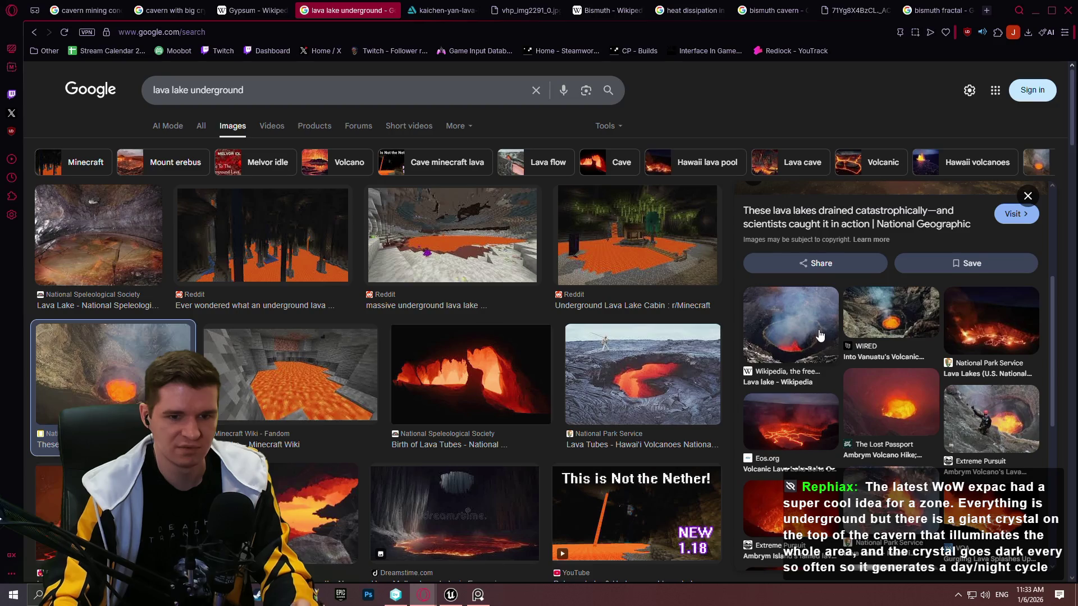
pyautogui.scroll(-4, 819, 335)
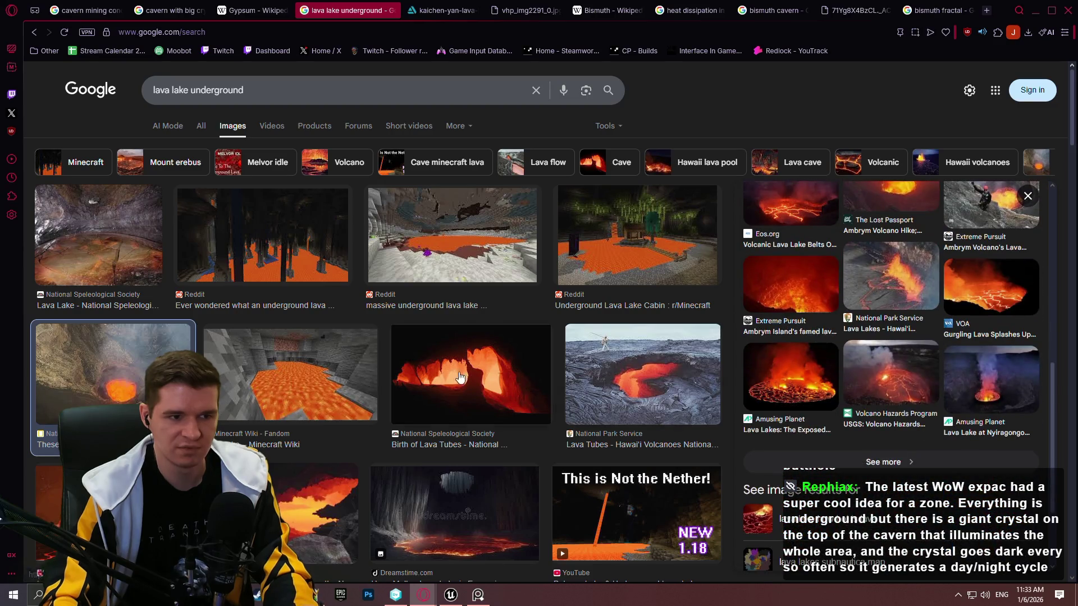
pyautogui.click(424, 375)
pyautogui.scroll(-3, 954, 312)
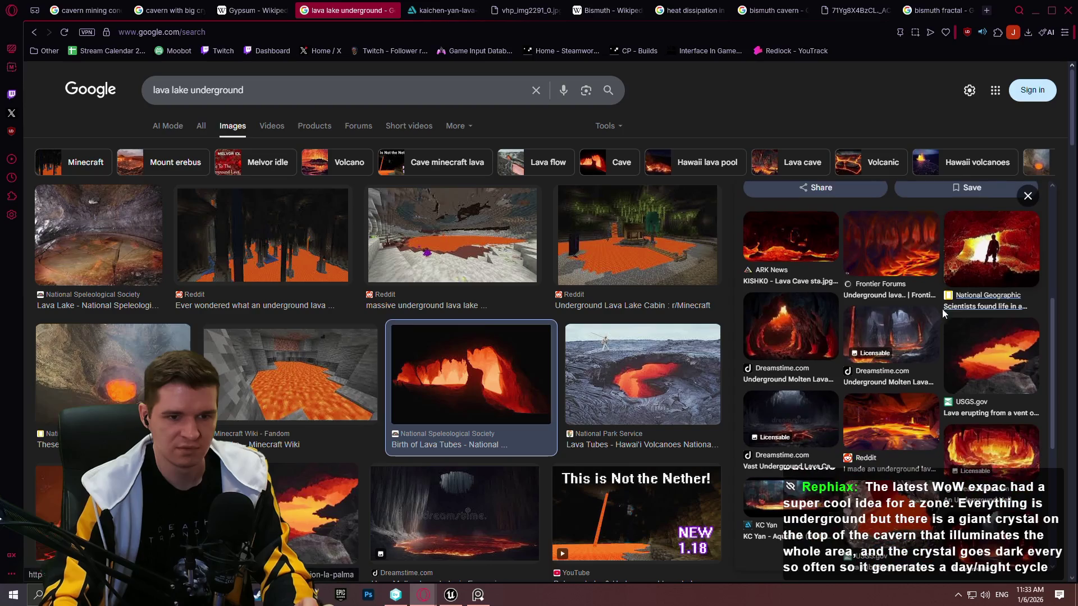
pyautogui.click(885, 433)
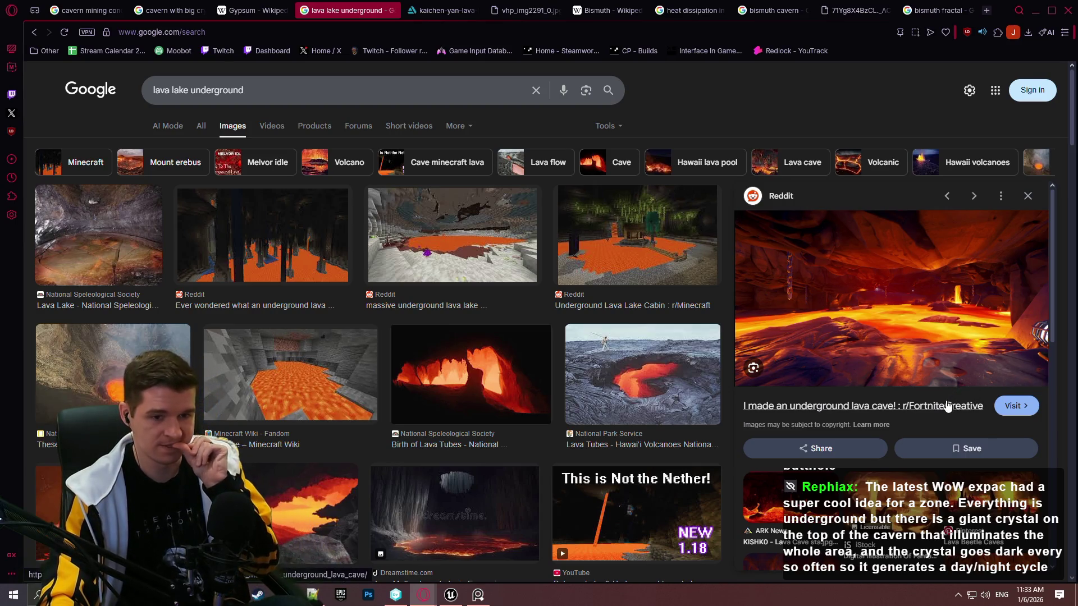
pyautogui.scroll(-5, 954, 410)
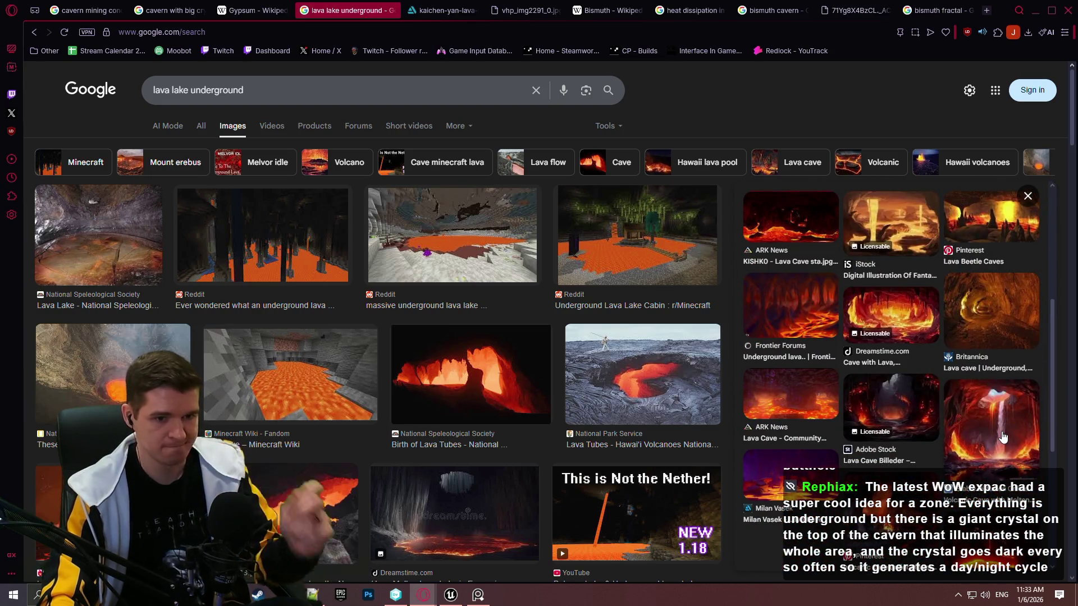
# Copy the purple stylised lava-cave painting and paste it onto the PureRef board
pyautogui.click(790, 474)
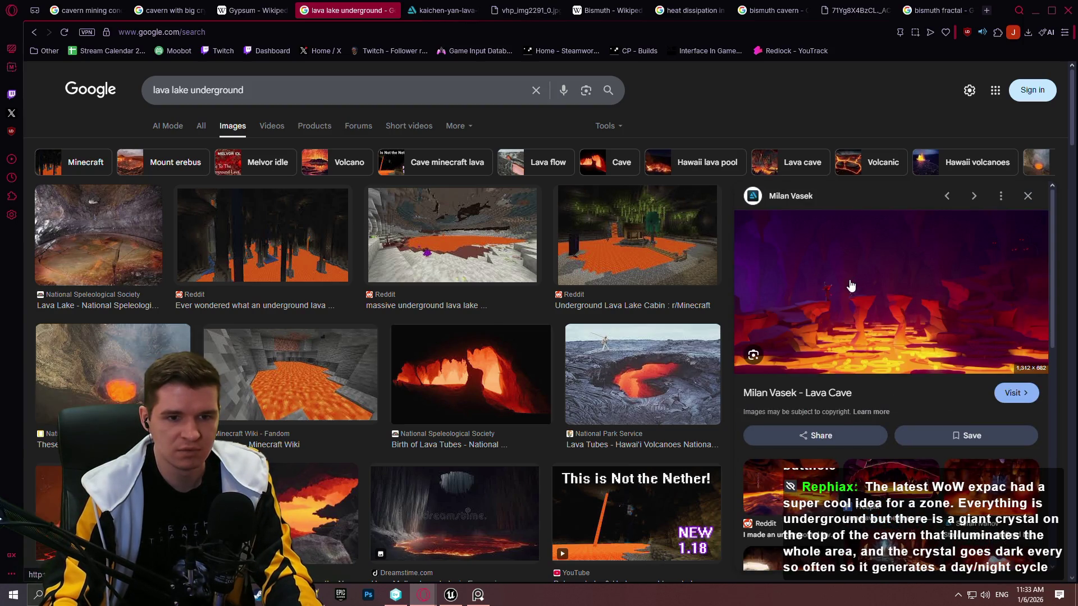
pyautogui.rightClick(896, 284)
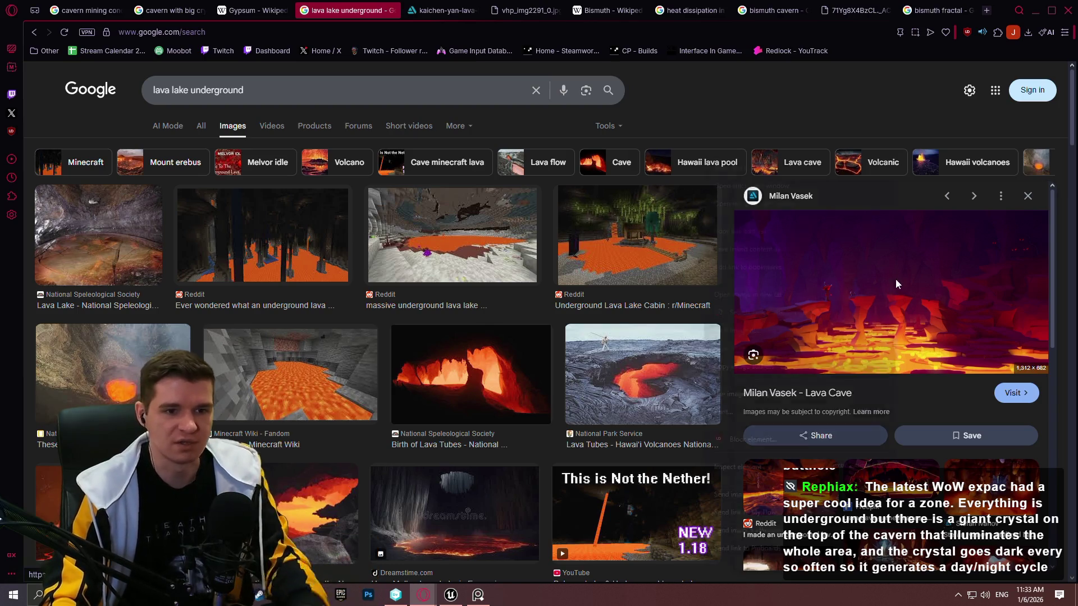
pyautogui.click(763, 341)
pyautogui.scroll(-3, 929, 366)
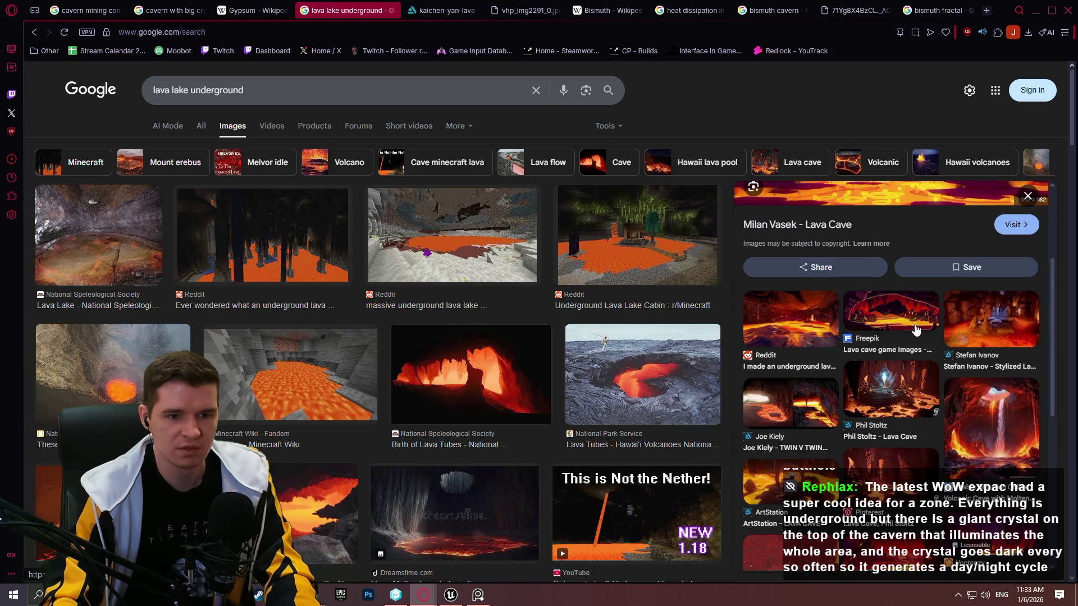
pyautogui.scroll(3, 912, 337)
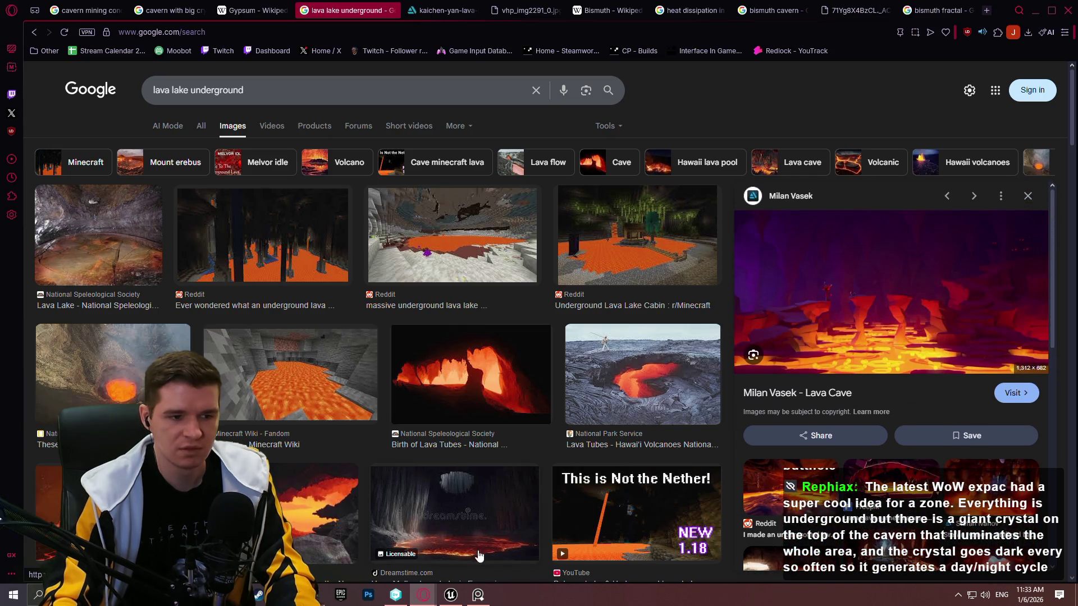
pyautogui.click(476, 596)
pyautogui.hotkey('ctrl', 'v')
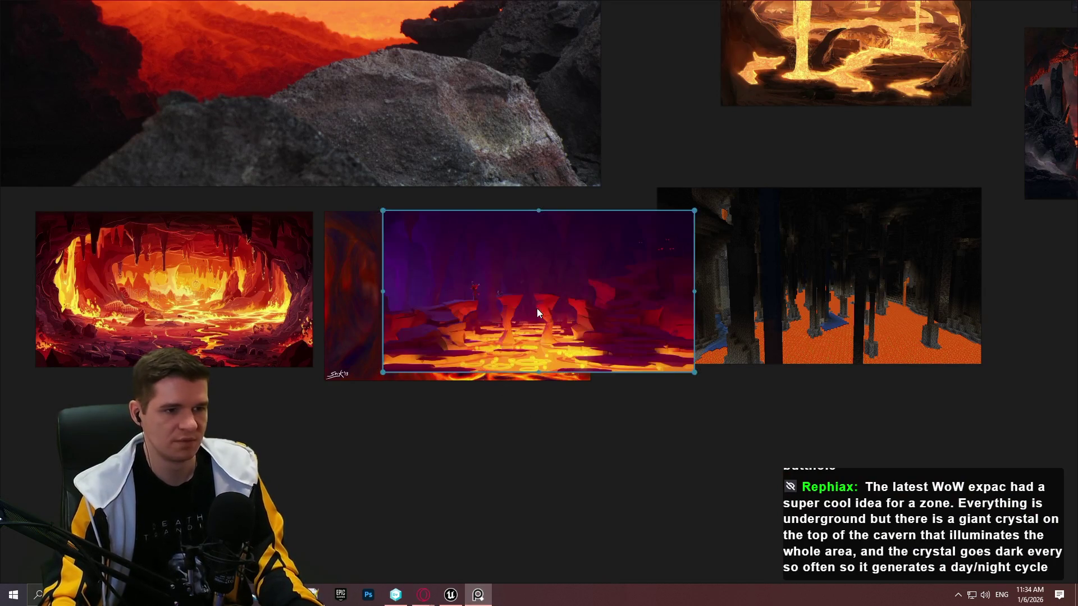
# Move the pasted purple lava-cave painting into the lower lava row and enlarge it
pyautogui.moveTo(536, 313); pyautogui.dragTo(242, 447)
pyautogui.moveTo(404, 427); pyautogui.dragTo(462, 392)
pyautogui.scroll(-5, 590, 450)
pyautogui.scroll(3, 780, 241)
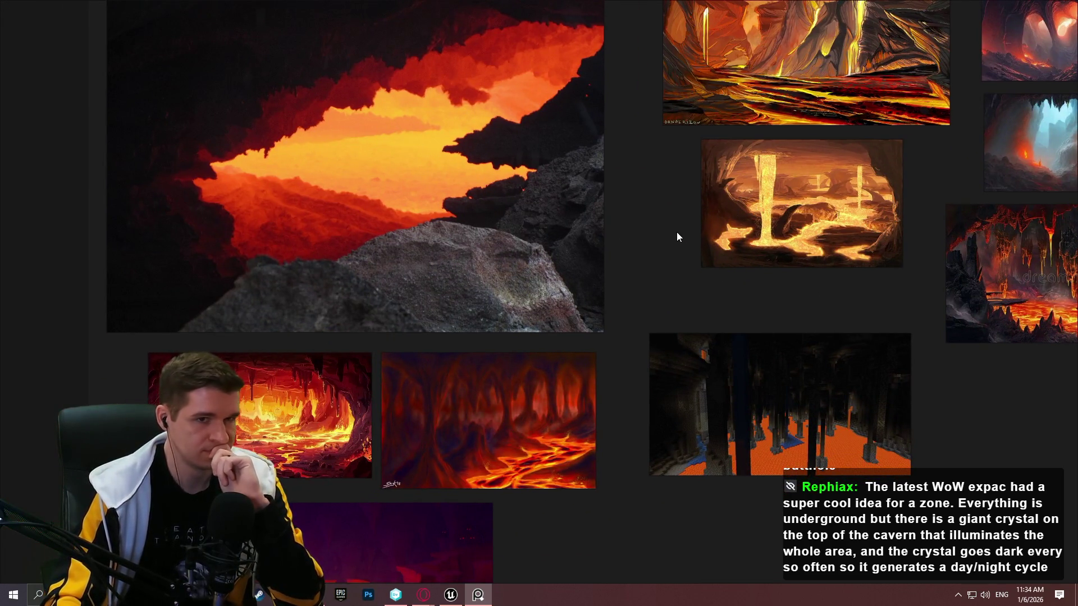
# Pan across the board to review the bismuth crystal and crystal-cave images
pyautogui.moveTo(676, 231)
pyautogui.mouseDown()
pyautogui.moveTo(435, 287)
pyautogui.moveTo(631, 156)
pyautogui.mouseUp()
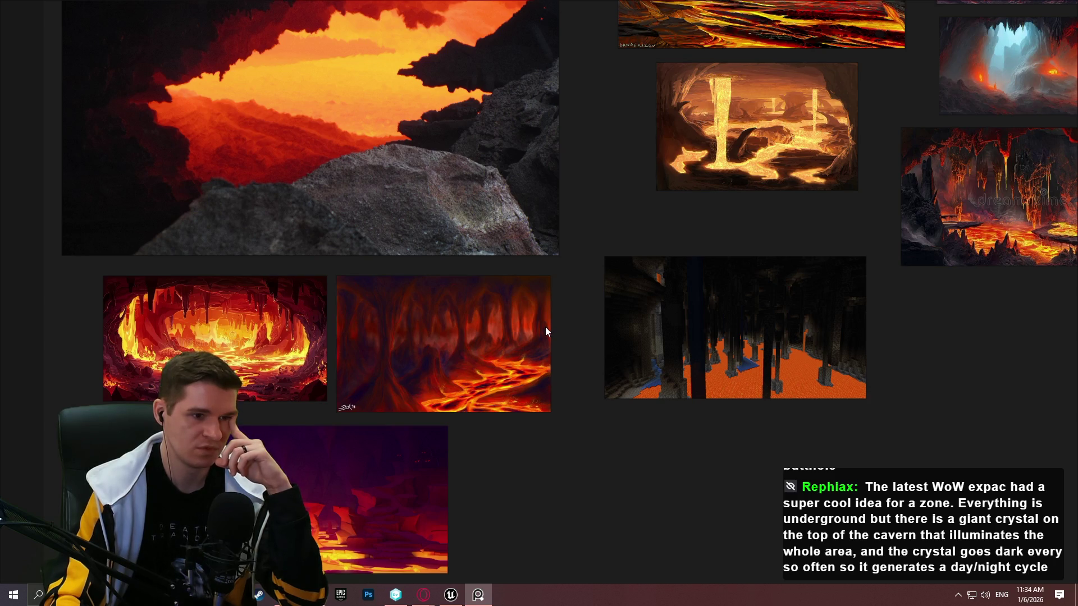
pyautogui.moveTo(979, 383); pyautogui.dragTo(854, 410)
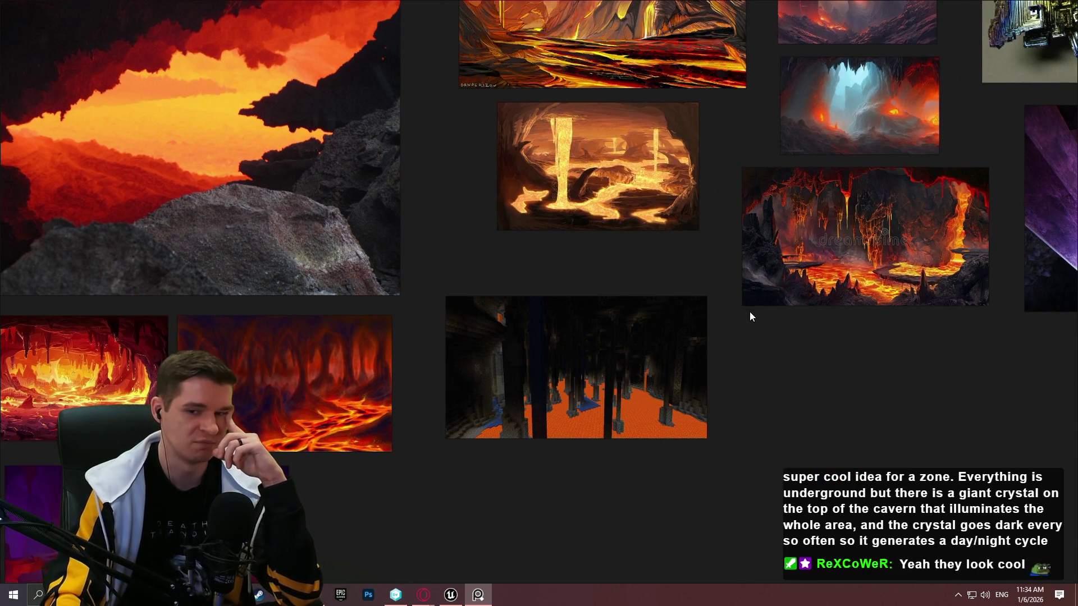
pyautogui.moveTo(857, 367)
pyautogui.mouseDown()
pyautogui.moveTo(797, 392)
pyautogui.moveTo(899, 399)
pyautogui.moveTo(622, 412)
pyautogui.moveTo(642, 445)
pyautogui.mouseUp()
pyautogui.moveTo(423, 212)
pyautogui.mouseDown()
pyautogui.moveTo(441, 298)
pyautogui.moveTo(568, 302)
pyautogui.mouseUp()
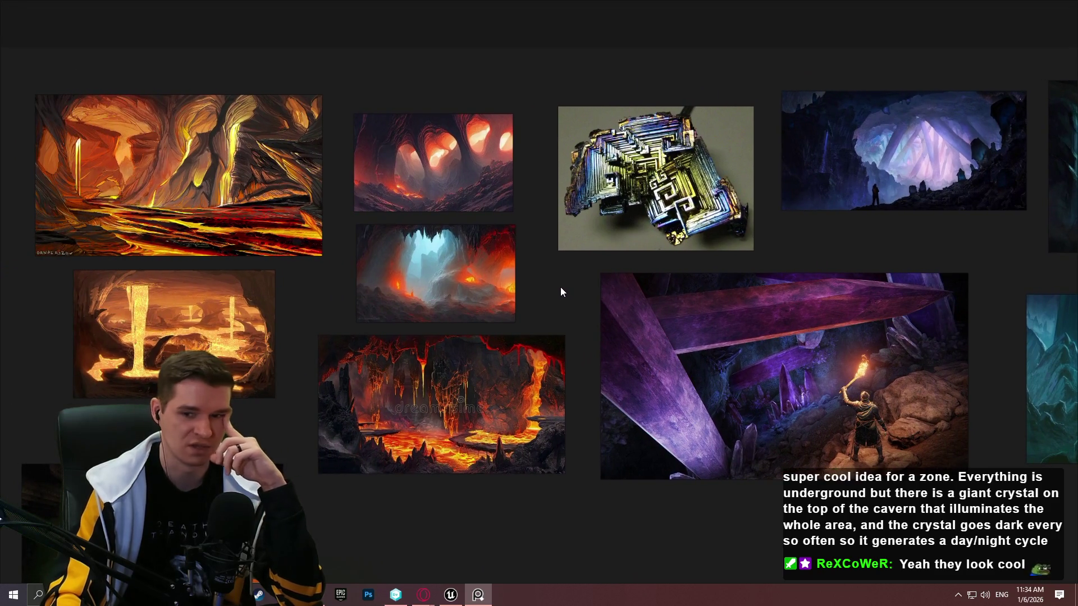
pyautogui.moveTo(659, 309)
pyautogui.mouseDown()
pyautogui.moveTo(509, 359)
pyautogui.moveTo(478, 332)
pyautogui.mouseUp()
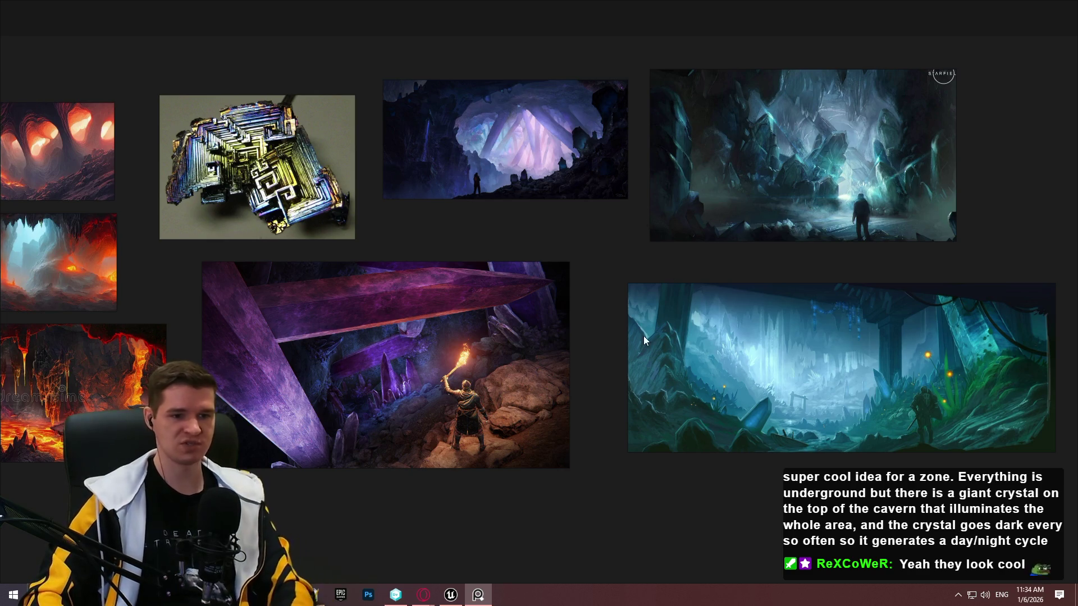
pyautogui.moveTo(644, 335); pyautogui.dragTo(622, 239)
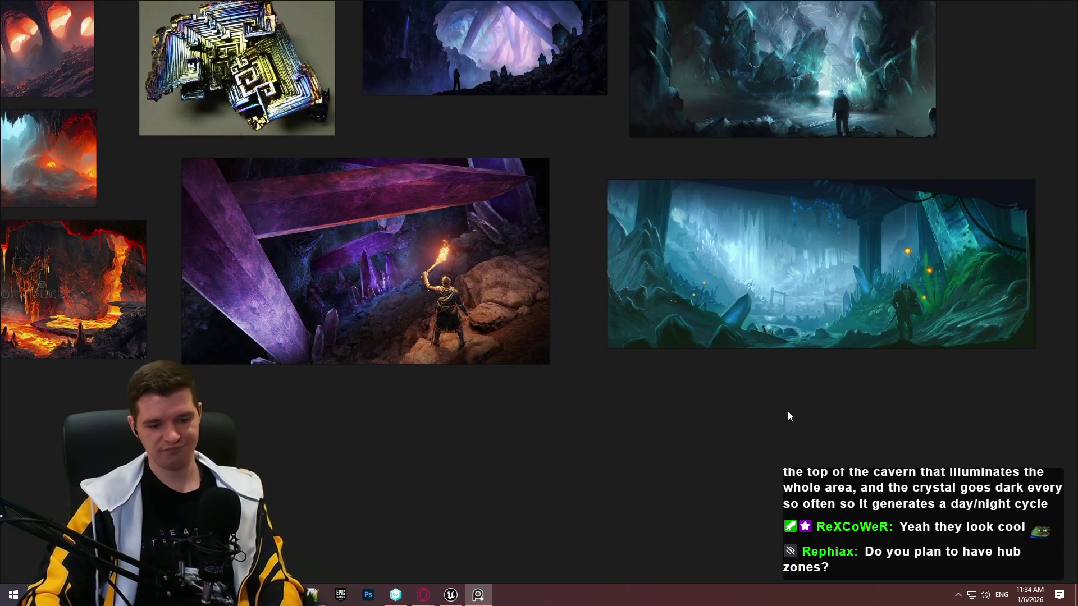
pyautogui.moveTo(555, 460)
pyautogui.mouseDown()
pyautogui.moveTo(642, 504)
pyautogui.moveTo(760, 484)
pyautogui.mouseUp()
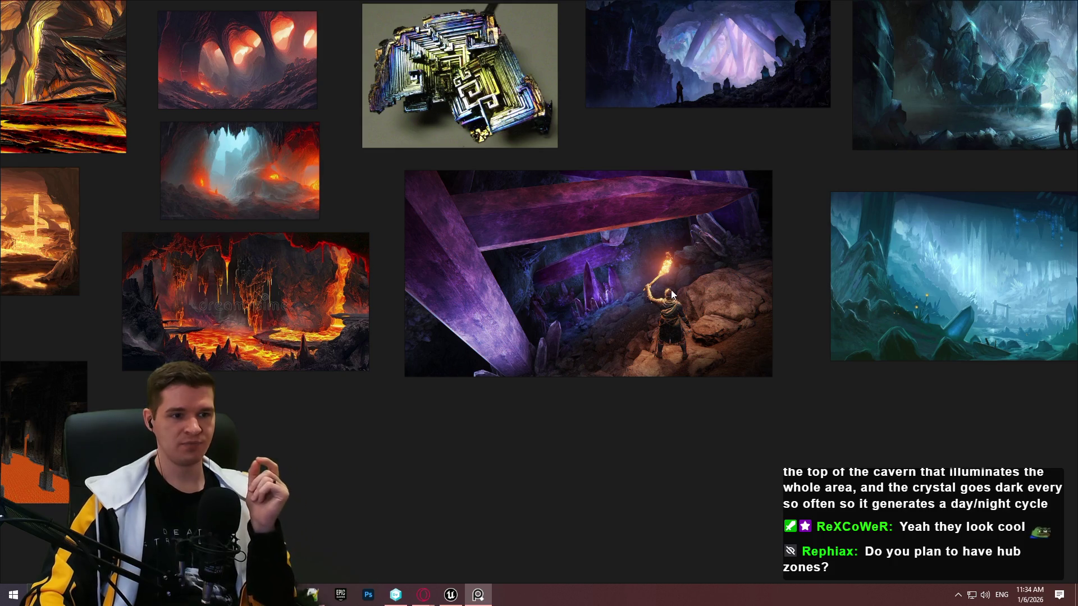
pyautogui.moveTo(658, 328); pyautogui.dragTo(674, 354)
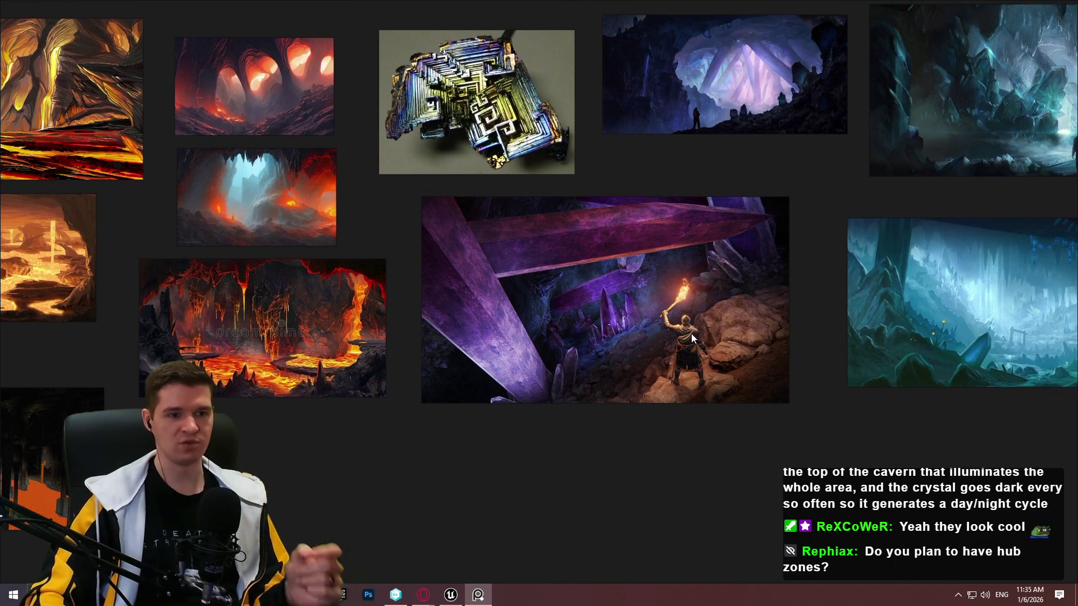